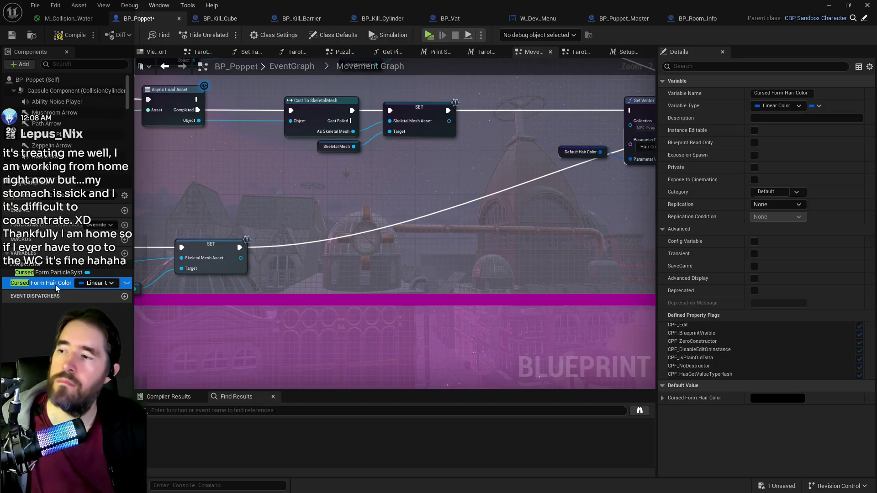
Delete the Cursed Form Hair Color variable, reframe the Movement Graph, and switch to the tarot abilities document
{"action": "key", "text": "Delete"}
{"action": "left_click_drag", "start_coordinate": [289, 242], "coordinate": [463, 250]}
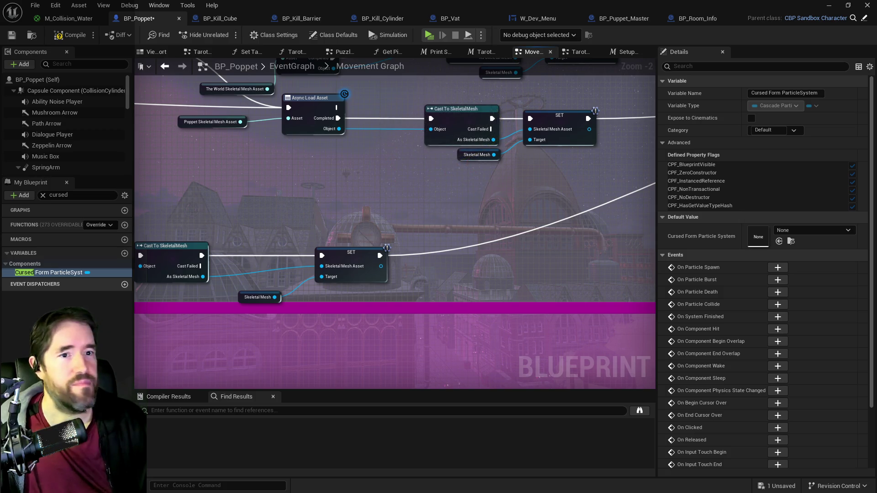
{"action": "mouse_move", "coordinate": [524, 299]}
{"action": "left_mouse_down"}
{"action": "mouse_move", "coordinate": [582, 306]}
{"action": "mouse_move", "coordinate": [476, 332]}
{"action": "left_mouse_up"}
{"action": "scroll", "coordinate": [524, 298], "scroll_direction": "down", "scroll_amount": 2}
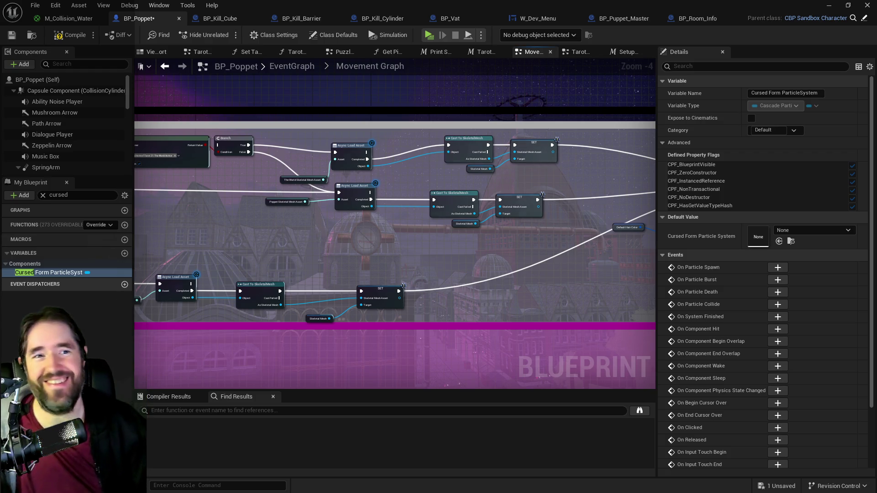
{"action": "key", "text": "alt+Tab"}
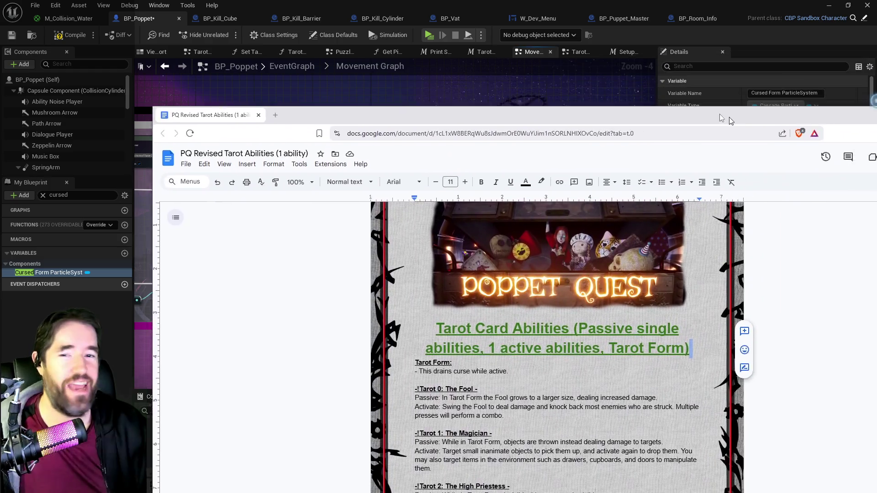
{"action": "scroll", "coordinate": [528, 338], "scroll_direction": "down", "scroll_amount": 10}
{"action": "scroll", "coordinate": [528, 338], "scroll_direction": "down", "scroll_amount": 15}
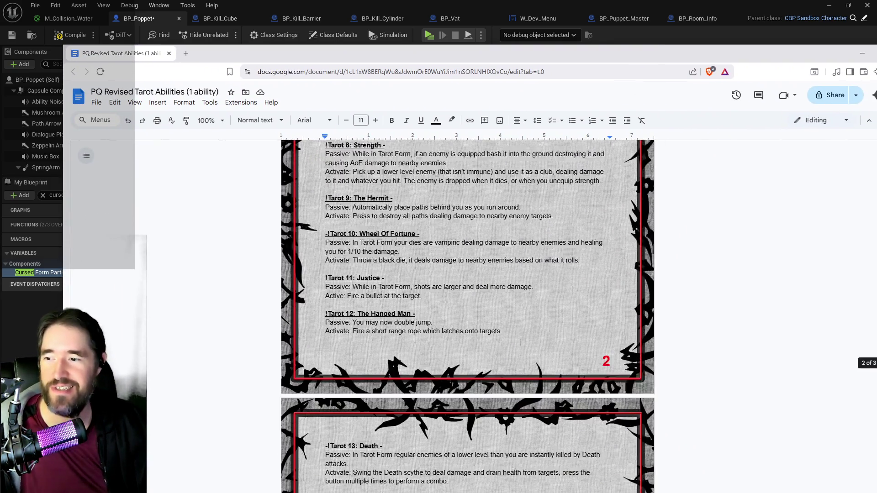
{"action": "scroll", "coordinate": [507, 355], "scroll_direction": "up", "scroll_amount": 20}
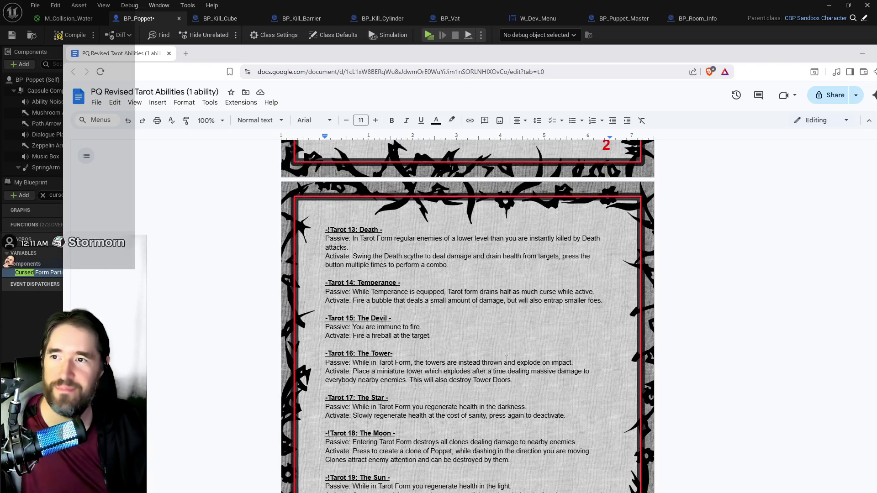
{"action": "scroll", "coordinate": [513, 336], "scroll_direction": "up", "scroll_amount": 5}
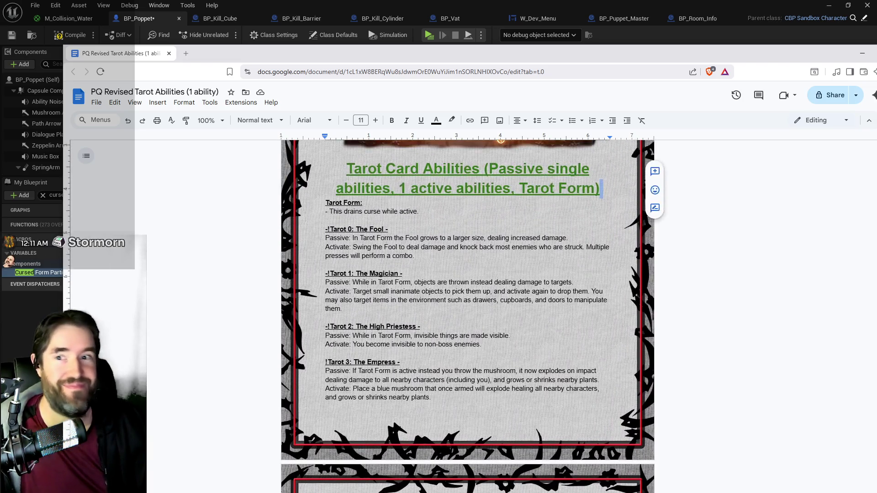
{"action": "scroll", "coordinate": [512, 337], "scroll_direction": "down", "scroll_amount": 3}
{"action": "left_click", "coordinate": [862, 53]}
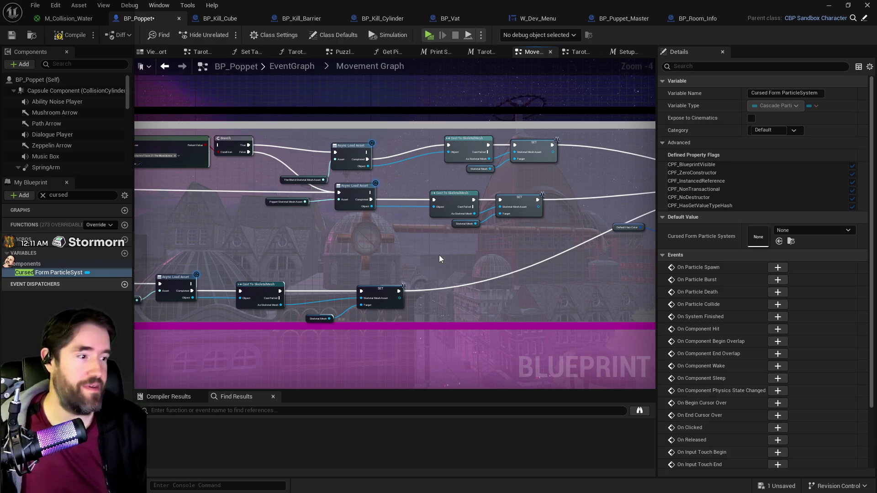
Look over the Set Vector Parameter Value, Timeline and Set Scalar Parameter Value nodes, then compile BP_Poppet
{"action": "mouse_move", "coordinate": [439, 259]}
{"action": "left_mouse_down"}
{"action": "mouse_move", "coordinate": [461, 258]}
{"action": "mouse_move", "coordinate": [322, 263]}
{"action": "mouse_move", "coordinate": [499, 290]}
{"action": "mouse_move", "coordinate": [440, 292]}
{"action": "left_mouse_up"}
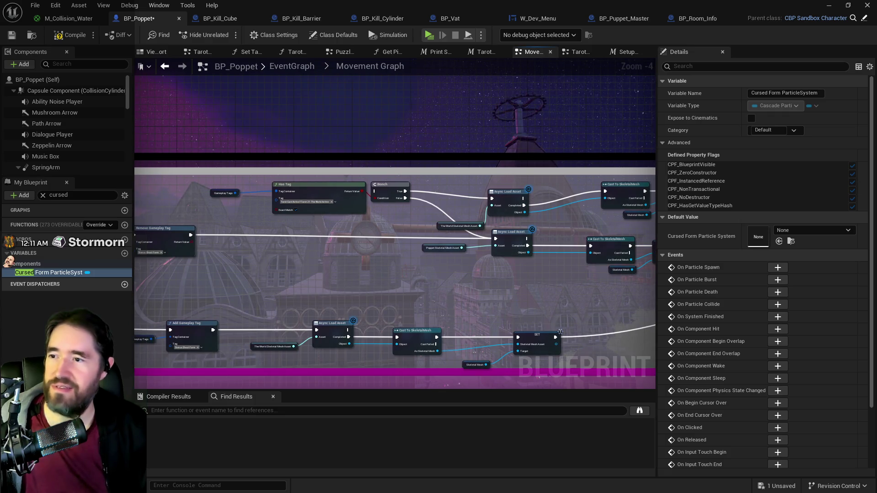
{"action": "scroll", "coordinate": [450, 237], "scroll_direction": "up", "scroll_amount": 1}
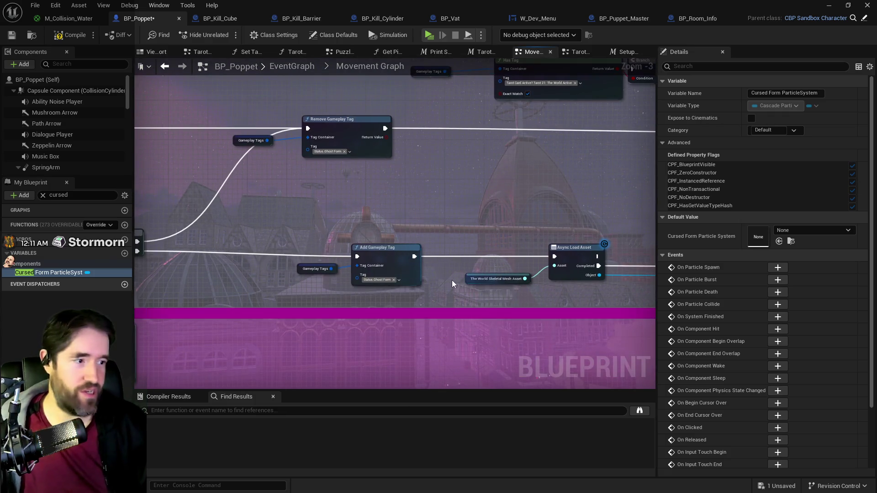
{"action": "scroll", "coordinate": [395, 258], "scroll_direction": "down", "scroll_amount": 2}
{"action": "mouse_move", "coordinate": [395, 259]}
{"action": "left_mouse_down"}
{"action": "mouse_move", "coordinate": [553, 231]}
{"action": "mouse_move", "coordinate": [502, 264]}
{"action": "left_mouse_up"}
{"action": "scroll", "coordinate": [526, 273], "scroll_direction": "up", "scroll_amount": 3}
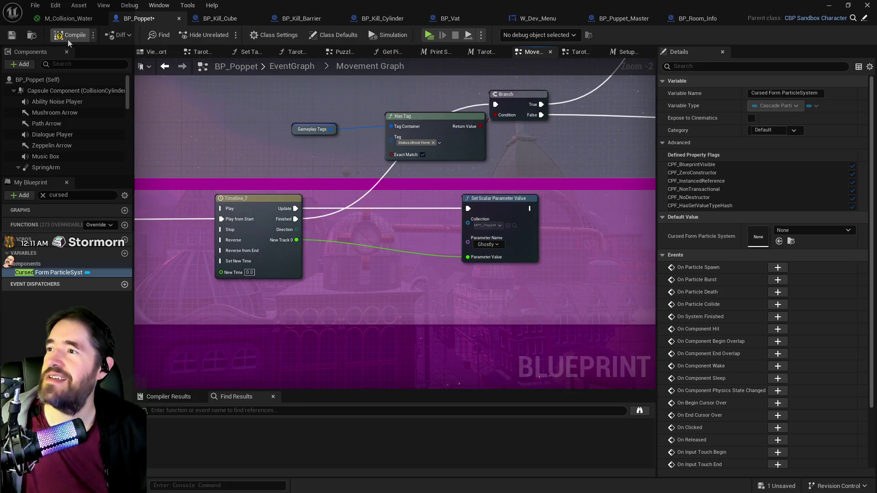
{"action": "left_click", "coordinate": [12, 36]}
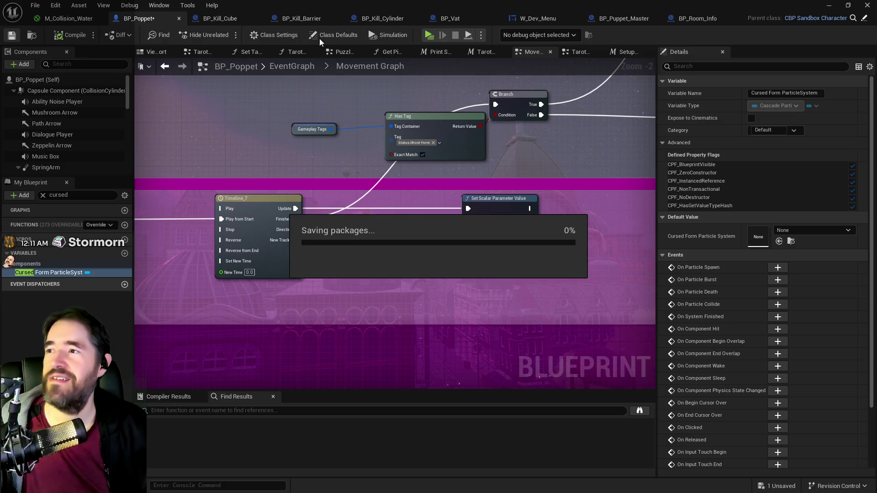
Return to the EventGraph overview of collapsed graphs, System through Story Graph, while saving completes
{"action": "left_click", "coordinate": [292, 67]}
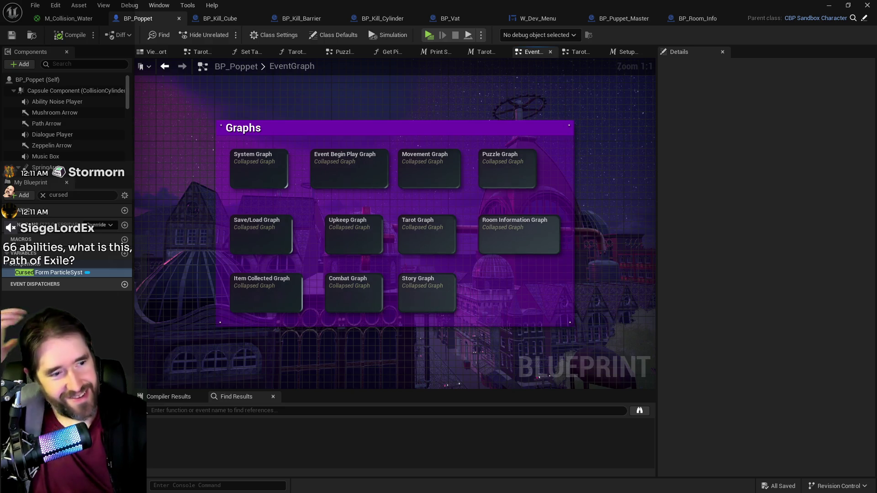
{"action": "mouse_move", "coordinate": [573, 316]}
{"action": "left_mouse_down"}
{"action": "mouse_move", "coordinate": [628, 315]}
{"action": "mouse_move", "coordinate": [582, 311]}
{"action": "left_mouse_up"}
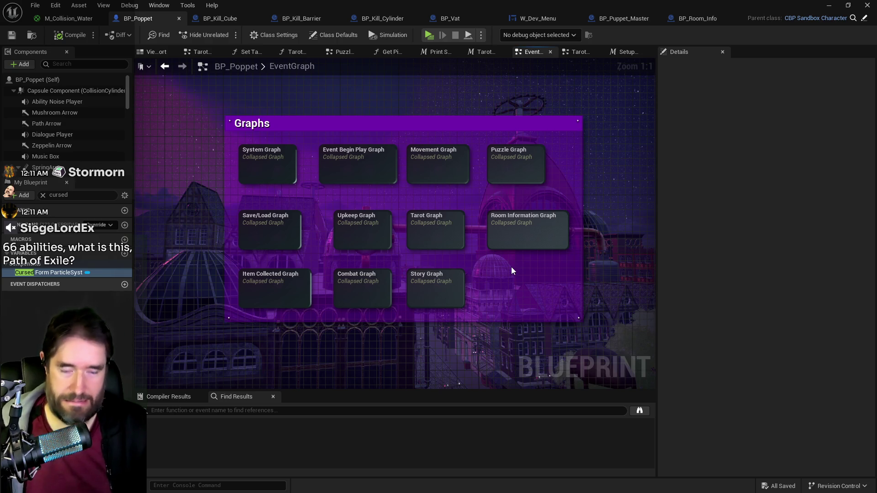
Open the Tarot Graph collapsed node inside the Graphs comment box
{"action": "mouse_move", "coordinate": [512, 269]}
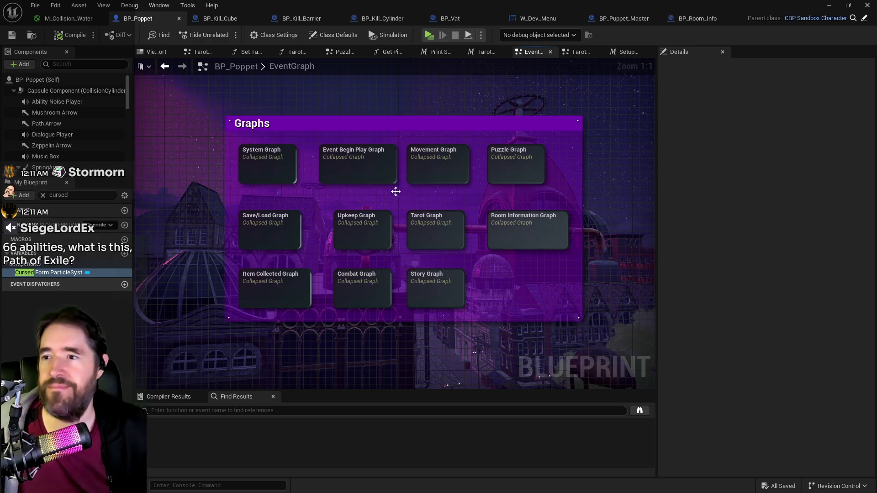
{"action": "double_click", "coordinate": [434, 240]}
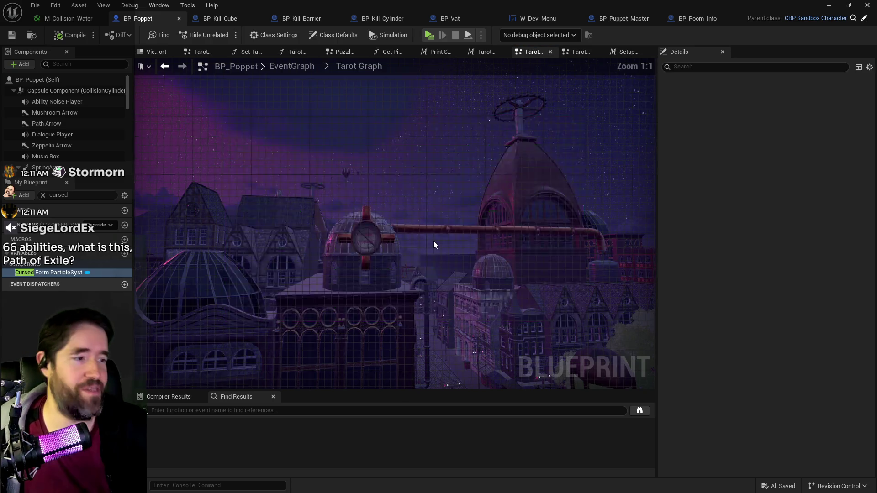
Open the Tarot 21: The World graph and frame its nodes
{"action": "scroll", "coordinate": [474, 270], "scroll_direction": "up", "scroll_amount": 3}
{"action": "double_click", "coordinate": [475, 272]}
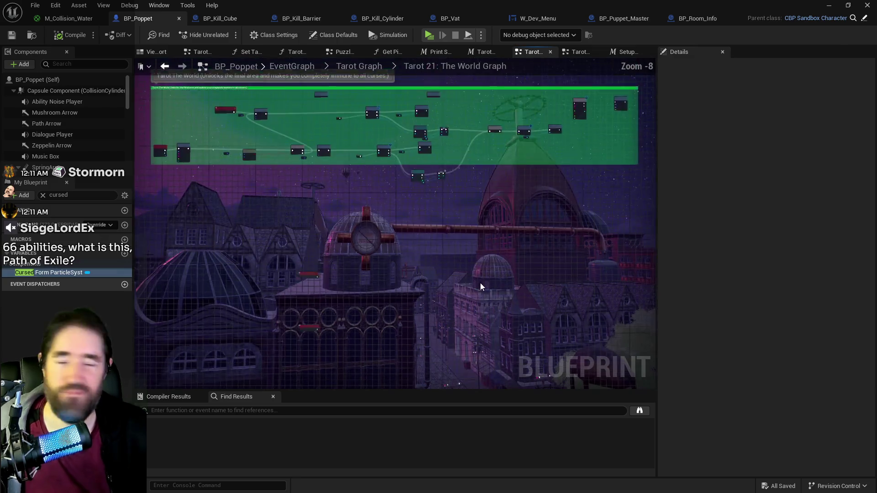
{"action": "left_click_drag", "start_coordinate": [408, 220], "coordinate": [408, 283]}
{"action": "scroll", "coordinate": [408, 283], "scroll_direction": "up", "scroll_amount": 5}
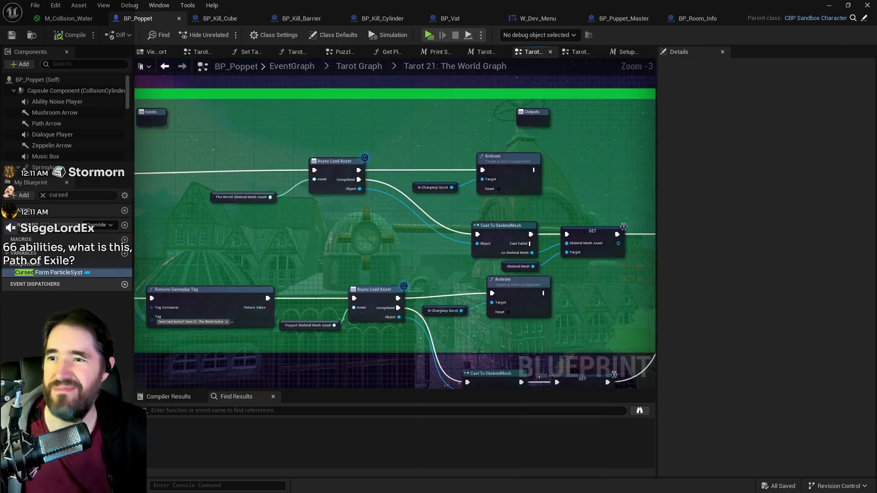
{"action": "scroll", "coordinate": [319, 251], "scroll_direction": "down", "scroll_amount": 2}
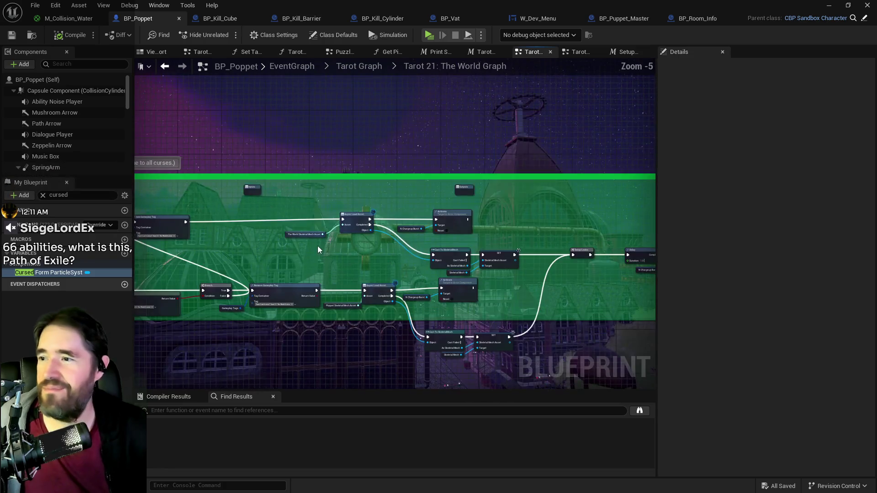
{"action": "scroll", "coordinate": [354, 225], "scroll_direction": "up", "scroll_amount": 3}
Wire Add Gameplay Tag's execution output and a second execution wire into the Delay node
{"action": "left_click", "coordinate": [292, 201]}
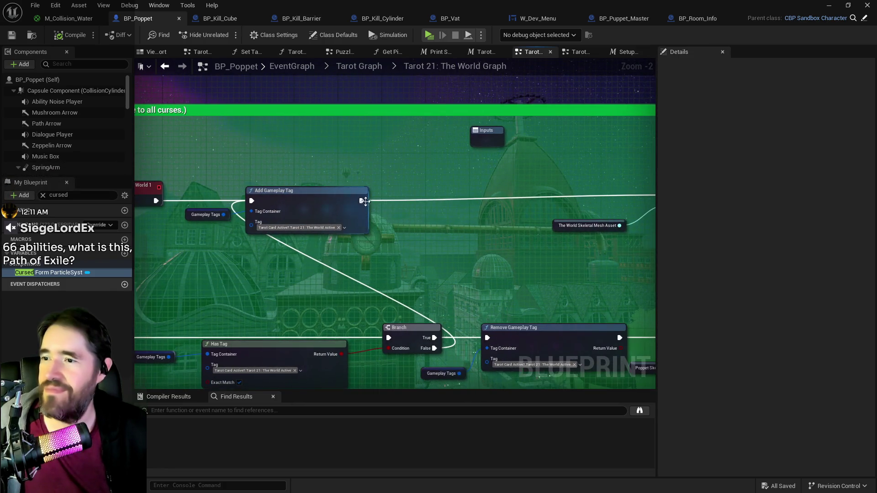
{"action": "mouse_move", "coordinate": [753, 230]}
{"action": "left_mouse_down"}
{"action": "mouse_move", "coordinate": [670, 314]}
{"action": "mouse_move", "coordinate": [599, 310]}
{"action": "mouse_move", "coordinate": [611, 269]}
{"action": "mouse_move", "coordinate": [628, 267]}
{"action": "left_mouse_up"}
{"action": "scroll", "coordinate": [395, 228], "scroll_direction": "down", "scroll_amount": 1}
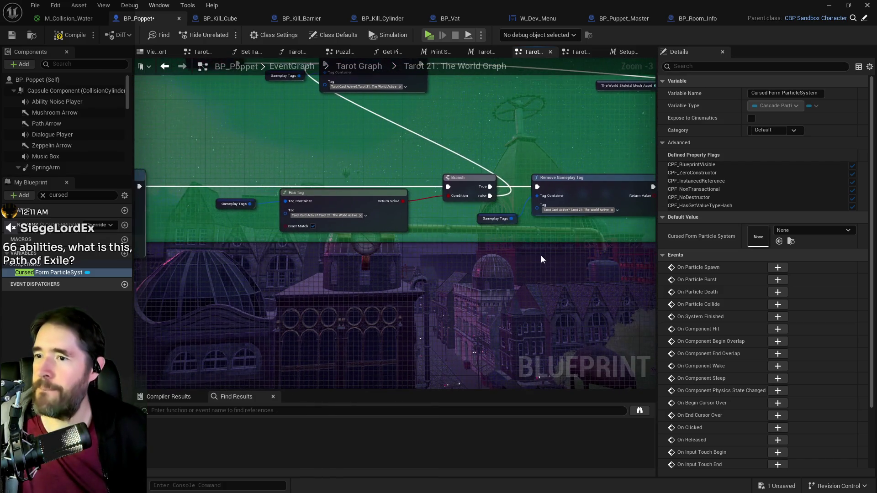
{"action": "scroll", "coordinate": [540, 255], "scroll_direction": "down", "scroll_amount": 1}
{"action": "mouse_move", "coordinate": [379, 211]}
{"action": "left_mouse_down"}
{"action": "mouse_move", "coordinate": [757, 199]}
{"action": "mouse_move", "coordinate": [476, 204]}
{"action": "mouse_move", "coordinate": [393, 161]}
{"action": "left_mouse_up"}
Reframe the Tarot 21 and key 0 events, then compile BP_Poppet with F7
{"action": "scroll", "coordinate": [379, 179], "scroll_direction": "up", "scroll_amount": 2}
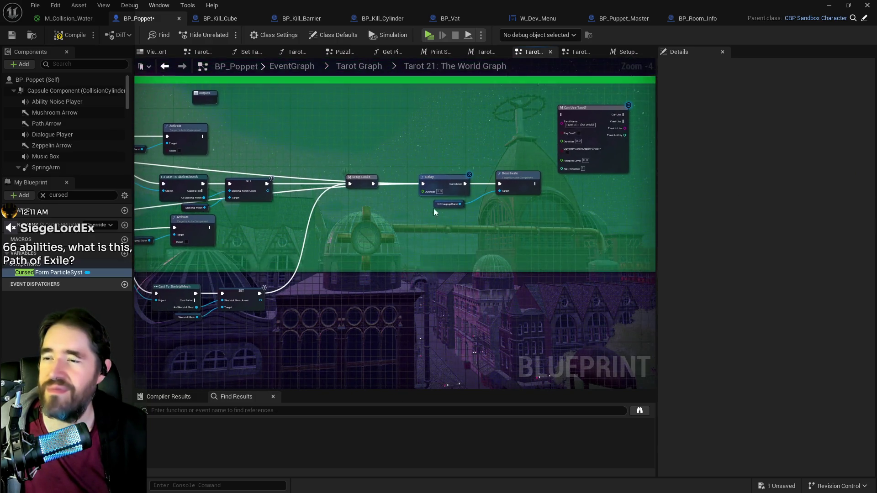
{"action": "scroll", "coordinate": [464, 230], "scroll_direction": "down", "scroll_amount": 2}
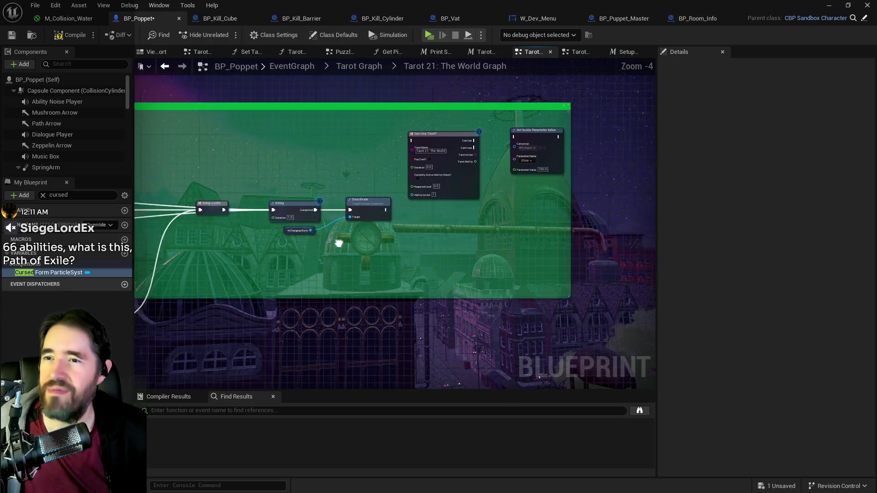
{"action": "scroll", "coordinate": [384, 239], "scroll_direction": "down", "scroll_amount": 2}
{"action": "scroll", "coordinate": [419, 236], "scroll_direction": "up", "scroll_amount": 4}
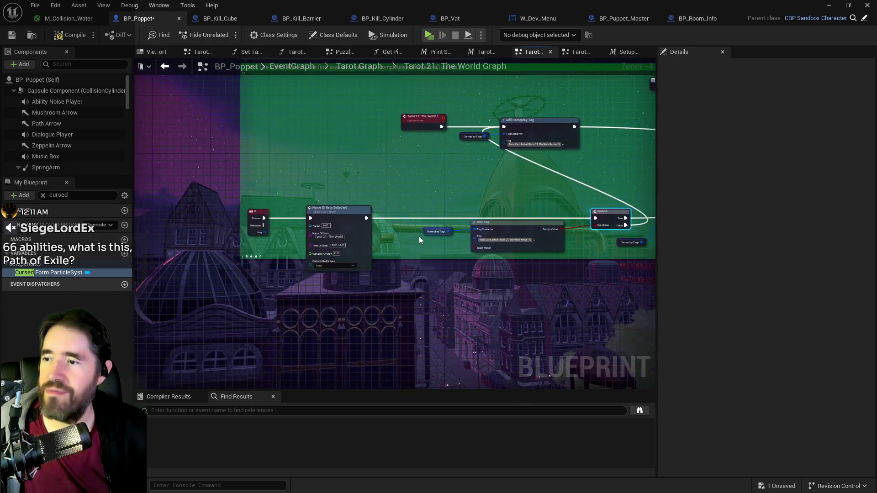
{"action": "left_click_drag", "start_coordinate": [431, 235], "coordinate": [412, 229]}
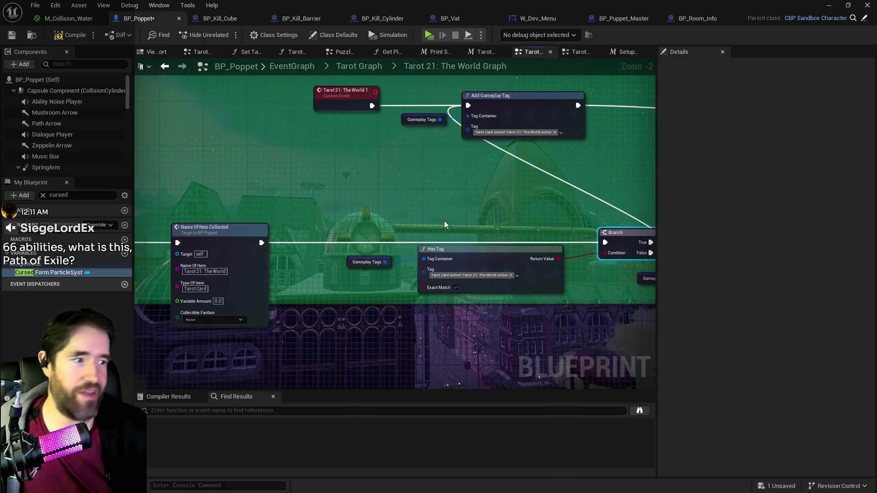
{"action": "left_click_drag", "start_coordinate": [323, 220], "coordinate": [390, 206]}
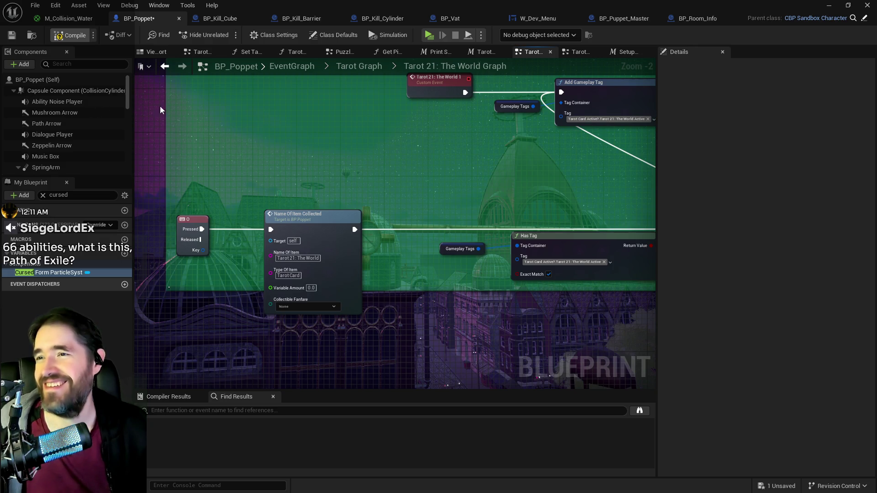
{"action": "key", "text": "F7"}
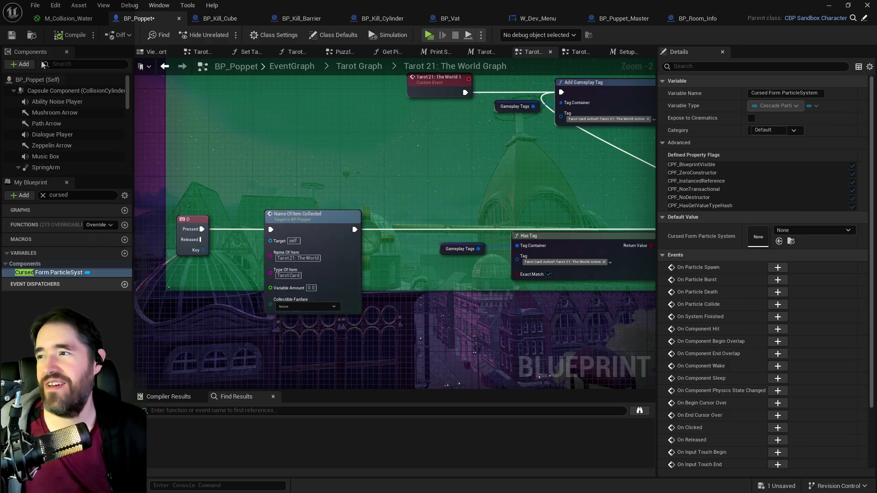
Save BP_Poppet with Ctrl+S
{"action": "key", "text": "ctrl+s"}
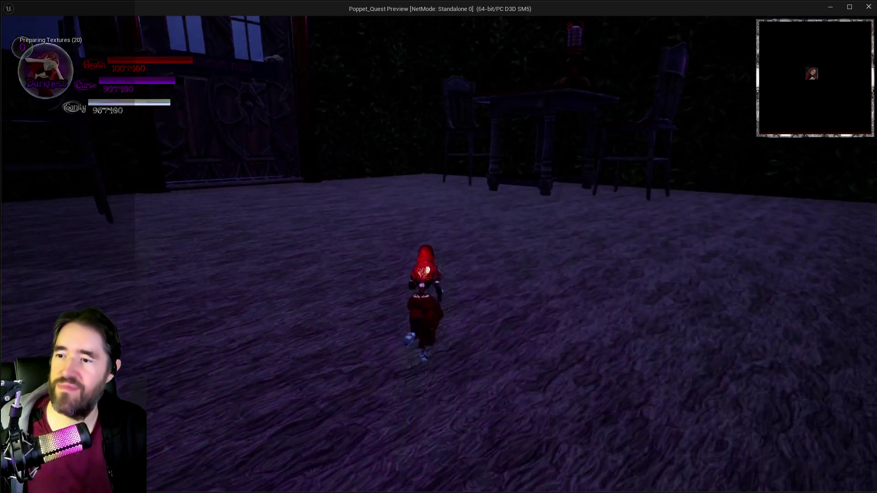
Run from the purple-lit doorway through the hedge corridor into the mushroom garden
{"action": "key", "text": "w"}
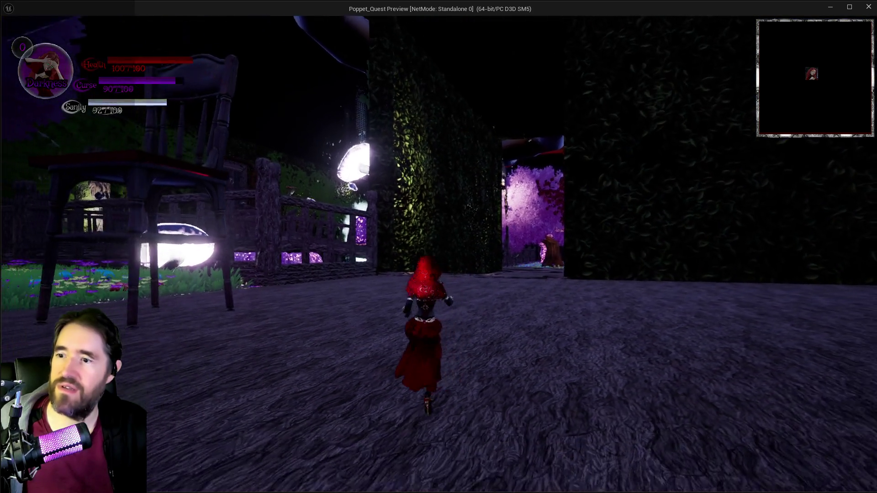
{"action": "key", "text": "w"}
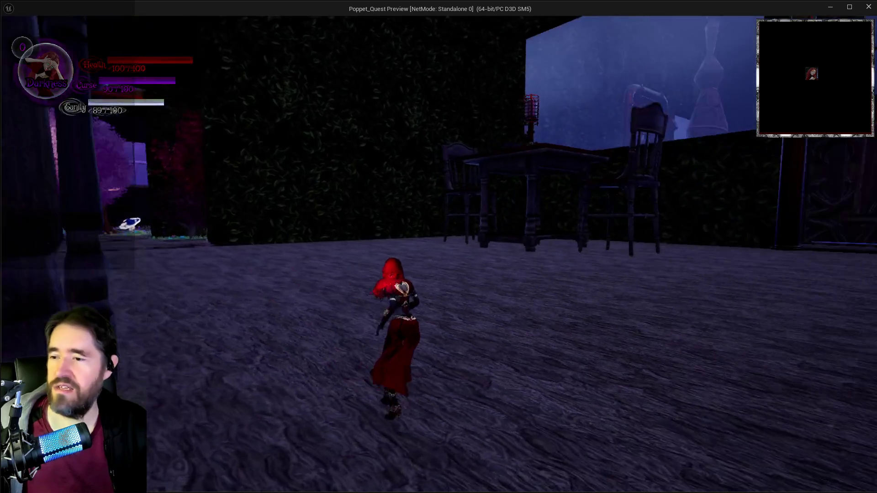
{"action": "key", "text": "w"}
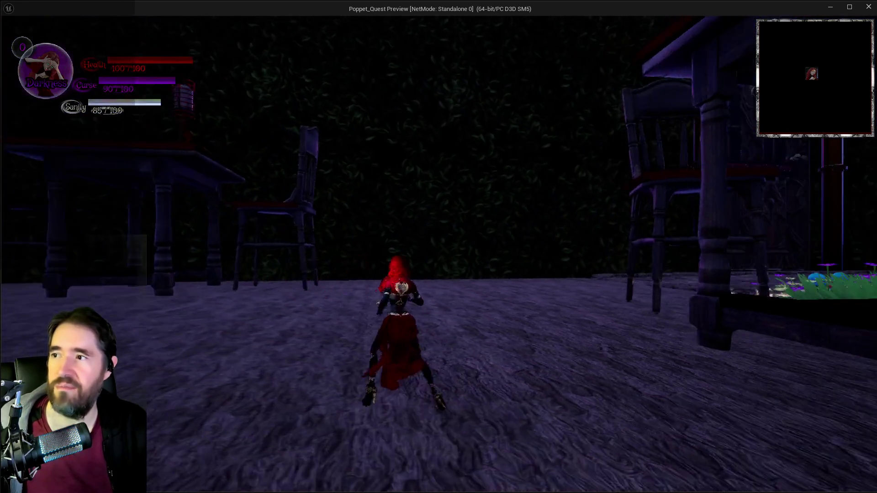
{"action": "key", "text": "w"}
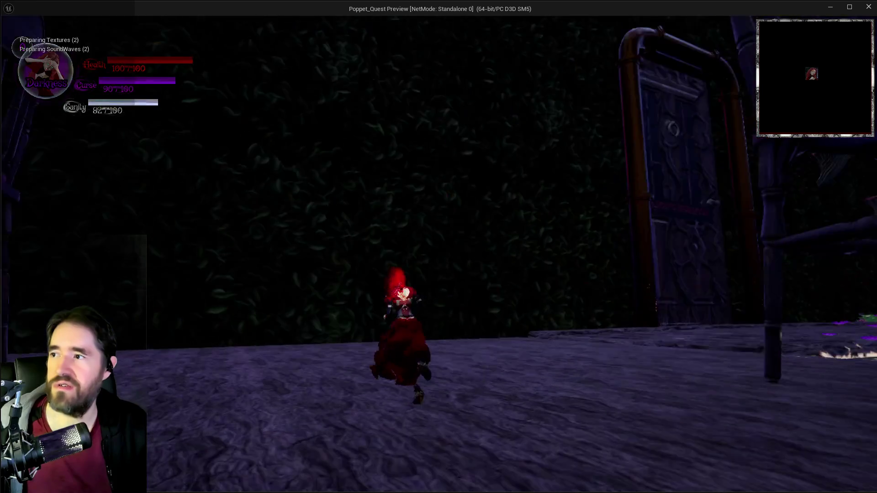
{"action": "key", "text": "w"}
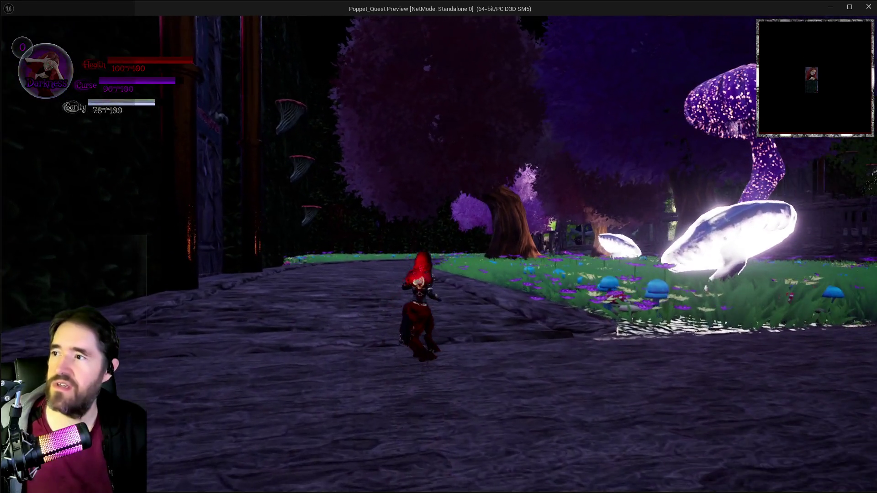
{"action": "key", "text": "w"}
Swap to Light form, run onto the wooden floor, and open then close the inventory
{"action": "key", "text": "q"}
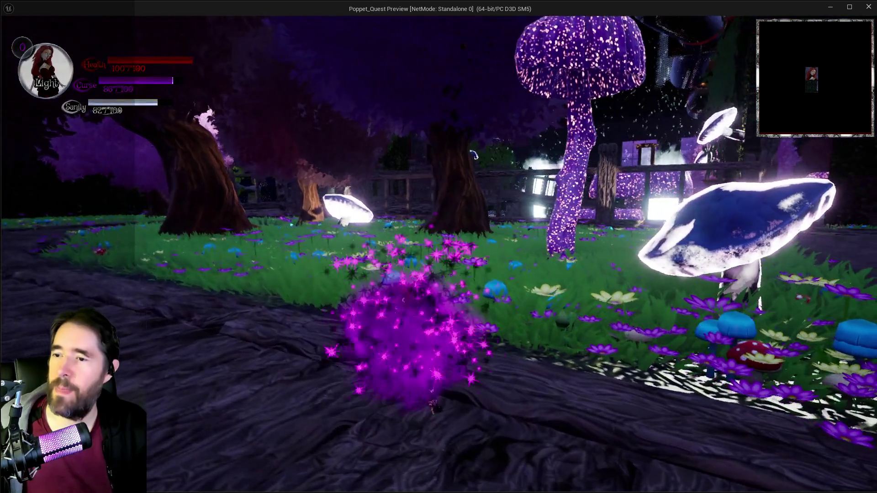
{"action": "key", "text": "w"}
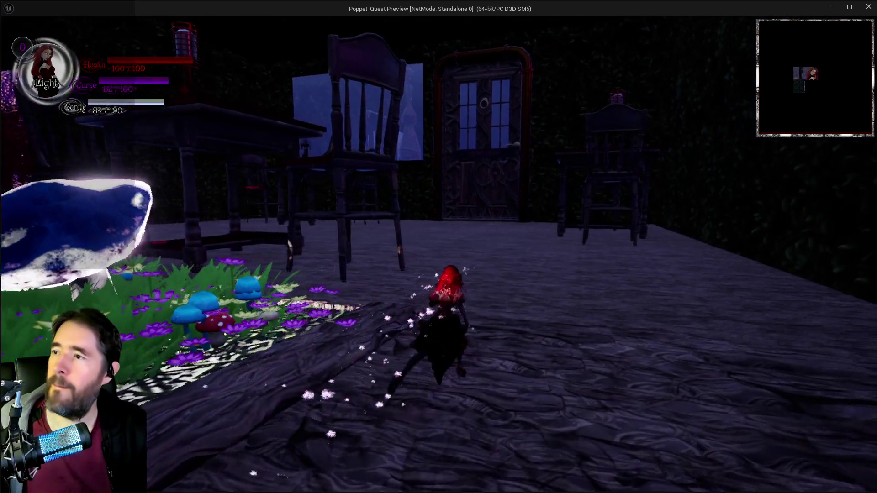
{"action": "key", "text": "w"}
{"action": "key", "text": "i"}
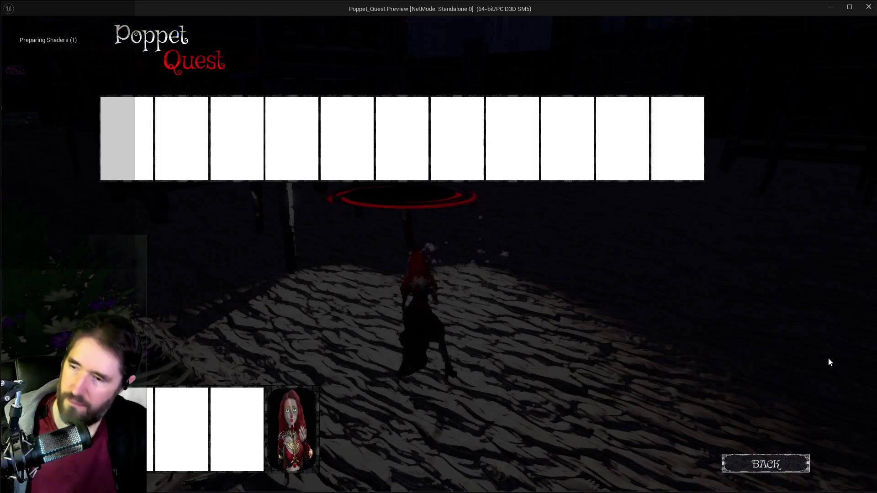
{"action": "left_click", "coordinate": [314, 418]}
Run past the purple tree, trigger the purple smoke burst, and cross the hedge passage and red-leaved garden
{"action": "key", "text": "w"}
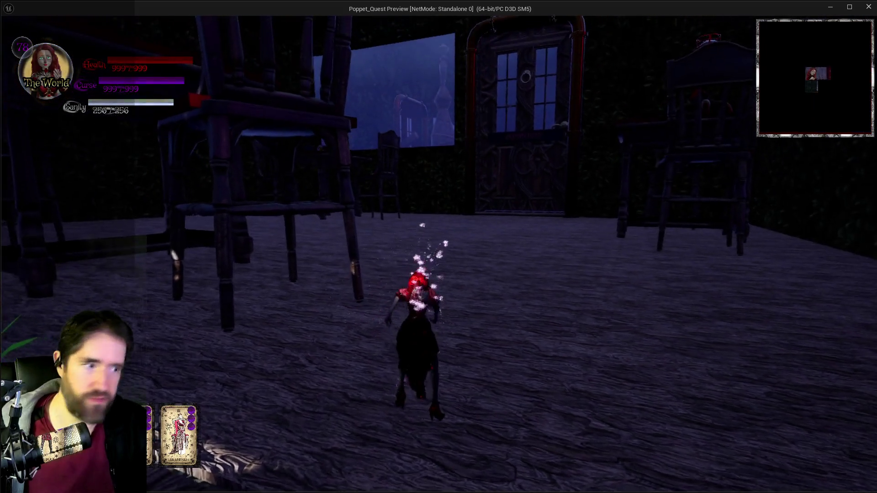
{"action": "key", "text": "w"}
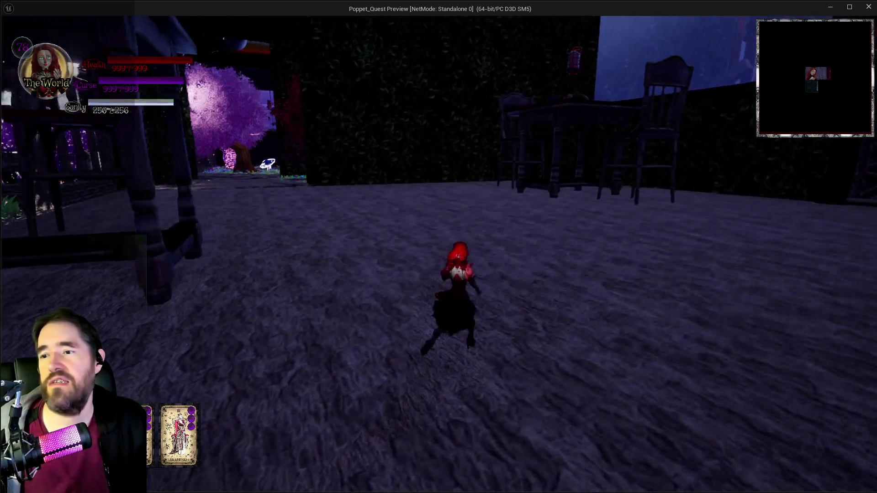
{"action": "key", "text": "w"}
{"action": "key", "text": "space"}
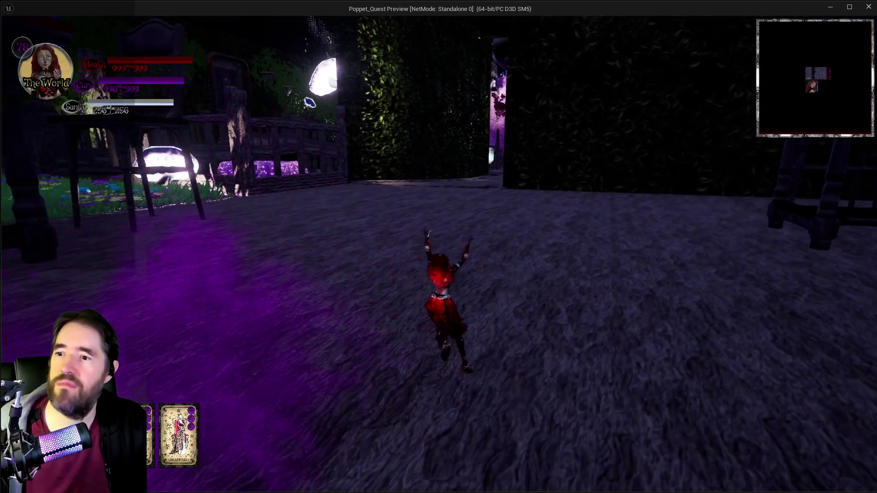
{"action": "key", "text": "w"}
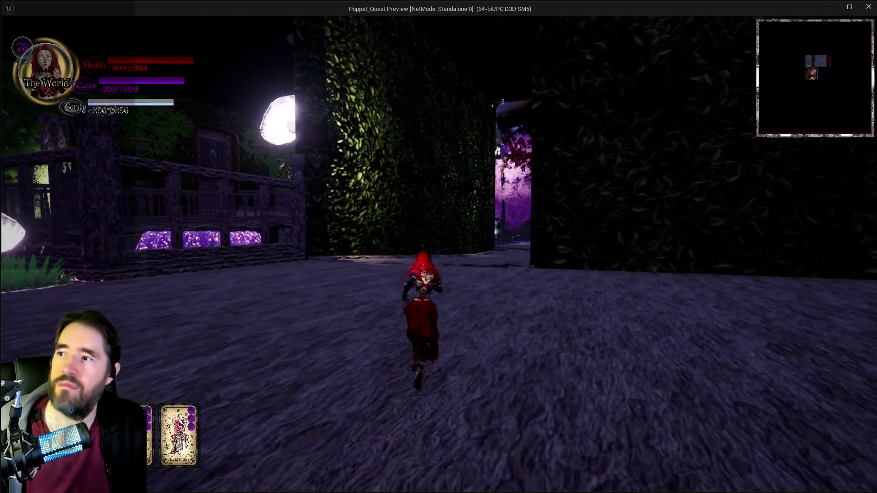
{"action": "key", "text": "w"}
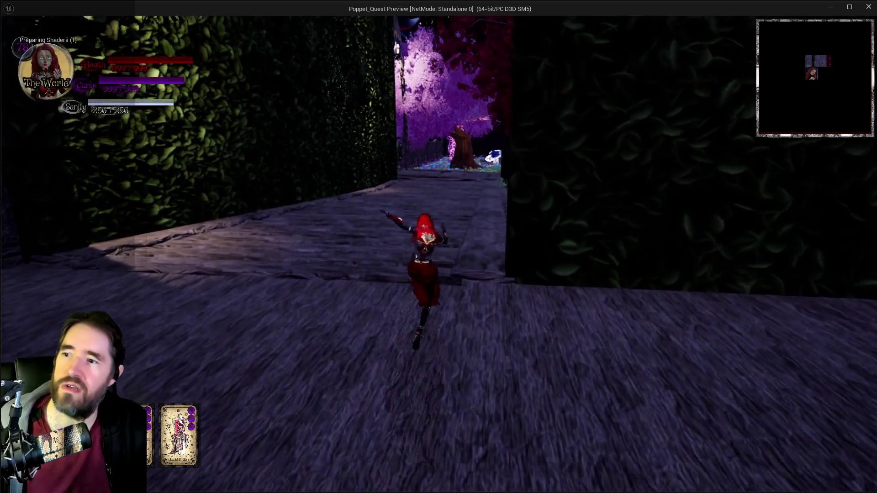
{"action": "key", "text": "w"}
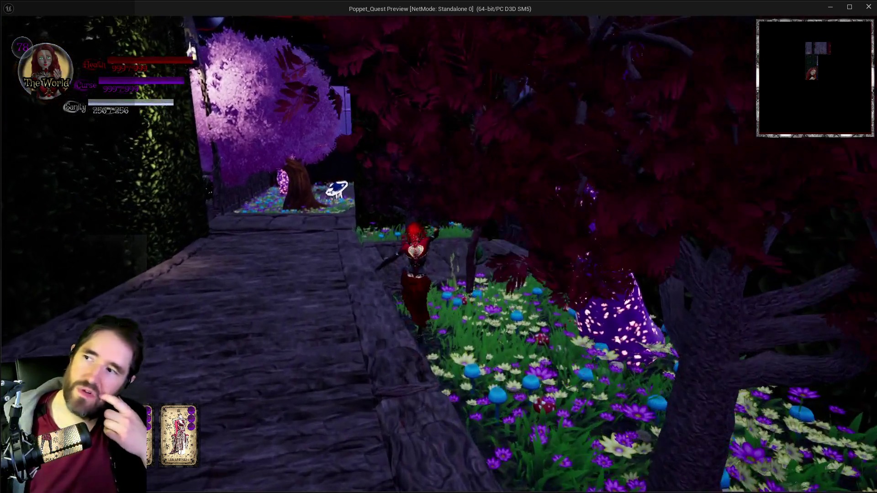
{"action": "key", "text": "w"}
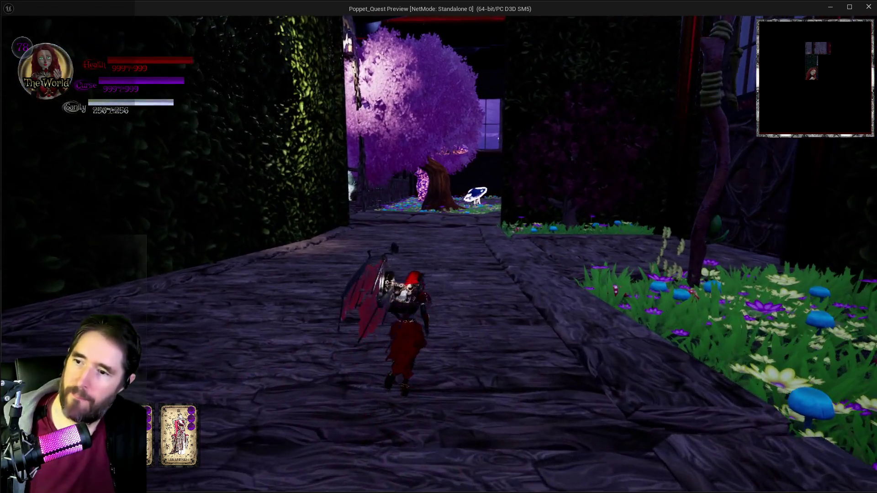
Glide on bat wings, run on to the wooden bridge, and return to the Blueprint editor
{"action": "key", "text": "space"}
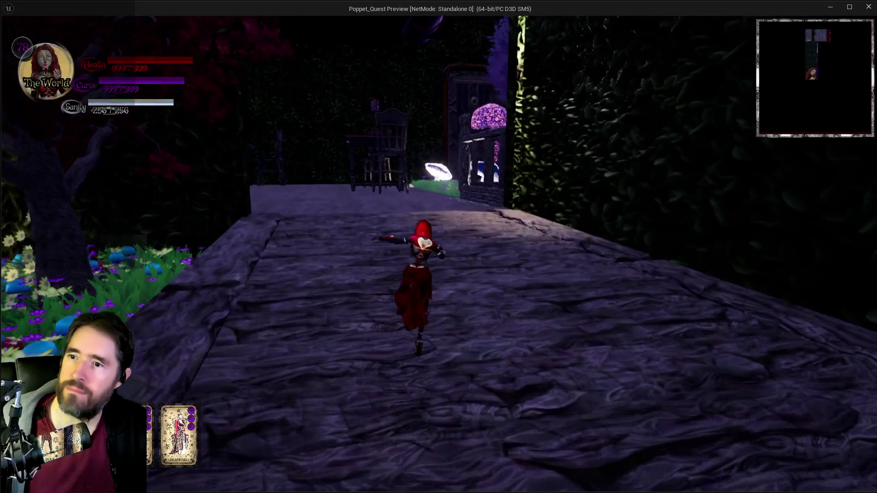
{"action": "key", "text": "w"}
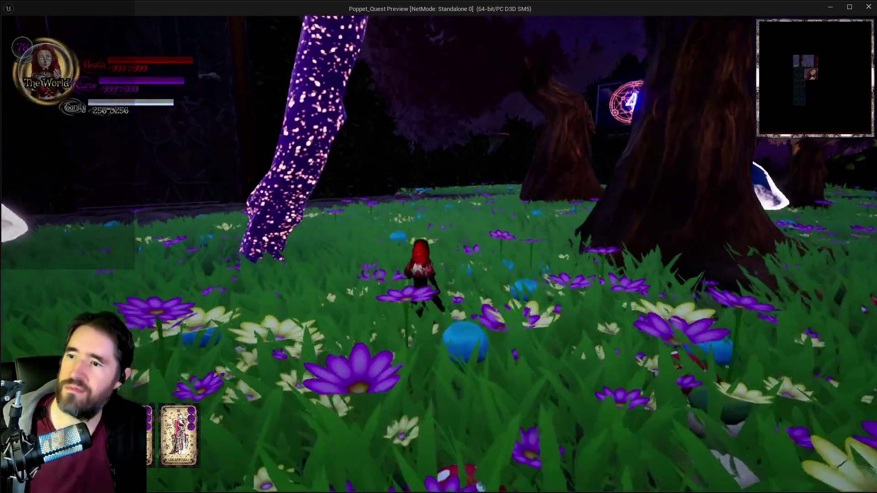
{"action": "key", "text": "e"}
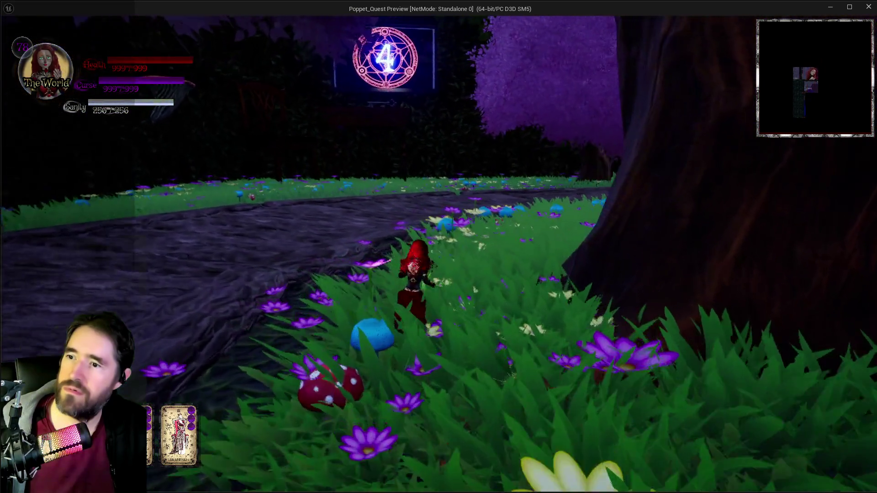
{"action": "key", "text": "e"}
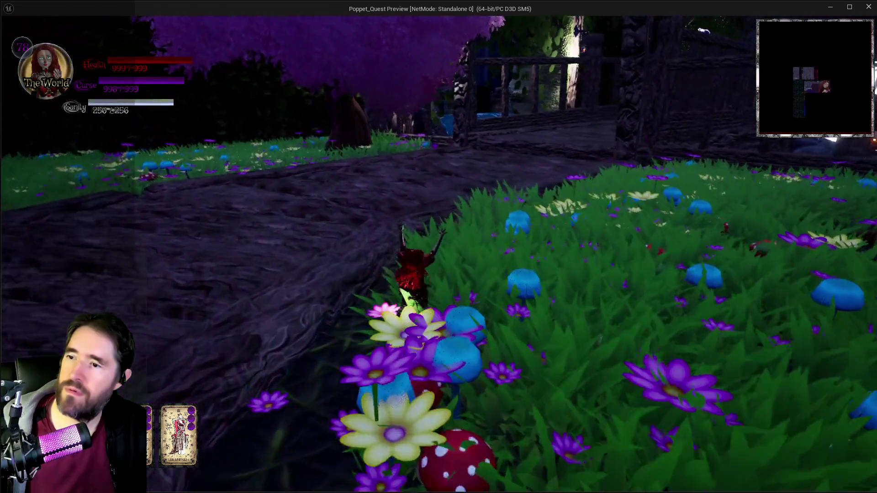
{"action": "key", "text": "e"}
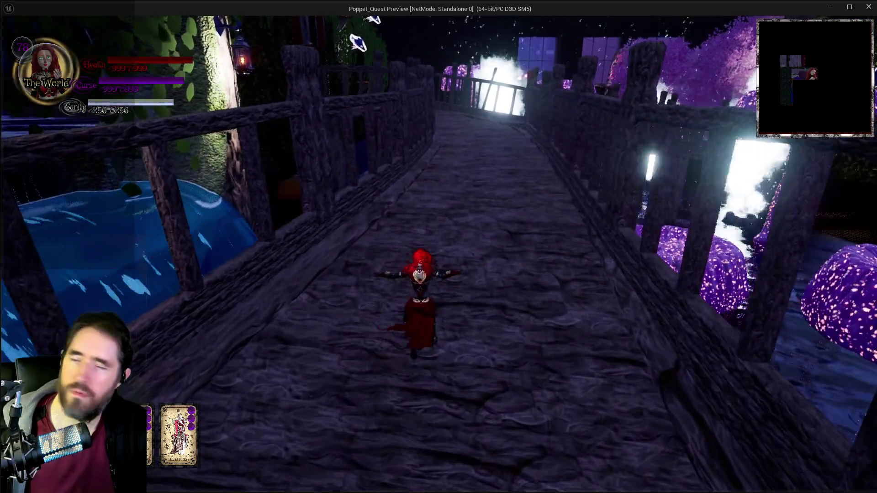
{"action": "key", "text": "e"}
{"action": "key", "text": "alt+Tab"}
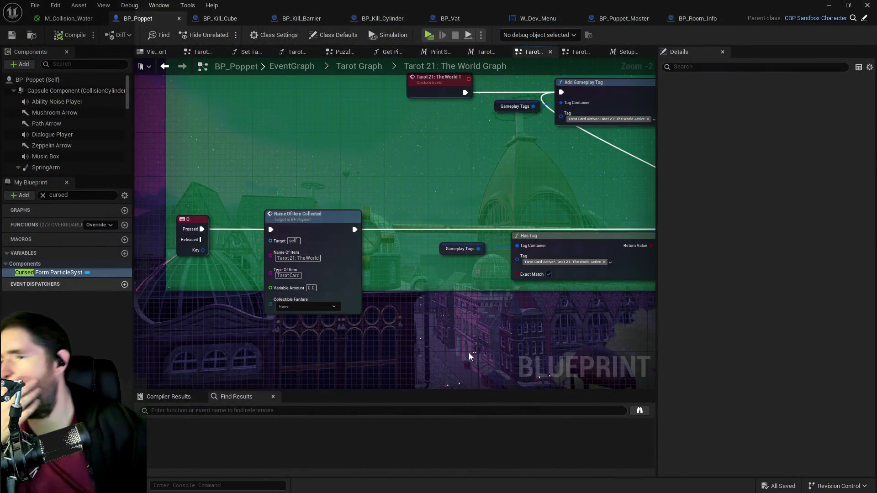
Stop the simulation and go up from The World graph to the Tarot Graph overview
{"action": "key", "text": "Escape"}
{"action": "left_click_drag", "start_coordinate": [414, 300], "coordinate": [277, 222]}
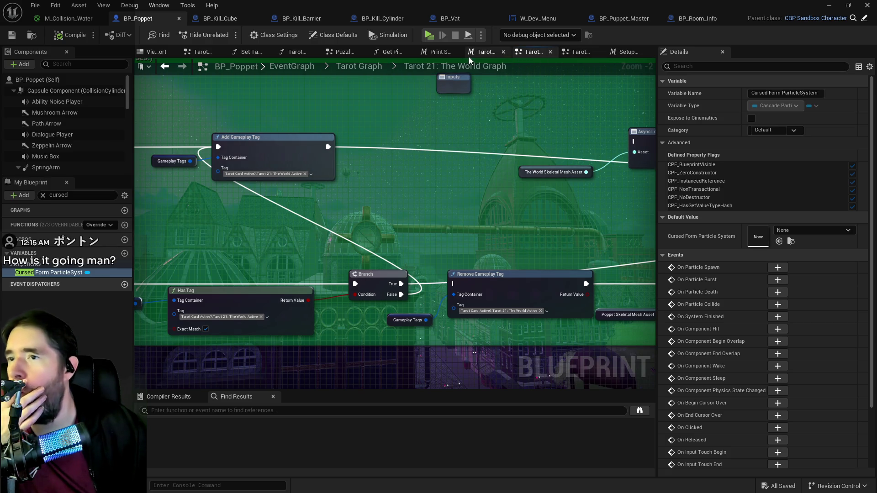
{"action": "left_click", "coordinate": [376, 70]}
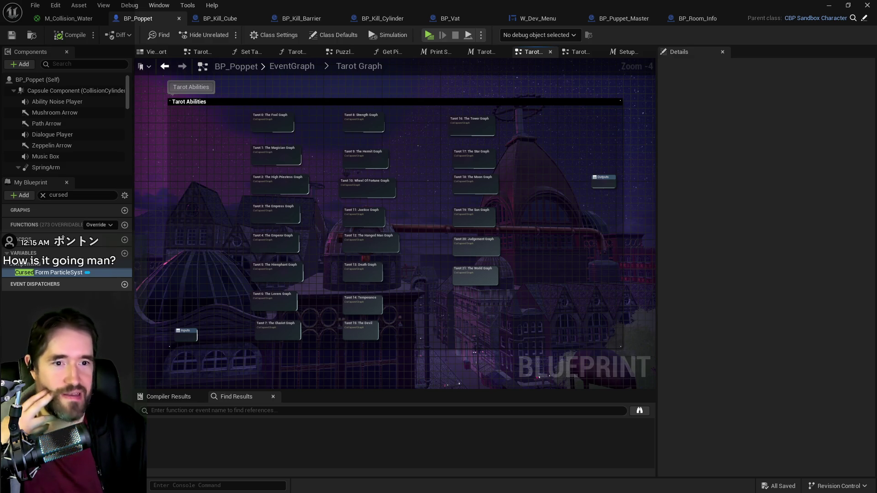
Scroll through the tarot abilities design document, then put it away
{"action": "key", "text": "alt+Tab"}
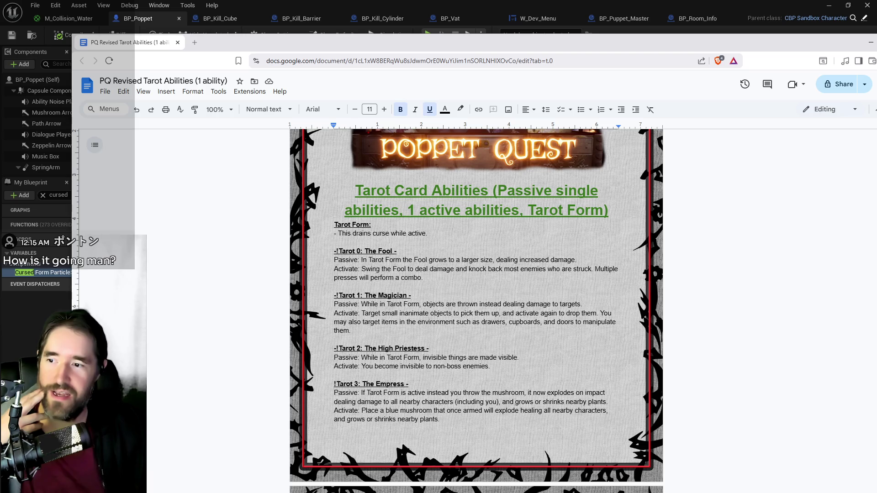
{"action": "scroll", "coordinate": [496, 304], "scroll_direction": "down", "scroll_amount": 2}
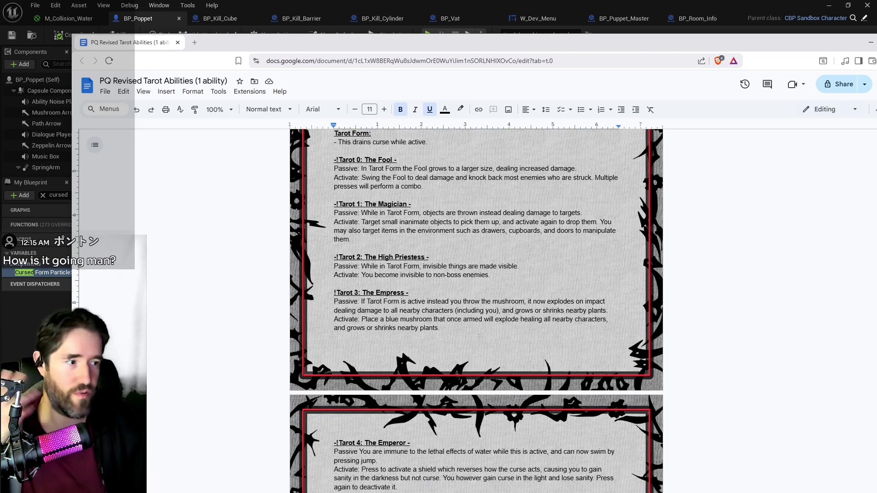
{"action": "scroll", "coordinate": [479, 337], "scroll_direction": "down", "scroll_amount": 4}
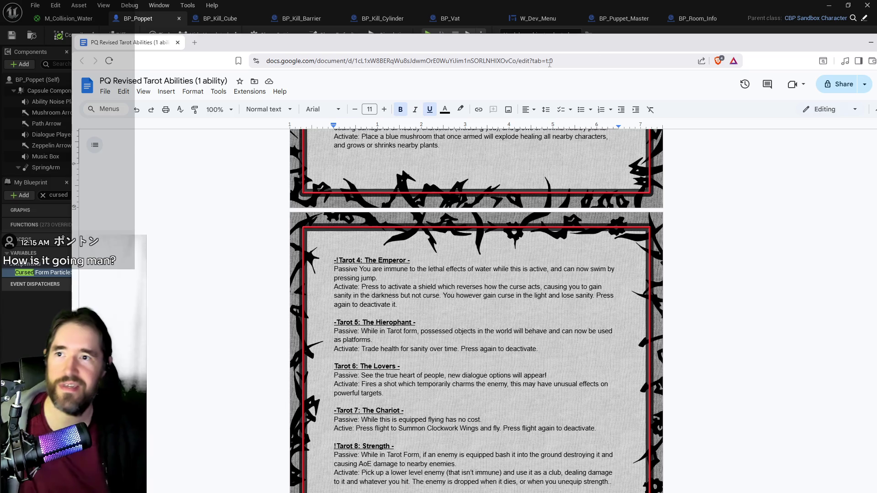
{"action": "key", "text": "alt+Tab"}
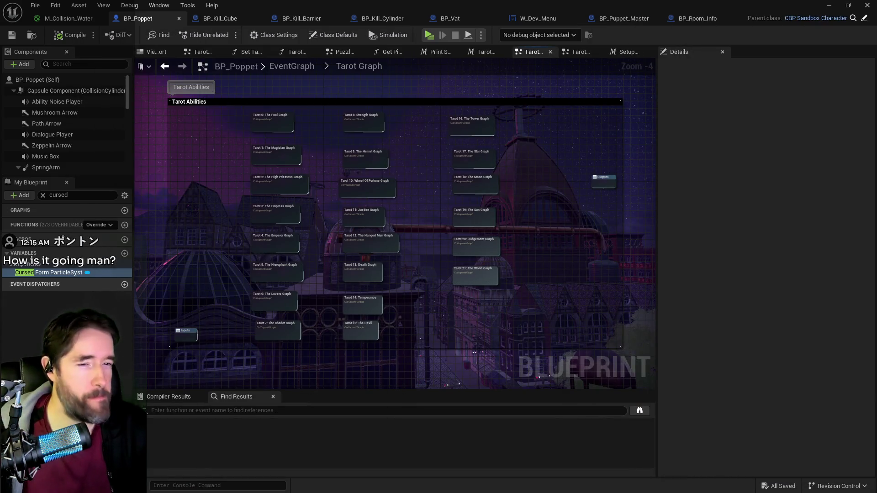
In the Tarot Form Macro, move the second Branch node down-left and select the curse calculation nodes
{"action": "left_click", "coordinate": [481, 52]}
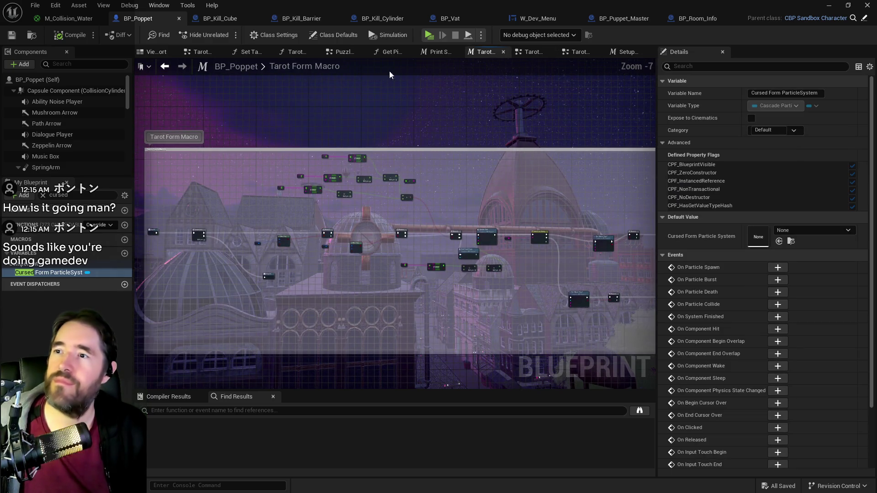
{"action": "scroll", "coordinate": [253, 236], "scroll_direction": "up", "scroll_amount": 3}
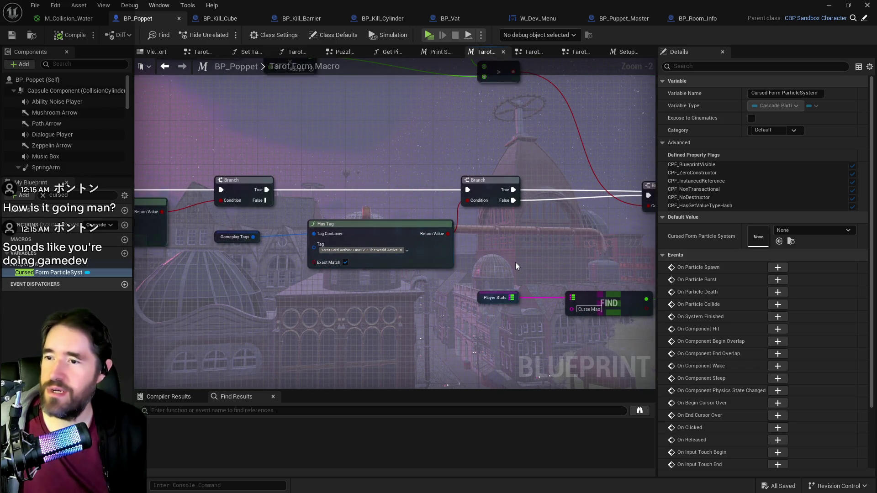
{"action": "scroll", "coordinate": [287, 265], "scroll_direction": "up", "scroll_amount": 2}
{"action": "mouse_move", "coordinate": [458, 191]}
{"action": "left_mouse_down"}
{"action": "mouse_move", "coordinate": [409, 218]}
{"action": "mouse_move", "coordinate": [397, 245]}
{"action": "left_mouse_up"}
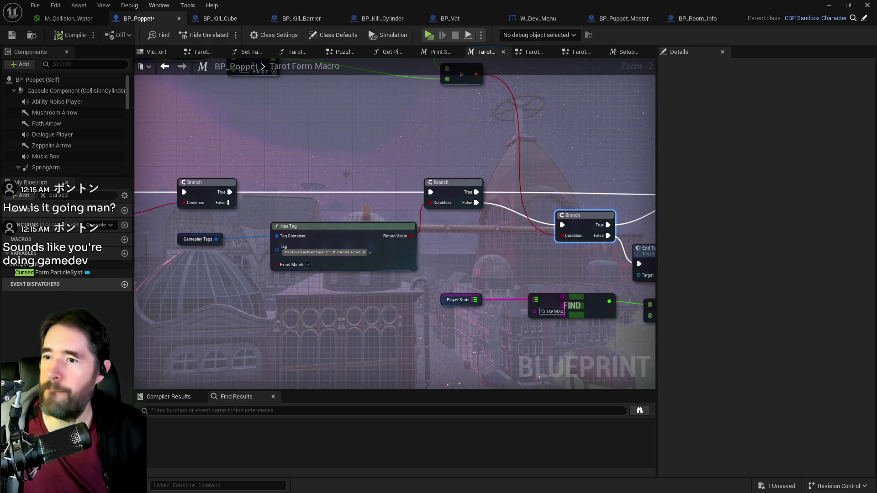
{"action": "left_click_drag", "start_coordinate": [519, 228], "coordinate": [292, 226]}
{"action": "left_click", "coordinate": [519, 226]}
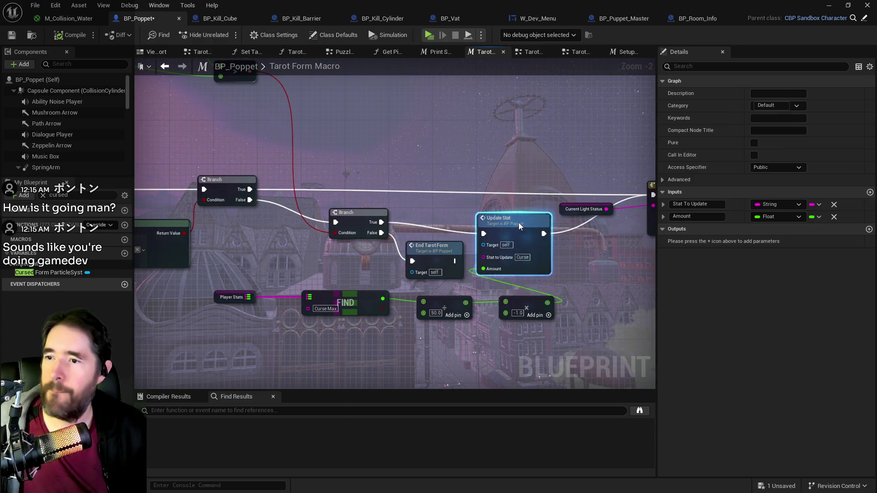
{"action": "mouse_move", "coordinate": [519, 225]}
{"action": "left_mouse_down"}
{"action": "mouse_move", "coordinate": [492, 216]}
{"action": "mouse_move", "coordinate": [577, 214]}
{"action": "left_mouse_up"}
{"action": "left_click_drag", "start_coordinate": [273, 279], "coordinate": [620, 322]}
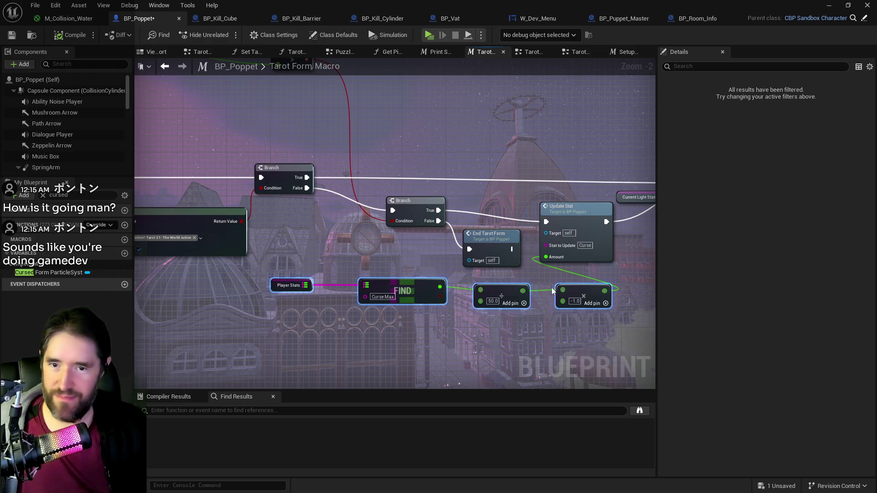
{"action": "left_click_drag", "start_coordinate": [552, 291], "coordinate": [472, 273]}
Shift Switch on String, Current Light Status and Update Stat further right, then open Setup Looks
{"action": "mouse_move", "coordinate": [502, 195]}
{"action": "left_mouse_down"}
{"action": "mouse_move", "coordinate": [537, 195]}
{"action": "mouse_move", "coordinate": [398, 227]}
{"action": "left_mouse_up"}
{"action": "left_click", "coordinate": [515, 190]}
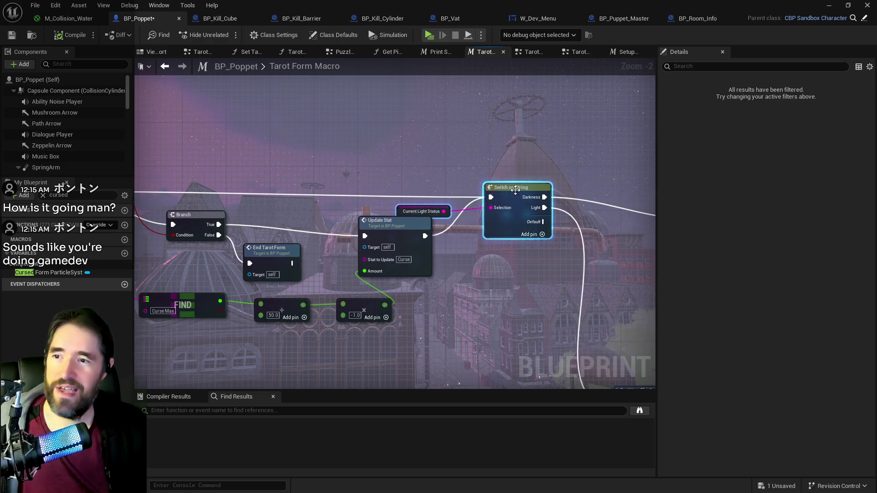
{"action": "mouse_move", "coordinate": [515, 190]}
{"action": "left_mouse_down"}
{"action": "mouse_move", "coordinate": [585, 173]}
{"action": "mouse_move", "coordinate": [591, 179]}
{"action": "left_mouse_up"}
{"action": "left_click", "coordinate": [401, 226]}
{"action": "left_click_drag", "start_coordinate": [401, 226], "coordinate": [451, 226]}
{"action": "left_click_drag", "start_coordinate": [256, 254], "coordinate": [475, 237]}
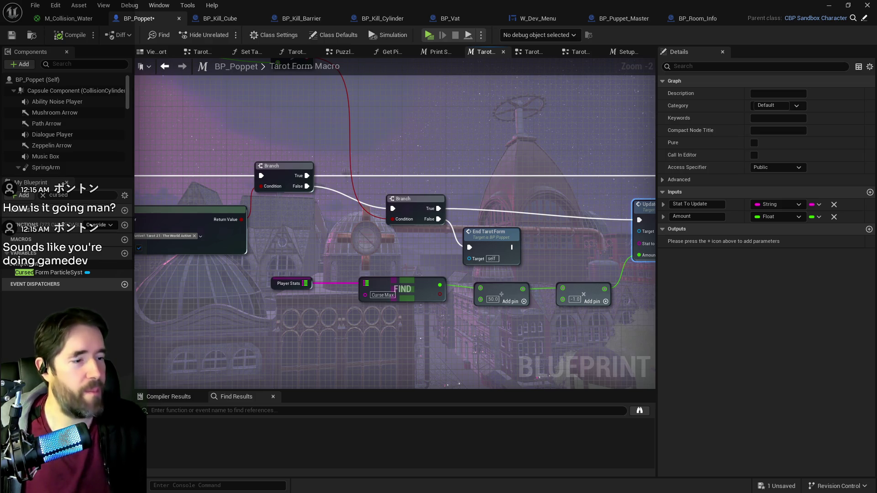
{"action": "mouse_move", "coordinate": [521, 346]}
{"action": "left_mouse_down"}
{"action": "mouse_move", "coordinate": [394, 333]}
{"action": "mouse_move", "coordinate": [553, 319]}
{"action": "mouse_move", "coordinate": [466, 323]}
{"action": "mouse_move", "coordinate": [396, 367]}
{"action": "left_mouse_up"}
{"action": "mouse_move", "coordinate": [535, 333]}
{"action": "left_mouse_down"}
{"action": "mouse_move", "coordinate": [544, 334]}
{"action": "mouse_move", "coordinate": [469, 333]}
{"action": "mouse_move", "coordinate": [515, 326]}
{"action": "mouse_move", "coordinate": [486, 253]}
{"action": "left_mouse_up"}
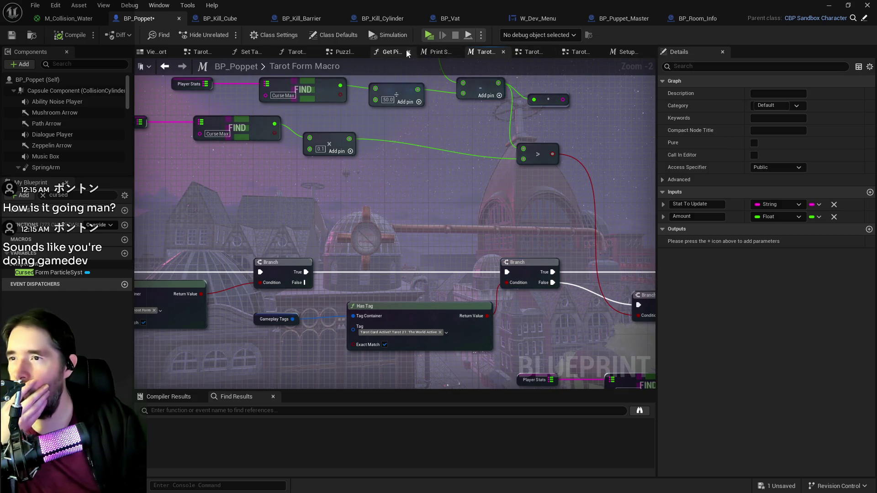
{"action": "left_click", "coordinate": [619, 53]}
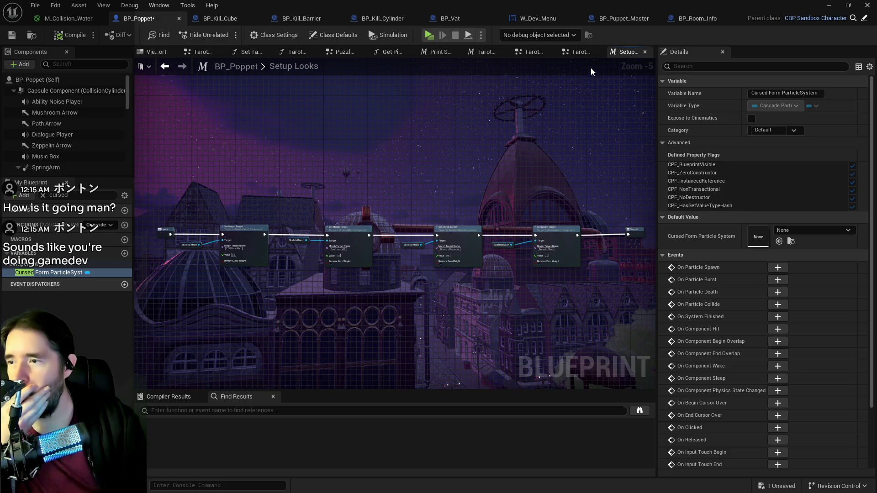
In the Tarot 21: The World Graph, move the Async Load, Activate, Cast and SET nodes up and right
{"action": "left_click", "coordinate": [580, 52]}
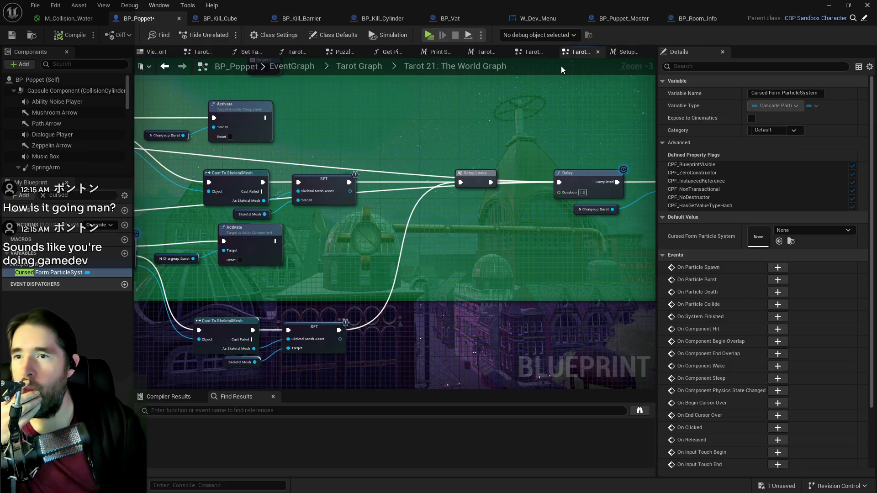
{"action": "left_click_drag", "start_coordinate": [460, 229], "coordinate": [555, 212]}
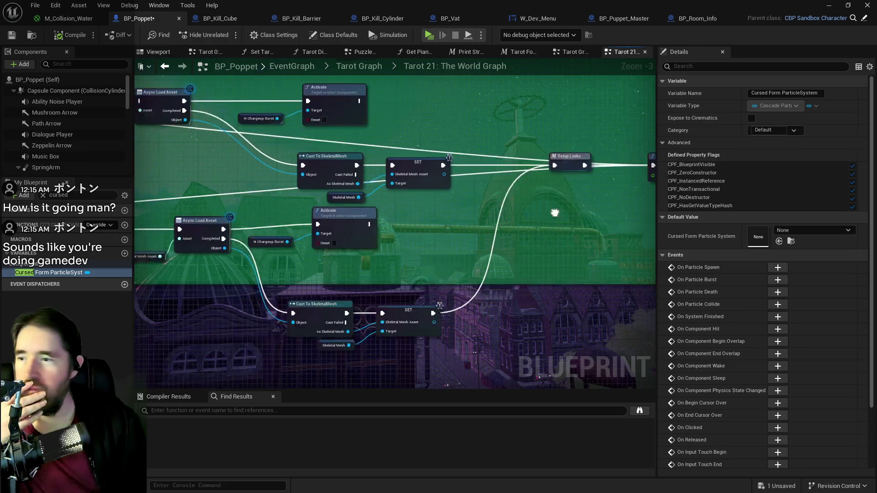
{"action": "scroll", "coordinate": [486, 233], "scroll_direction": "up", "scroll_amount": 2}
{"action": "left_click_drag", "start_coordinate": [508, 237], "coordinate": [590, 290]}
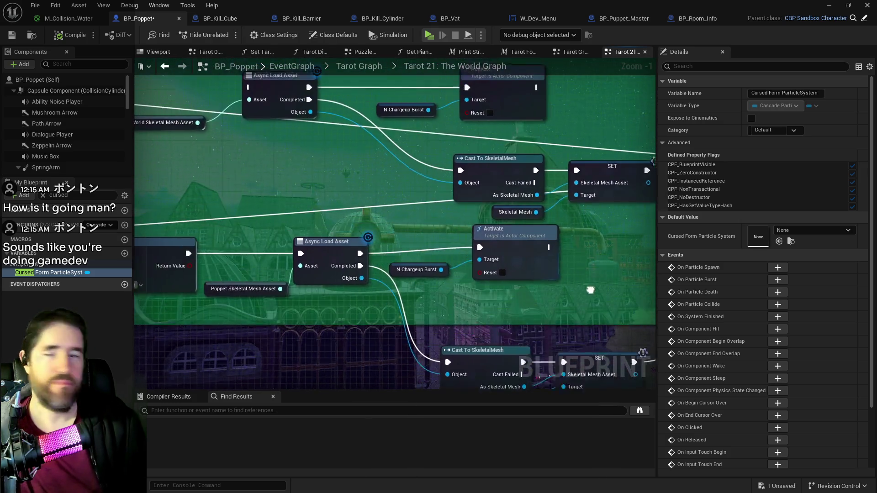
{"action": "scroll", "coordinate": [409, 270], "scroll_direction": "down", "scroll_amount": 3}
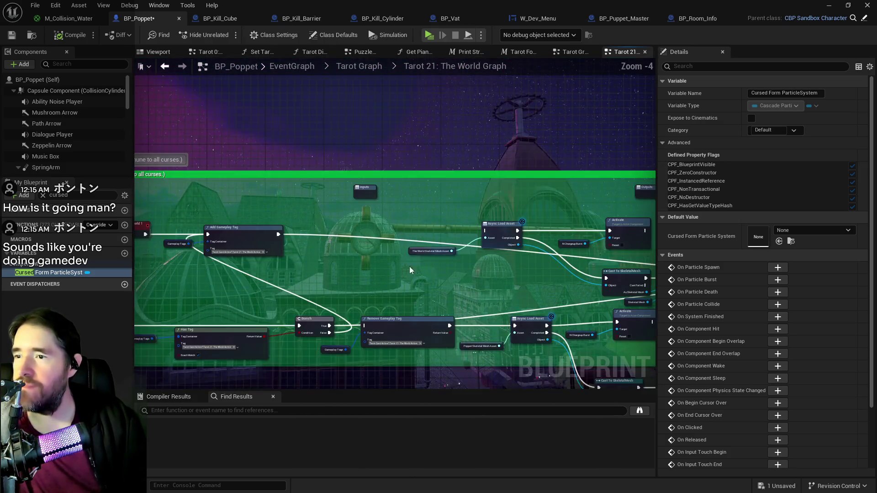
{"action": "left_click_drag", "start_coordinate": [410, 270], "coordinate": [294, 269]}
{"action": "mouse_move", "coordinate": [317, 220]}
{"action": "left_mouse_down"}
{"action": "mouse_move", "coordinate": [562, 288]}
{"action": "mouse_move", "coordinate": [566, 303]}
{"action": "mouse_move", "coordinate": [631, 173]}
{"action": "left_mouse_up"}
{"action": "mouse_move", "coordinate": [626, 216]}
{"action": "left_mouse_down"}
{"action": "mouse_move", "coordinate": [542, 136]}
{"action": "mouse_move", "coordinate": [851, 153]}
{"action": "left_mouse_up"}
Lower Setup Looks and move the Delay, Deactivate and NChargeupBurst nodes up-left into place
{"action": "mouse_move", "coordinate": [223, 146]}
{"action": "left_mouse_down"}
{"action": "mouse_move", "coordinate": [357, 191]}
{"action": "mouse_move", "coordinate": [376, 177]}
{"action": "mouse_move", "coordinate": [505, 196]}
{"action": "mouse_move", "coordinate": [459, 177]}
{"action": "left_mouse_up"}
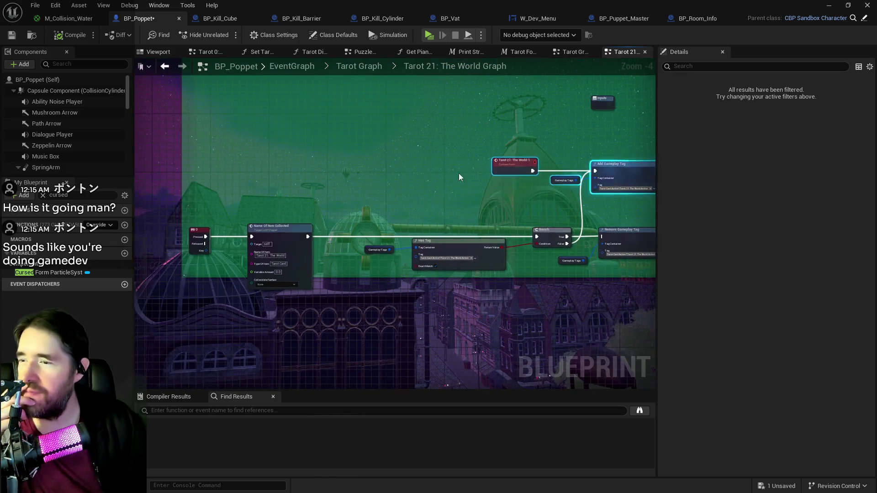
{"action": "mouse_move", "coordinate": [355, 190]}
{"action": "left_mouse_down"}
{"action": "mouse_move", "coordinate": [288, 206]}
{"action": "mouse_move", "coordinate": [441, 202]}
{"action": "mouse_move", "coordinate": [333, 209]}
{"action": "mouse_move", "coordinate": [356, 201]}
{"action": "mouse_move", "coordinate": [358, 260]}
{"action": "left_mouse_up"}
{"action": "mouse_move", "coordinate": [397, 200]}
{"action": "left_mouse_down"}
{"action": "mouse_move", "coordinate": [409, 213]}
{"action": "mouse_move", "coordinate": [499, 213]}
{"action": "mouse_move", "coordinate": [512, 240]}
{"action": "left_mouse_up"}
{"action": "mouse_move", "coordinate": [508, 211]}
{"action": "left_mouse_down"}
{"action": "mouse_move", "coordinate": [504, 193]}
{"action": "mouse_move", "coordinate": [433, 239]}
{"action": "left_mouse_up"}
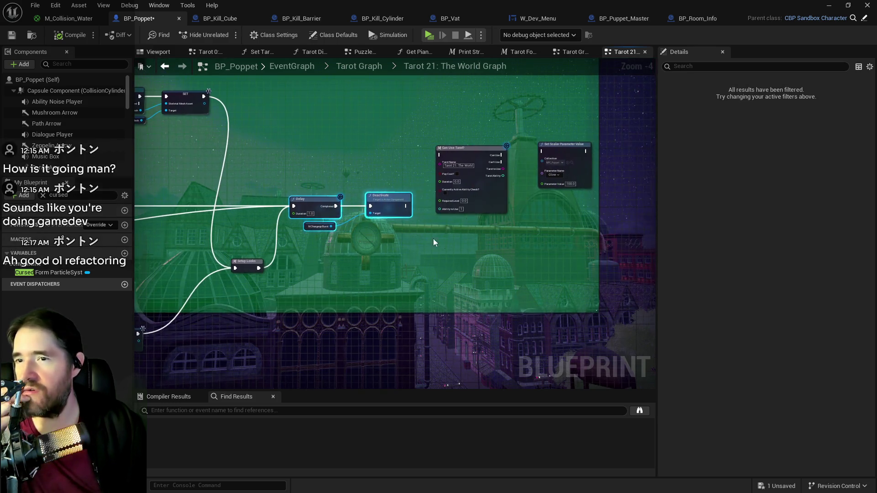
{"action": "left_click_drag", "start_coordinate": [190, 243], "coordinate": [487, 261]}
Review the regrouped Tarot 21 event, Has Tag, Async Load, Cast and Activate nodes
{"action": "left_click_drag", "start_coordinate": [137, 242], "coordinate": [406, 234]}
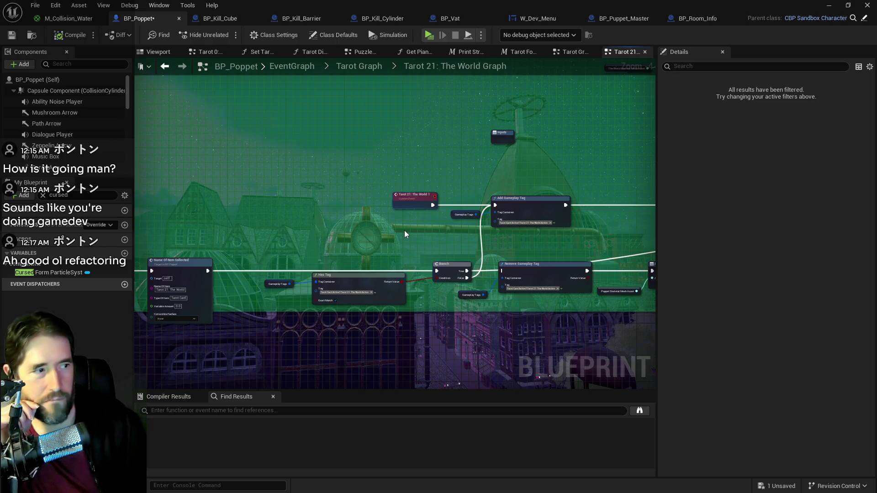
{"action": "left_click_drag", "start_coordinate": [418, 230], "coordinate": [253, 244]}
{"action": "left_click_drag", "start_coordinate": [500, 228], "coordinate": [334, 235]}
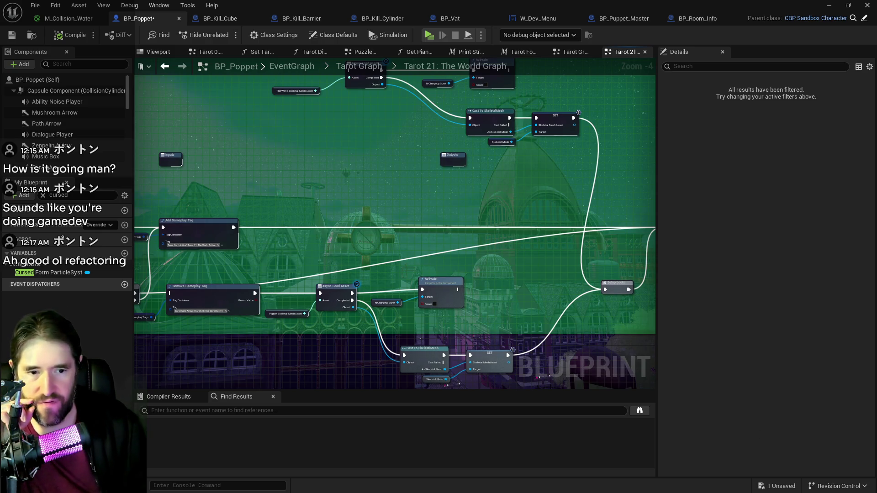
{"action": "key", "text": "alt+Tab"}
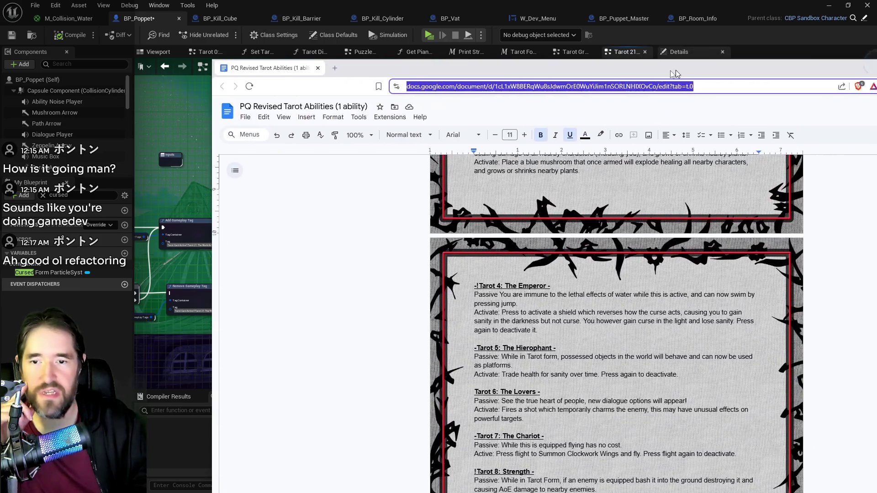
Move the Tarot abilities document window up-left and scroll through the Magician to Hierophant entries
{"action": "mouse_move", "coordinate": [675, 74]}
{"action": "left_mouse_down"}
{"action": "mouse_move", "coordinate": [572, 72]}
{"action": "mouse_move", "coordinate": [514, 37]}
{"action": "left_mouse_up"}
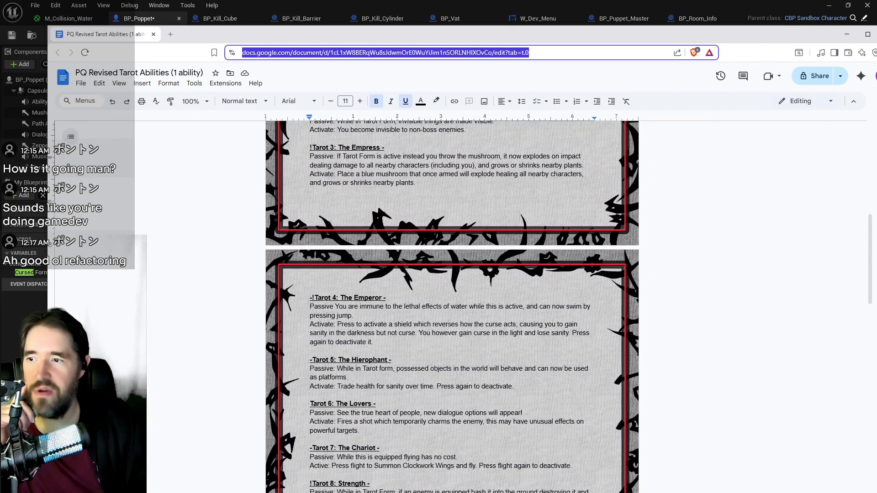
{"action": "scroll", "coordinate": [420, 227], "scroll_direction": "up", "scroll_amount": 7}
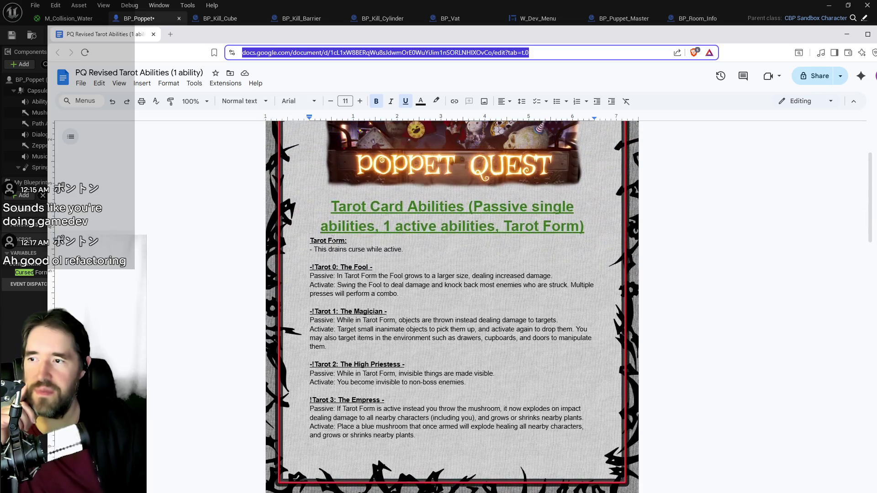
{"action": "scroll", "coordinate": [380, 288], "scroll_direction": "down", "scroll_amount": 2}
{"action": "scroll", "coordinate": [523, 234], "scroll_direction": "down", "scroll_amount": 1}
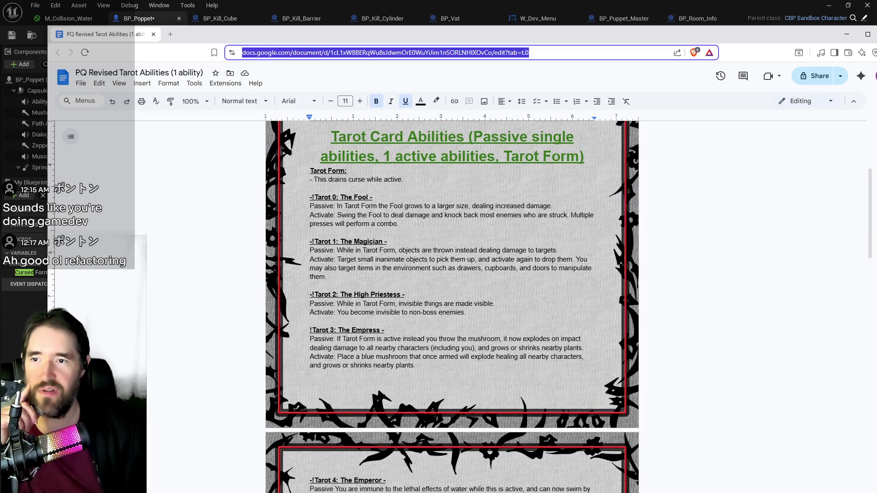
{"action": "scroll", "coordinate": [544, 261], "scroll_direction": "down", "scroll_amount": 5}
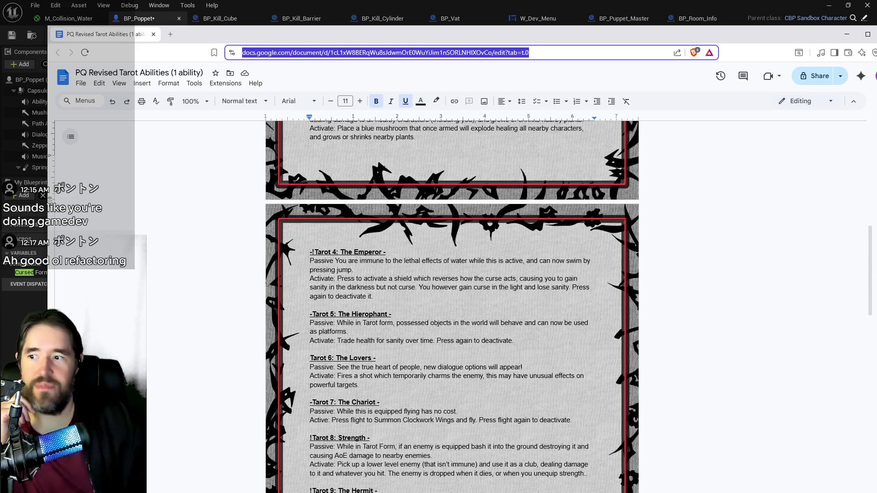
{"action": "scroll", "coordinate": [452, 306], "scroll_direction": "down", "scroll_amount": 2}
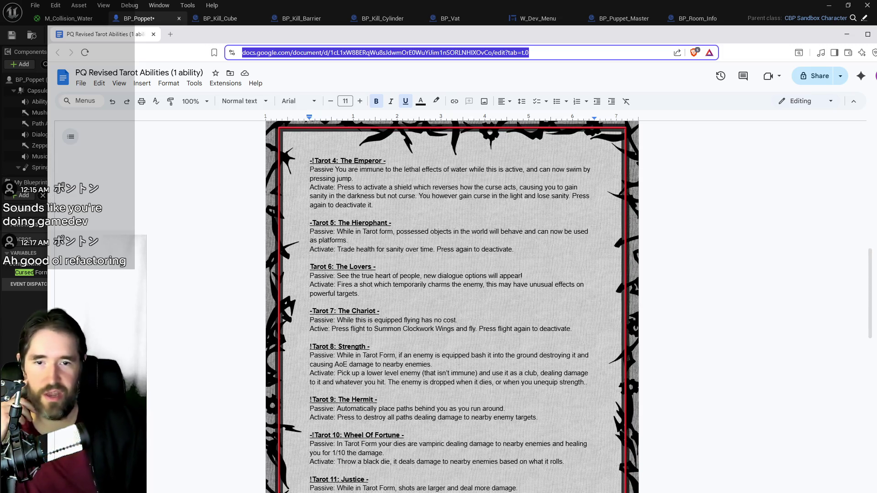
{"action": "scroll", "coordinate": [452, 306], "scroll_direction": "up", "scroll_amount": 1}
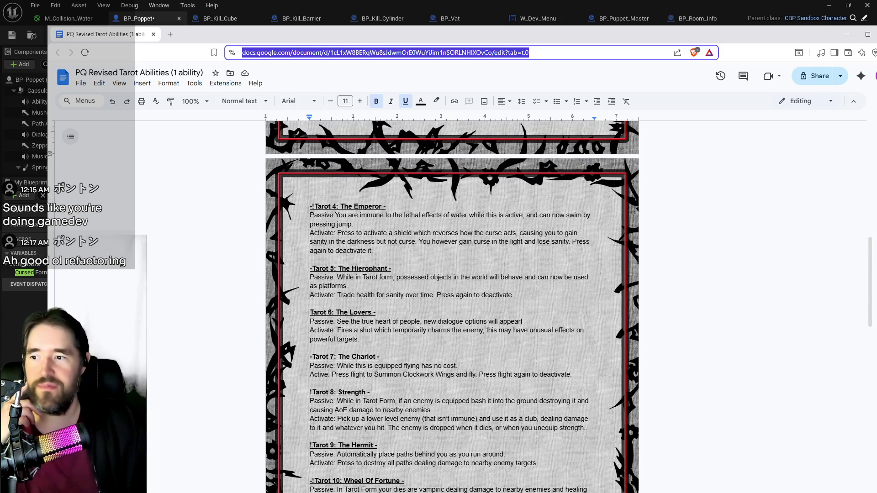
Highlight the Hierophant's Activate description line, then deselect it and keep reading
{"action": "left_click_drag", "start_coordinate": [515, 295], "coordinate": [311, 299]}
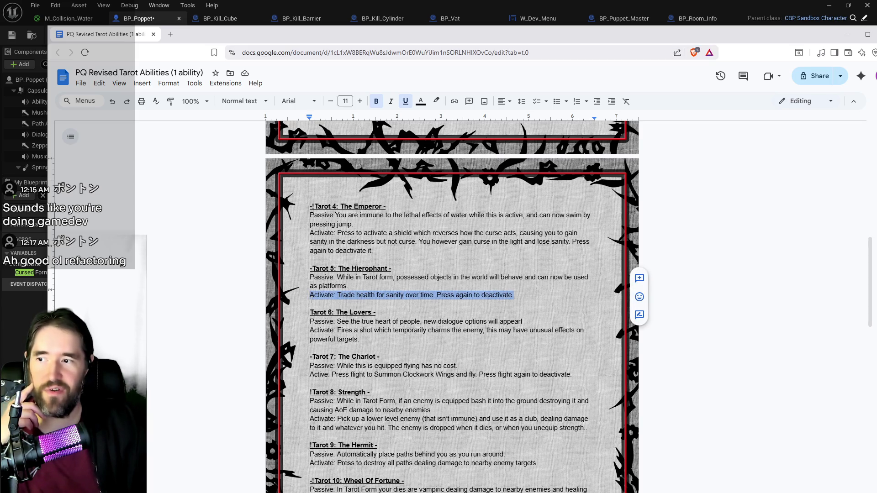
{"action": "left_click", "coordinate": [480, 338]}
{"action": "scroll", "coordinate": [442, 334], "scroll_direction": "up", "scroll_amount": 6}
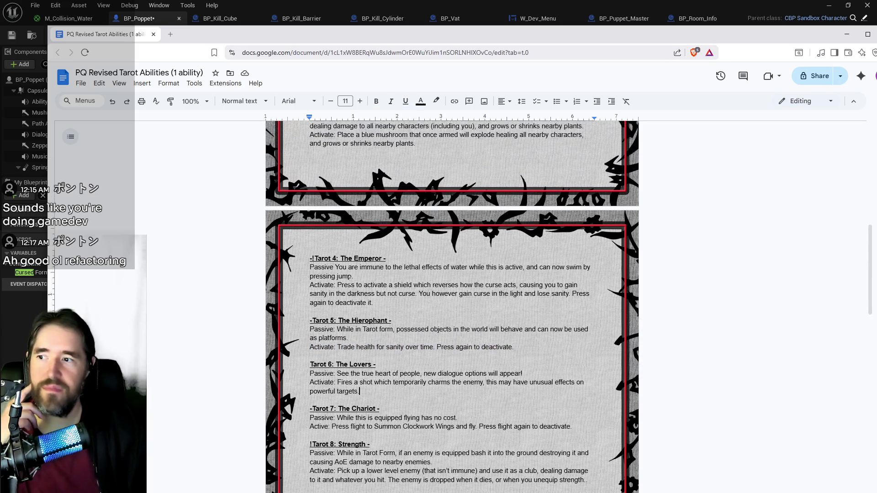
{"action": "scroll", "coordinate": [455, 343], "scroll_direction": "down", "scroll_amount": 2}
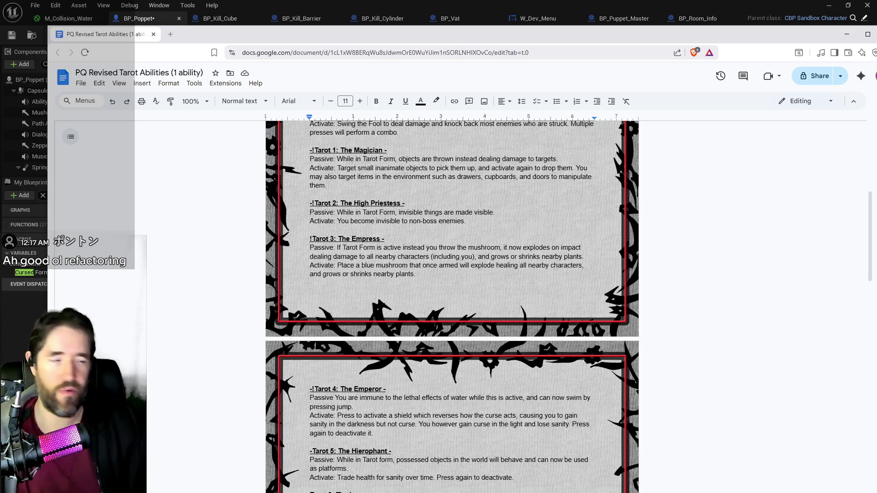
Read the Tarot abilities document to the end and back to the Tarot Form rule, then return to Unreal Editor
{"action": "scroll", "coordinate": [459, 284], "scroll_direction": "down", "scroll_amount": 4}
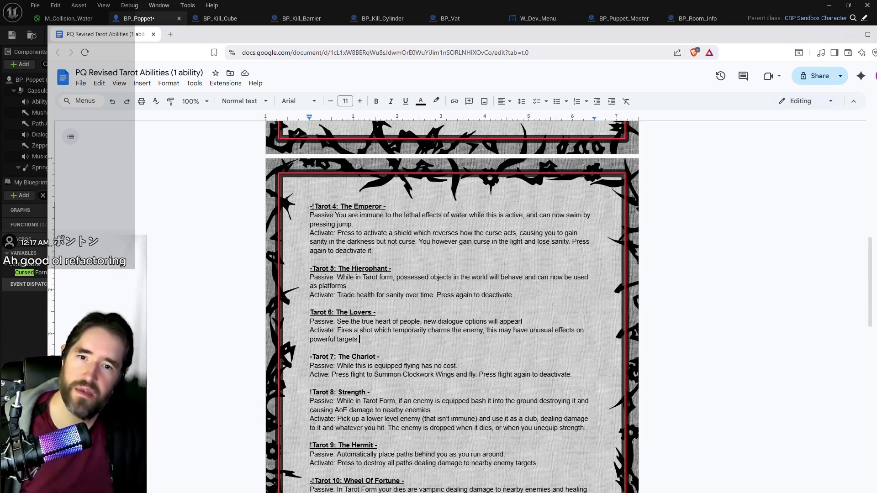
{"action": "scroll", "coordinate": [460, 284], "scroll_direction": "down", "scroll_amount": 2}
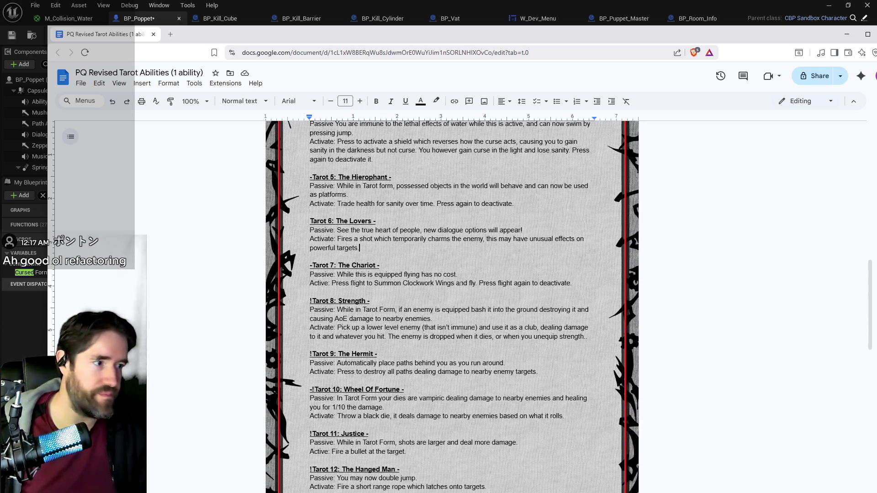
{"action": "scroll", "coordinate": [460, 284], "scroll_direction": "down", "scroll_amount": 3}
{"action": "scroll", "coordinate": [460, 284], "scroll_direction": "up", "scroll_amount": 3}
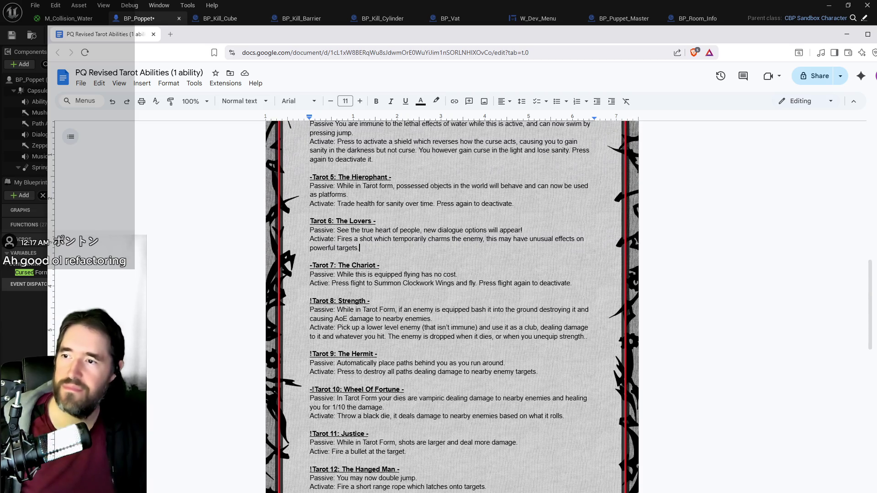
{"action": "scroll", "coordinate": [359, 290], "scroll_direction": "up", "scroll_amount": 2}
{"action": "scroll", "coordinate": [359, 290], "scroll_direction": "down", "scroll_amount": 9}
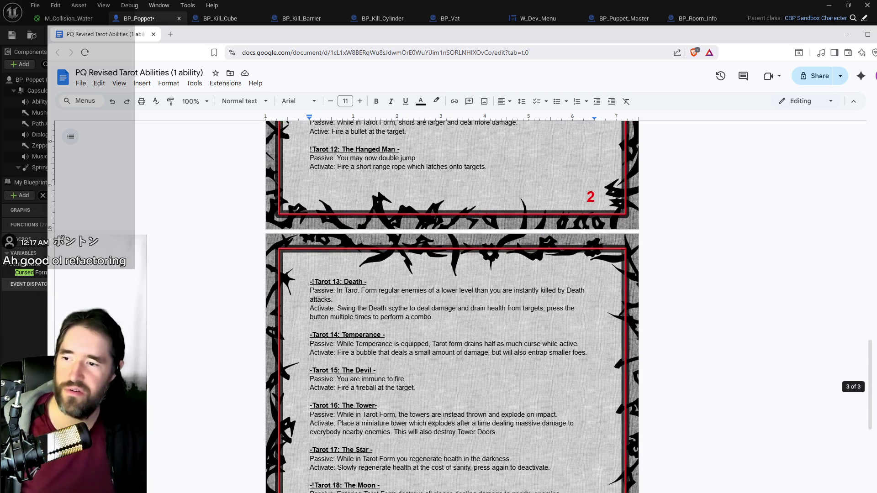
{"action": "scroll", "coordinate": [358, 291], "scroll_direction": "down", "scroll_amount": 4}
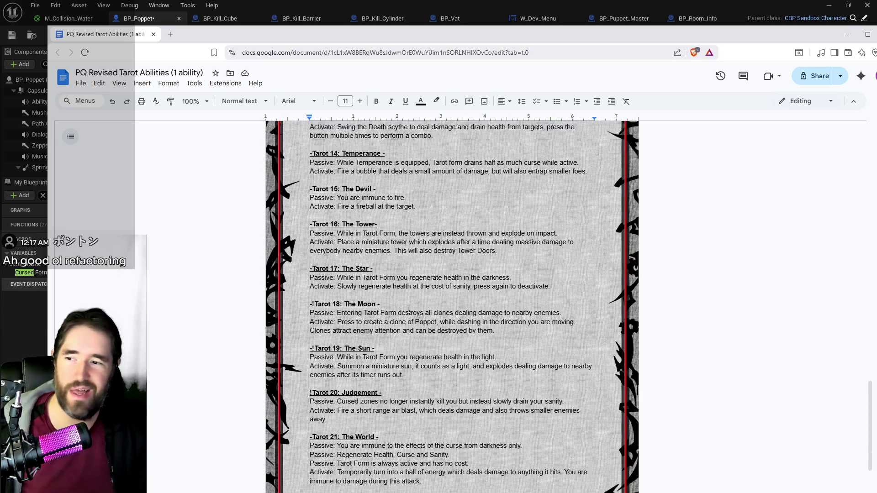
{"action": "scroll", "coordinate": [408, 309], "scroll_direction": "down", "scroll_amount": 2}
{"action": "scroll", "coordinate": [411, 313], "scroll_direction": "up", "scroll_amount": 10}
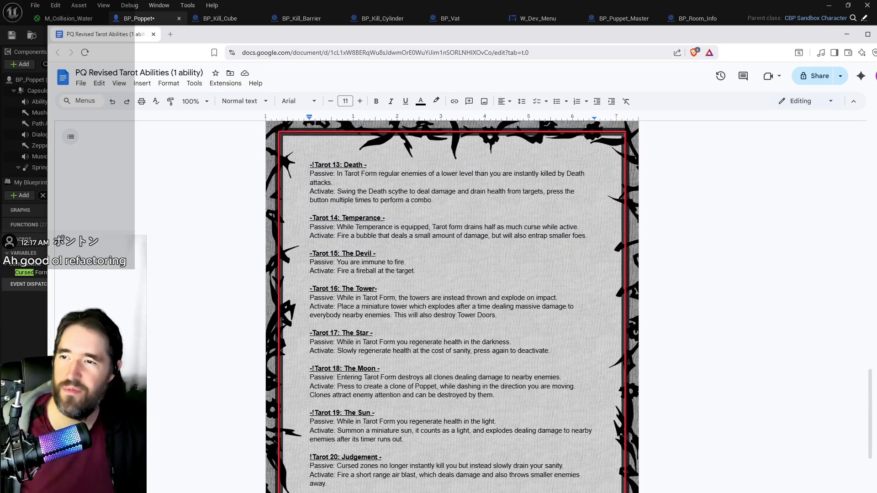
{"action": "scroll", "coordinate": [412, 313], "scroll_direction": "up", "scroll_amount": 6}
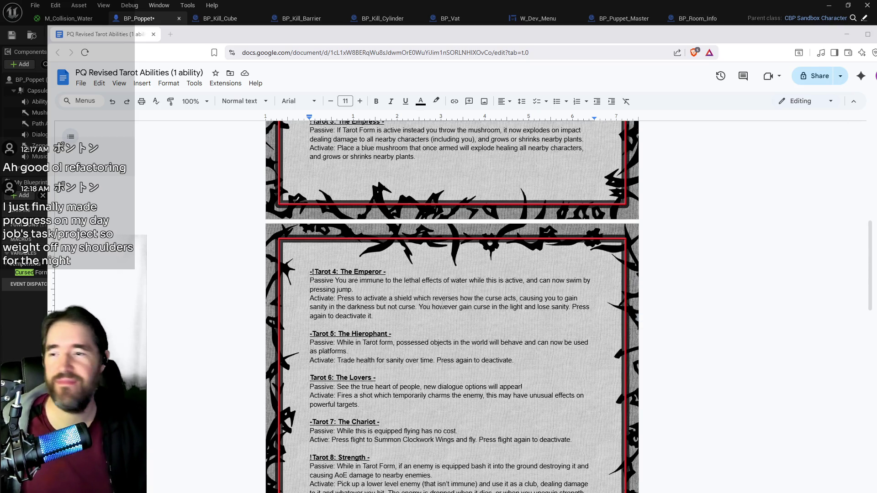
{"action": "scroll", "coordinate": [452, 306], "scroll_direction": "up", "scroll_amount": 6}
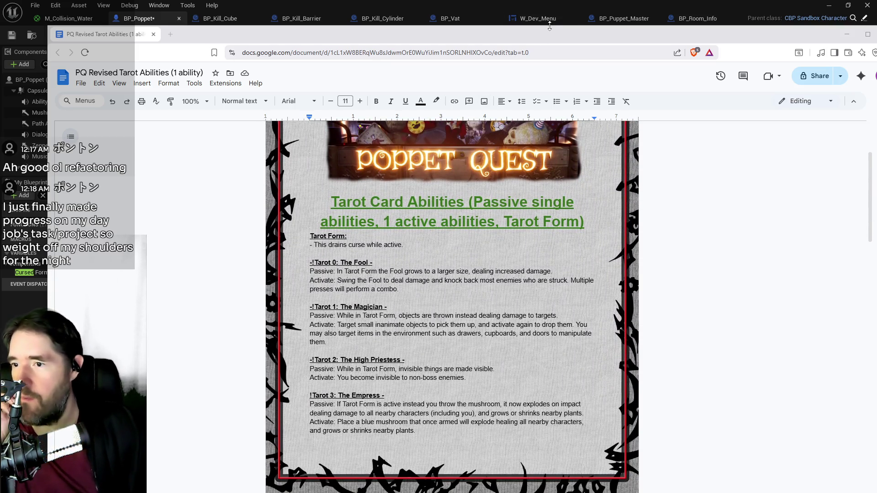
{"action": "left_click", "coordinate": [552, 20]}
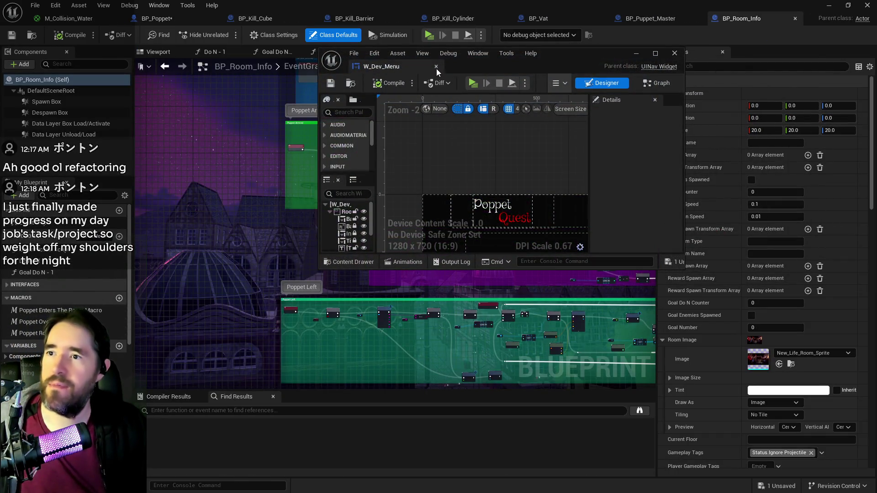
In BP_Poppet, open the Tarot 0: The Fool graph from the Tarot Graph overview
{"action": "left_click", "coordinate": [187, 20]}
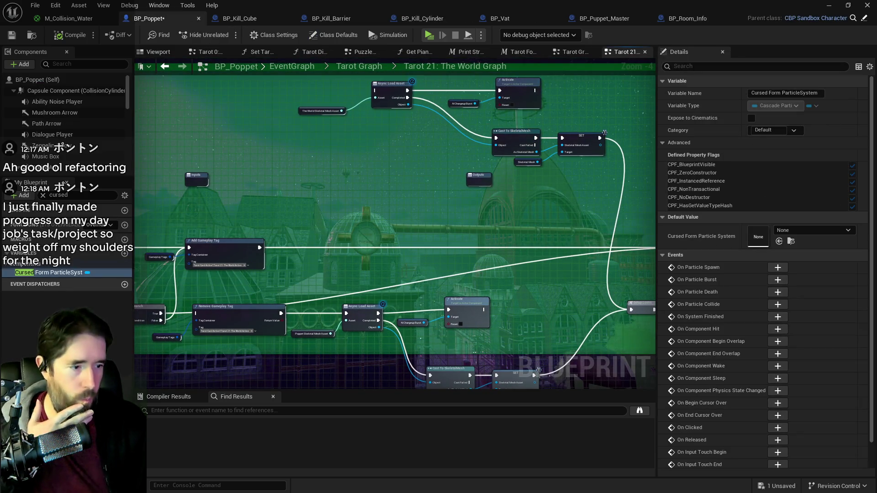
{"action": "key", "text": "alt+Tab"}
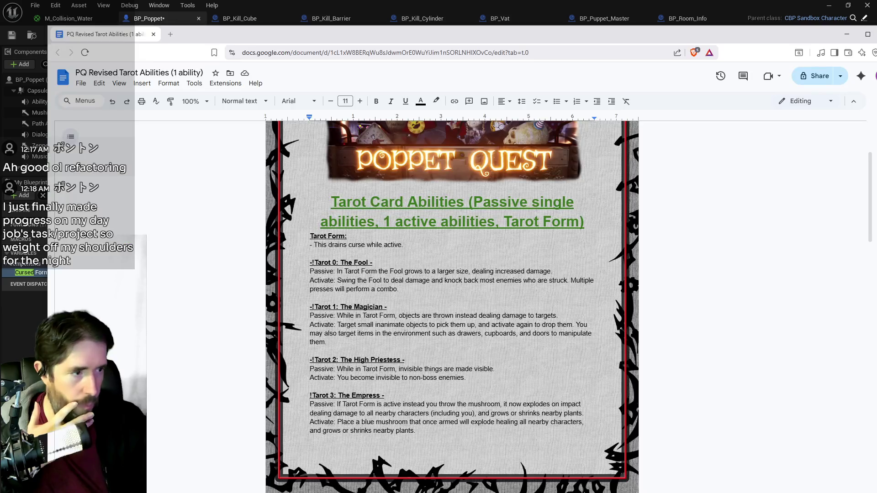
{"action": "key", "text": "alt+Tab"}
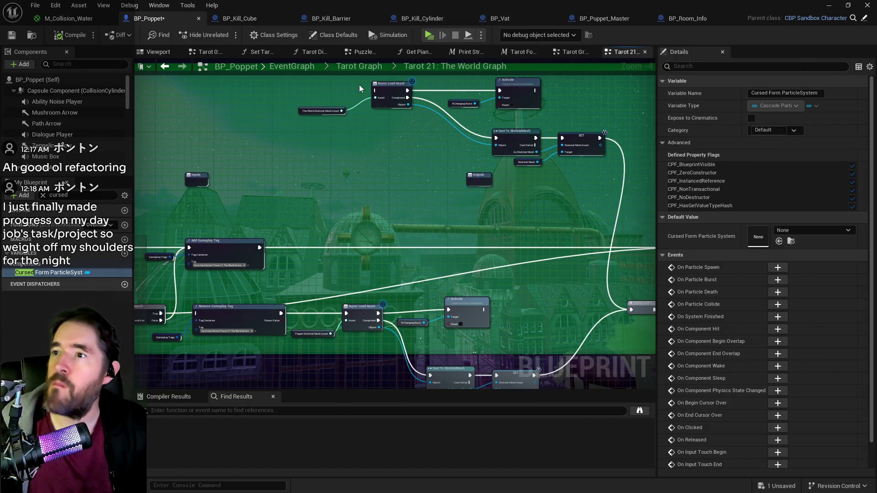
{"action": "left_click", "coordinate": [357, 66]}
{"action": "scroll", "coordinate": [284, 139], "scroll_direction": "up", "scroll_amount": 4}
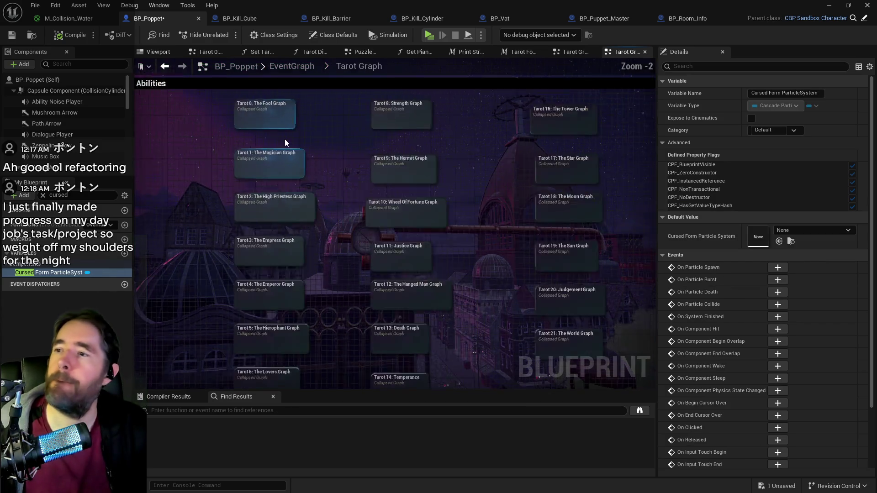
{"action": "double_click", "coordinate": [275, 111]}
Survey the Fool graph's Super Check, Has Tag, Branch, Enable Super Mode and Make An Attack nodes
{"action": "scroll", "coordinate": [409, 229], "scroll_direction": "up", "scroll_amount": 3}
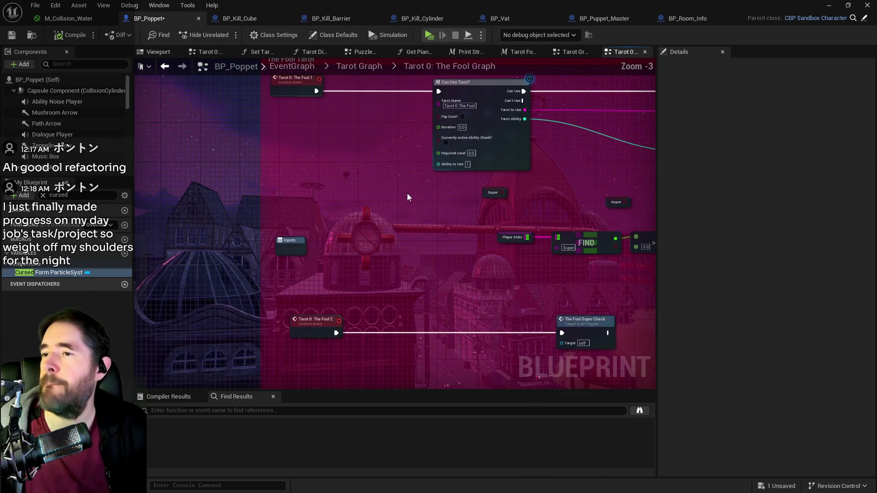
{"action": "scroll", "coordinate": [407, 212], "scroll_direction": "down", "scroll_amount": 1}
{"action": "mouse_move", "coordinate": [407, 212]}
{"action": "left_mouse_down"}
{"action": "mouse_move", "coordinate": [372, 196]}
{"action": "mouse_move", "coordinate": [390, 114]}
{"action": "mouse_move", "coordinate": [418, 157]}
{"action": "mouse_move", "coordinate": [440, 171]}
{"action": "mouse_move", "coordinate": [319, 182]}
{"action": "left_mouse_up"}
{"action": "mouse_move", "coordinate": [525, 192]}
{"action": "left_mouse_down"}
{"action": "mouse_move", "coordinate": [408, 216]}
{"action": "mouse_move", "coordinate": [451, 198]}
{"action": "mouse_move", "coordinate": [503, 200]}
{"action": "left_mouse_up"}
{"action": "mouse_move", "coordinate": [146, 182]}
{"action": "left_mouse_down"}
{"action": "mouse_move", "coordinate": [306, 193]}
{"action": "mouse_move", "coordinate": [342, 239]}
{"action": "left_mouse_up"}
{"action": "mouse_move", "coordinate": [369, 199]}
{"action": "left_mouse_down"}
{"action": "mouse_move", "coordinate": [388, 283]}
{"action": "mouse_move", "coordinate": [320, 225]}
{"action": "mouse_move", "coordinate": [283, 219]}
{"action": "left_mouse_up"}
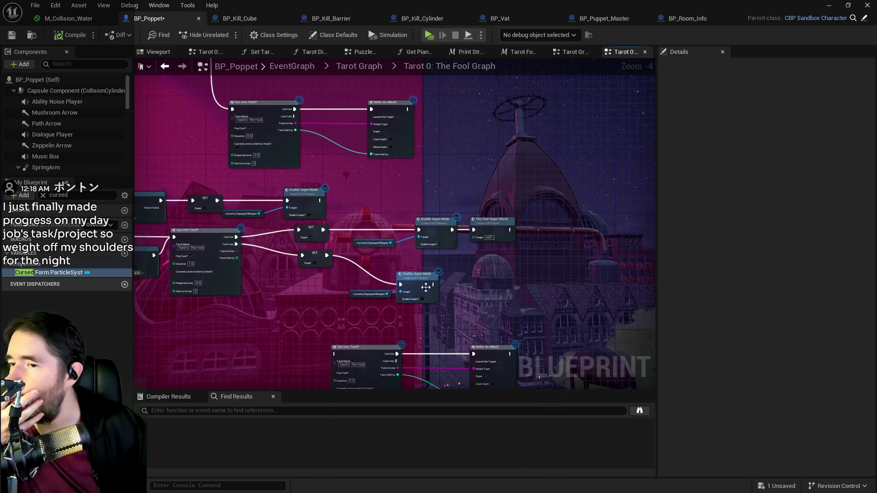
{"action": "mouse_move", "coordinate": [479, 310]}
{"action": "left_mouse_down"}
{"action": "mouse_move", "coordinate": [502, 279]}
{"action": "mouse_move", "coordinate": [425, 262]}
{"action": "left_mouse_up"}
{"action": "scroll", "coordinate": [441, 259], "scroll_direction": "up", "scroll_amount": 1}
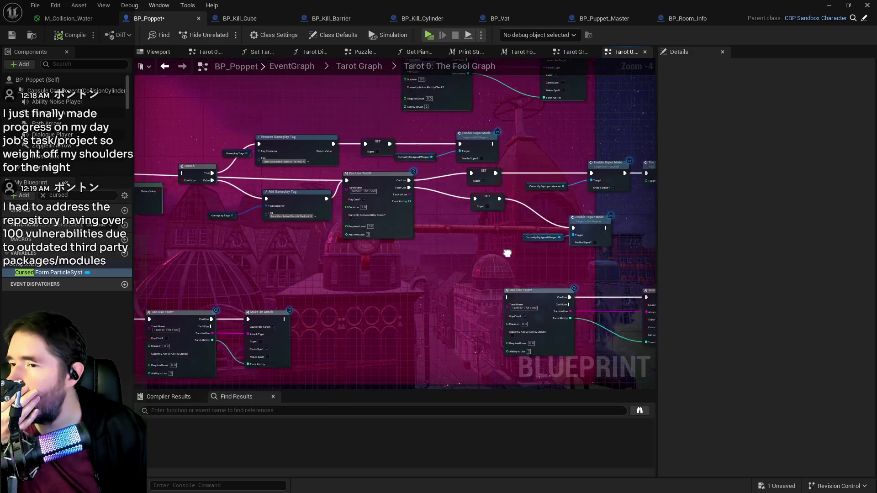
{"action": "mouse_move", "coordinate": [517, 237]}
{"action": "left_mouse_down"}
{"action": "mouse_move", "coordinate": [639, 248]}
{"action": "mouse_move", "coordinate": [656, 263]}
{"action": "left_mouse_up"}
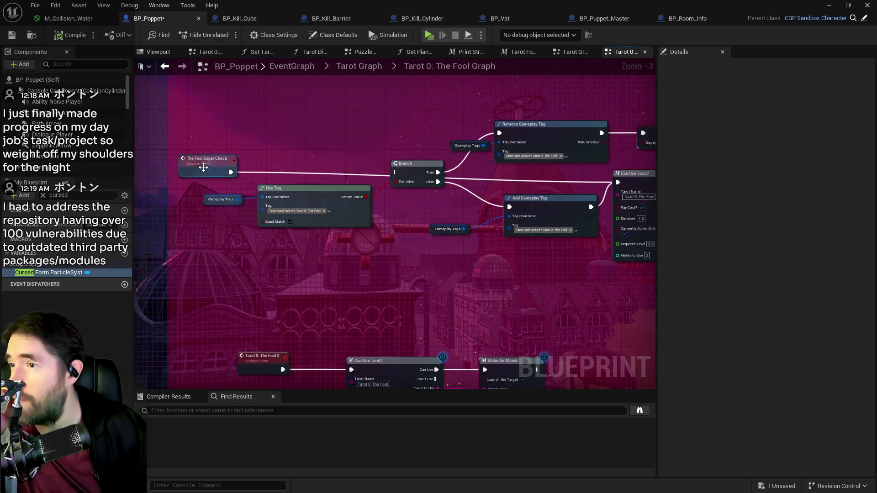
Move The Fool Super Check event left-down and the Has Tag, Branch and Gameplay Tags nodes above it
{"action": "mouse_move", "coordinate": [198, 169]}
{"action": "left_mouse_down"}
{"action": "mouse_move", "coordinate": [169, 173]}
{"action": "mouse_move", "coordinate": [192, 179]}
{"action": "mouse_move", "coordinate": [186, 187]}
{"action": "mouse_move", "coordinate": [225, 187]}
{"action": "mouse_move", "coordinate": [194, 208]}
{"action": "mouse_move", "coordinate": [360, 225]}
{"action": "left_mouse_up"}
{"action": "mouse_move", "coordinate": [288, 279]}
{"action": "left_mouse_down"}
{"action": "mouse_move", "coordinate": [489, 194]}
{"action": "mouse_move", "coordinate": [455, 116]}
{"action": "mouse_move", "coordinate": [446, 125]}
{"action": "mouse_move", "coordinate": [460, 111]}
{"action": "left_mouse_up"}
{"action": "left_click_drag", "start_coordinate": [487, 168], "coordinate": [443, 157]}
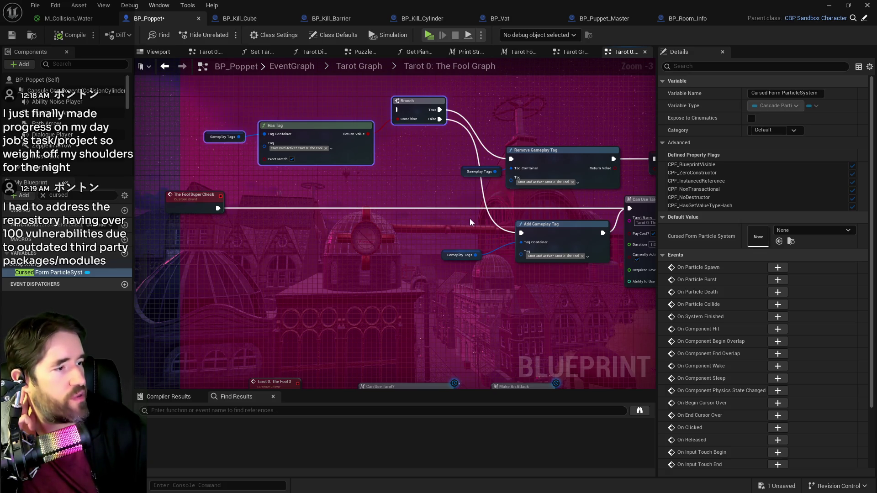
{"action": "mouse_move", "coordinate": [512, 267]}
{"action": "left_mouse_down"}
{"action": "mouse_move", "coordinate": [337, 273]}
{"action": "mouse_move", "coordinate": [347, 246]}
{"action": "left_mouse_up"}
{"action": "scroll", "coordinate": [347, 246], "scroll_direction": "down", "scroll_amount": 2}
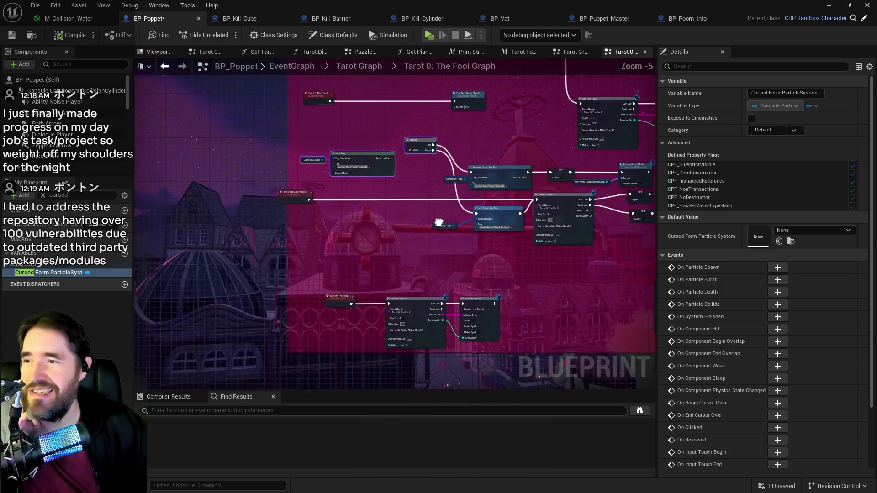
Add a Branch on the Super getter after Can't Use, wiring its True to the lower SET
{"action": "left_click", "coordinate": [317, 182]}
{"action": "scroll", "coordinate": [317, 182], "scroll_direction": "up", "scroll_amount": 2}
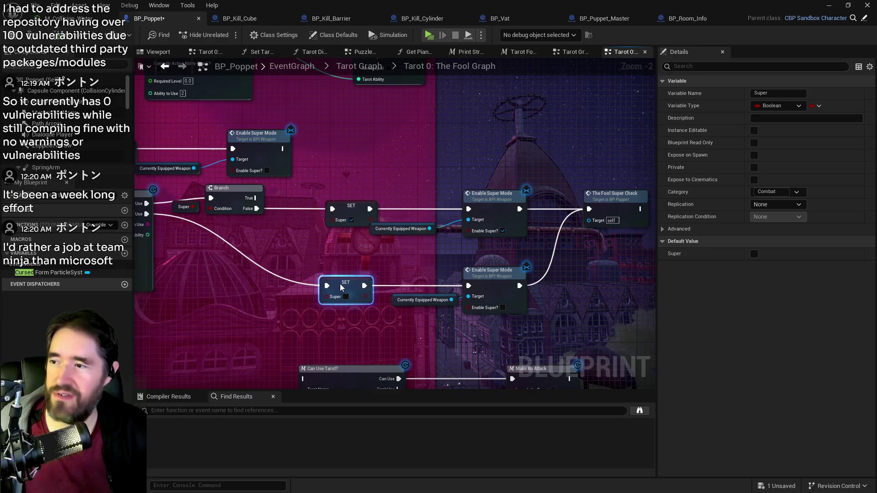
{"action": "scroll", "coordinate": [297, 196], "scroll_direction": "up", "scroll_amount": 1}
{"action": "mouse_move", "coordinate": [361, 219]}
{"action": "left_mouse_down"}
{"action": "mouse_move", "coordinate": [282, 199]}
{"action": "mouse_move", "coordinate": [281, 237]}
{"action": "mouse_move", "coordinate": [308, 251]}
{"action": "mouse_move", "coordinate": [293, 254]}
{"action": "left_mouse_up"}
{"action": "left_click", "coordinate": [250, 218]}
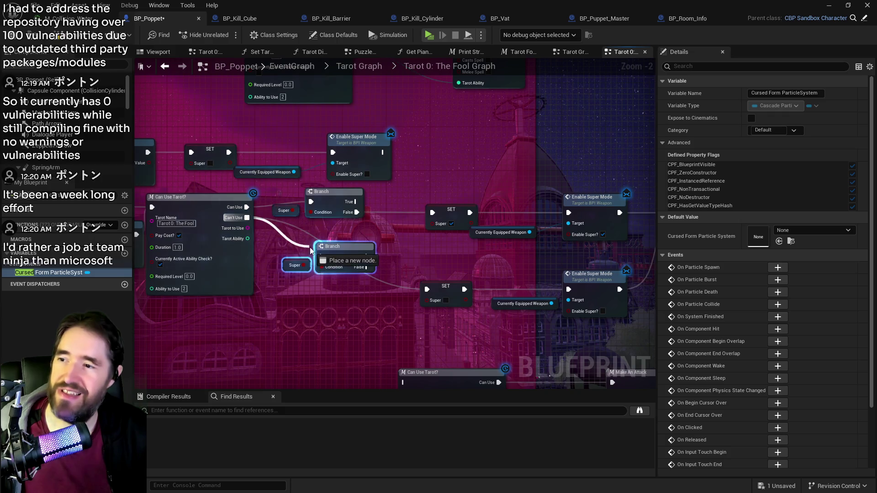
{"action": "mouse_move", "coordinate": [366, 256]}
{"action": "left_mouse_down"}
{"action": "mouse_move", "coordinate": [405, 287]}
{"action": "mouse_move", "coordinate": [425, 289]}
{"action": "left_mouse_up"}
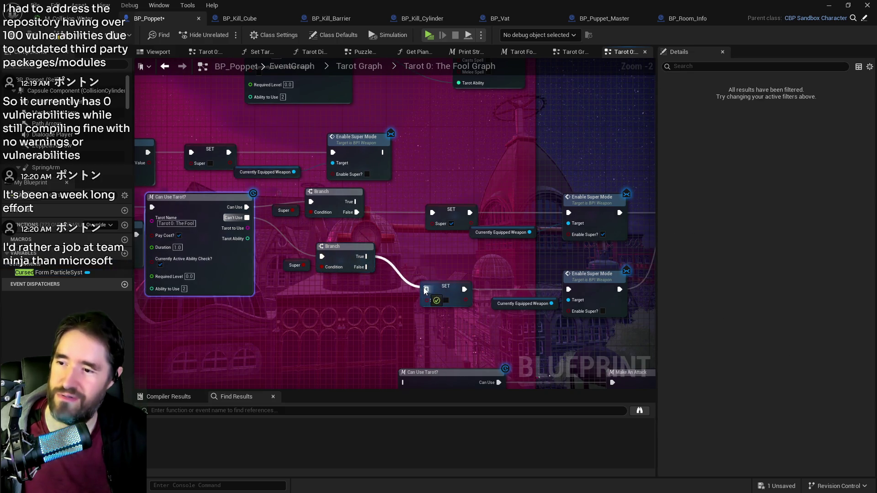
Wire the new Branch's False and a duplicated call into the upper Branch's True to The Fool Super Check
{"action": "mouse_move", "coordinate": [537, 177]}
{"action": "left_mouse_down"}
{"action": "mouse_move", "coordinate": [413, 257]}
{"action": "mouse_move", "coordinate": [413, 271]}
{"action": "left_mouse_up"}
{"action": "left_click", "coordinate": [345, 210]}
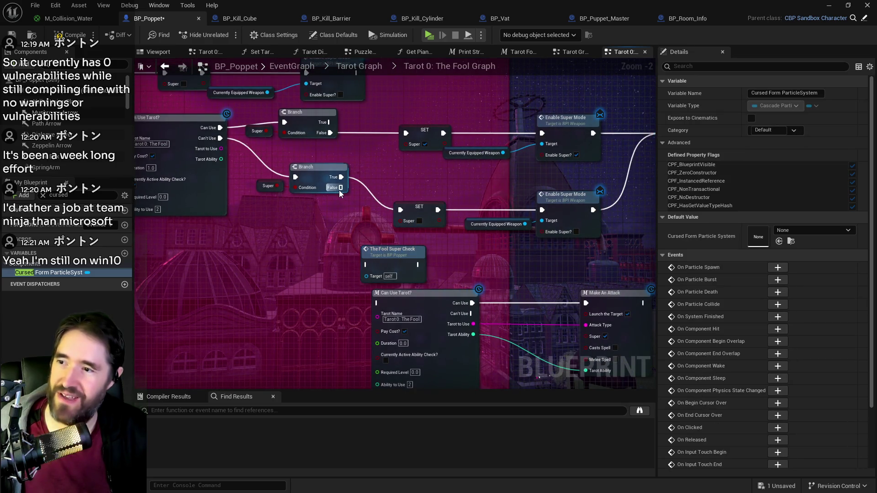
{"action": "left_click_drag", "start_coordinate": [341, 188], "coordinate": [366, 264]}
{"action": "left_click", "coordinate": [376, 254]}
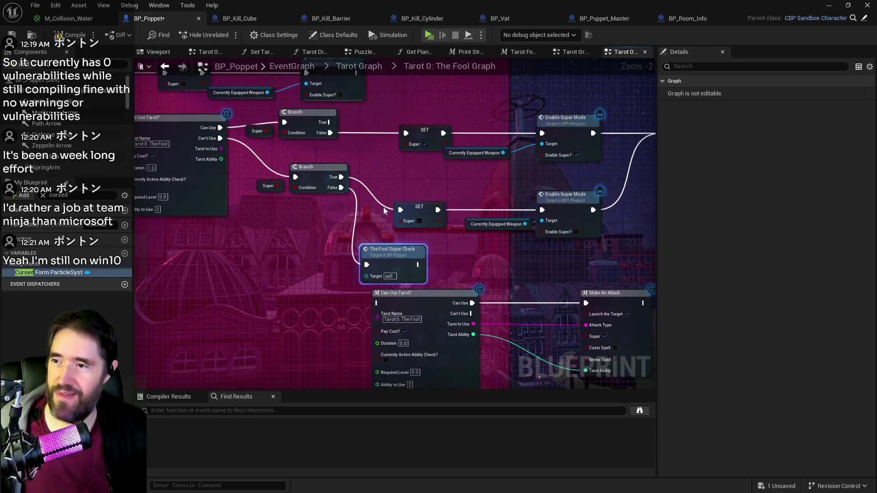
{"action": "key", "text": "ctrl+v"}
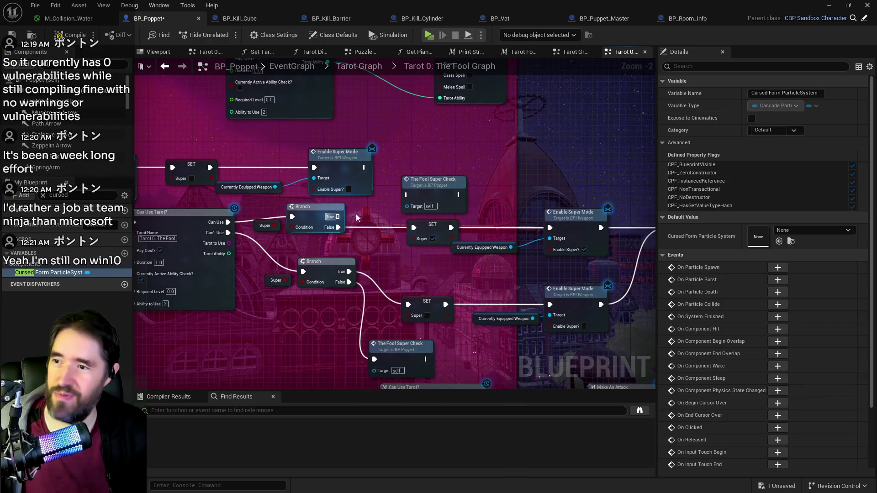
{"action": "left_click_drag", "start_coordinate": [338, 216], "coordinate": [407, 195]}
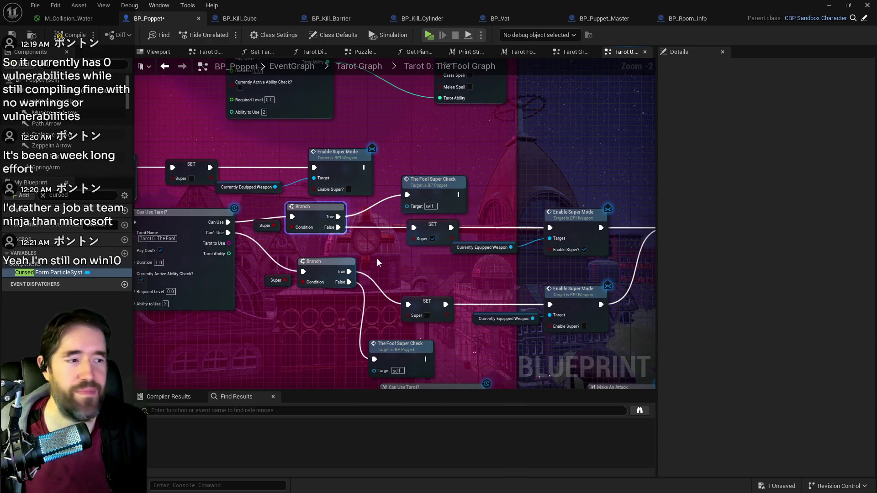
{"action": "left_click_drag", "start_coordinate": [373, 259], "coordinate": [768, 268]}
{"action": "left_click_drag", "start_coordinate": [424, 285], "coordinate": [356, 246]}
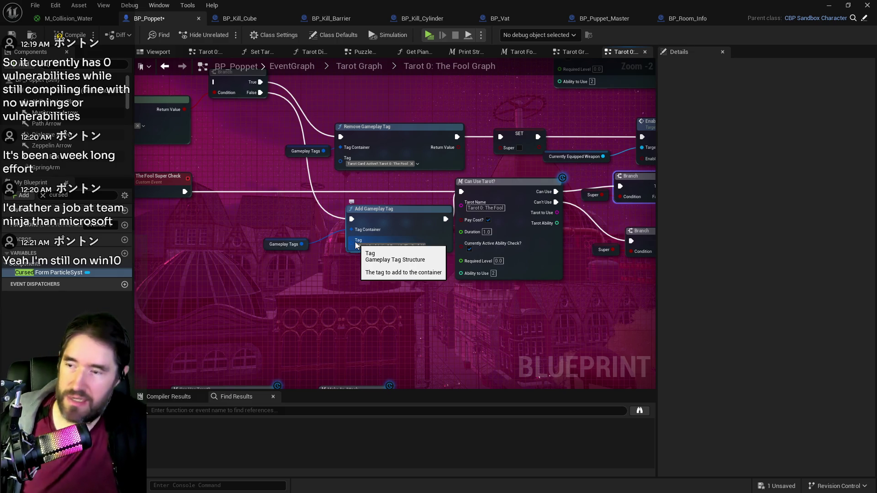
Move the Can Use Tarot? and Make An Attack nodes, and the Outputs node, up and right
{"action": "left_click_drag", "start_coordinate": [358, 221], "coordinate": [434, 284]}
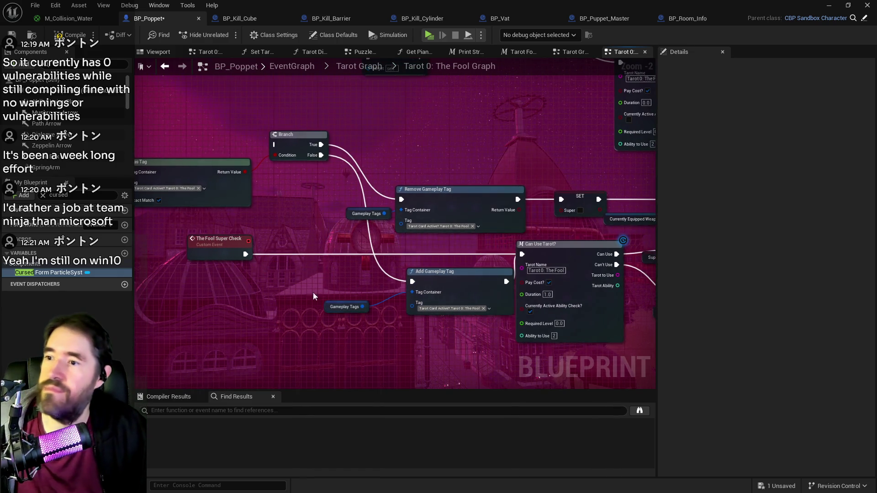
{"action": "mouse_move", "coordinate": [348, 206]}
{"action": "left_mouse_down"}
{"action": "mouse_move", "coordinate": [238, 252]}
{"action": "mouse_move", "coordinate": [137, 329]}
{"action": "left_mouse_up"}
{"action": "scroll", "coordinate": [213, 318], "scroll_direction": "down", "scroll_amount": 2}
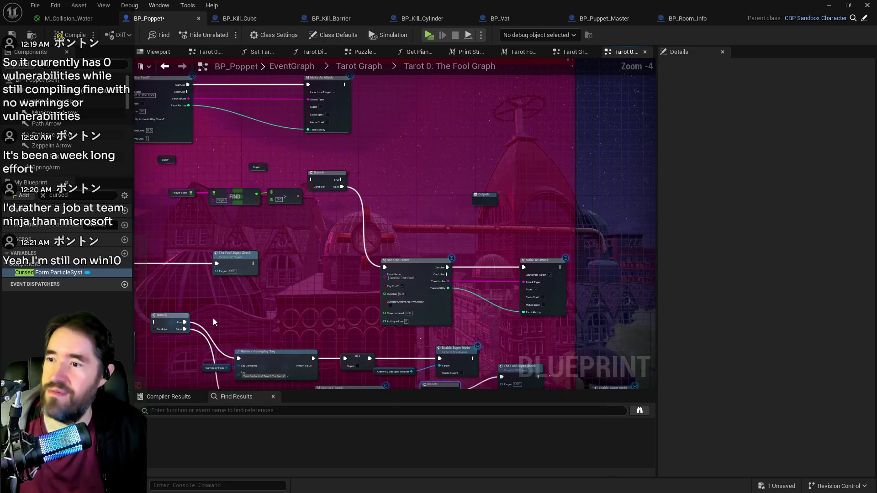
{"action": "left_click", "coordinate": [384, 263]}
{"action": "left_click", "coordinate": [546, 296], "text": "ctrl"}
{"action": "mouse_move", "coordinate": [546, 297]}
{"action": "left_mouse_down"}
{"action": "mouse_move", "coordinate": [581, 252]}
{"action": "mouse_move", "coordinate": [607, 256]}
{"action": "left_mouse_up"}
{"action": "mouse_move", "coordinate": [466, 197]}
{"action": "left_mouse_down"}
{"action": "mouse_move", "coordinate": [624, 149]}
{"action": "mouse_move", "coordinate": [612, 122]}
{"action": "left_mouse_up"}
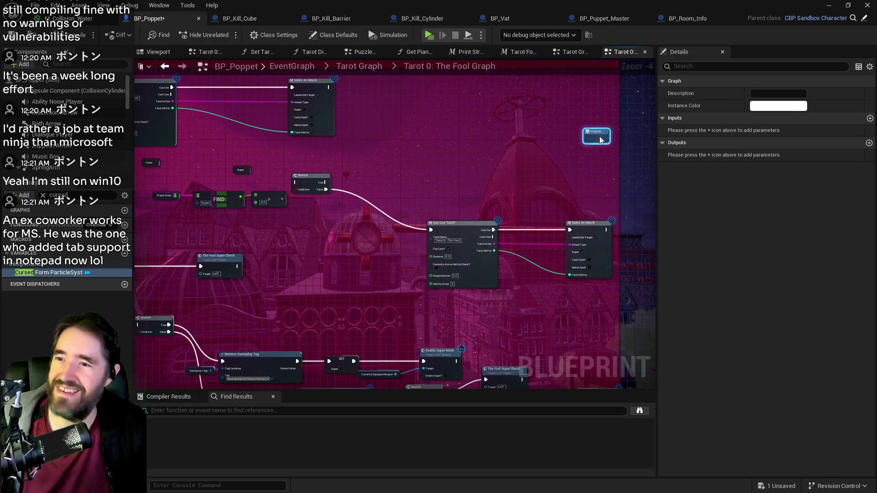
Shift The Fool Super Check call up-left, then go back to the Tarot Graph overview
{"action": "left_click_drag", "start_coordinate": [286, 271], "coordinate": [488, 253]}
{"action": "scroll", "coordinate": [304, 278], "scroll_direction": "up", "scroll_amount": 1}
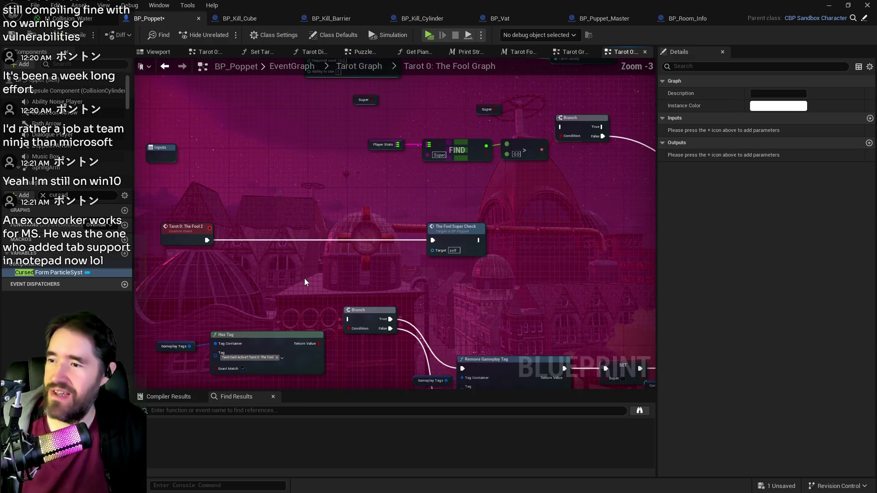
{"action": "left_click_drag", "start_coordinate": [308, 286], "coordinate": [300, 267]}
{"action": "scroll", "coordinate": [295, 262], "scroll_direction": "down", "scroll_amount": 2}
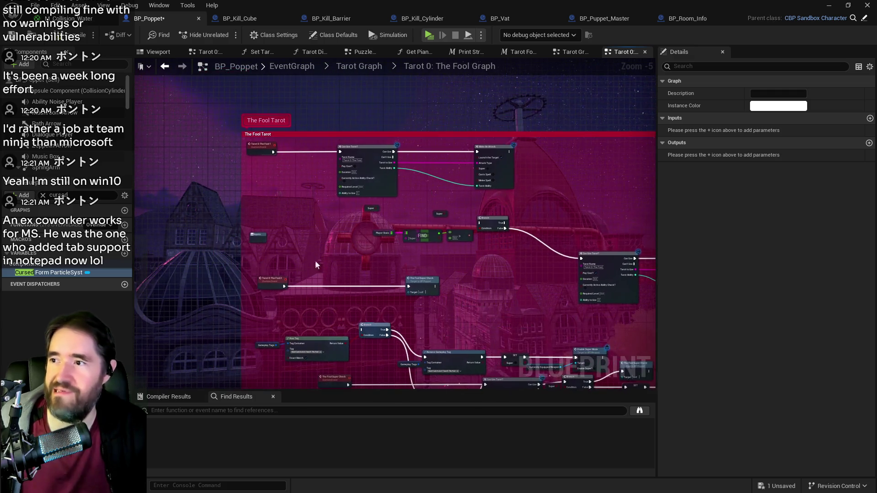
{"action": "left_click", "coordinate": [423, 278]}
{"action": "mouse_move", "coordinate": [423, 278]}
{"action": "left_mouse_down"}
{"action": "mouse_move", "coordinate": [338, 248]}
{"action": "mouse_move", "coordinate": [269, 209]}
{"action": "left_mouse_up"}
{"action": "scroll", "coordinate": [274, 216], "scroll_direction": "up", "scroll_amount": 1}
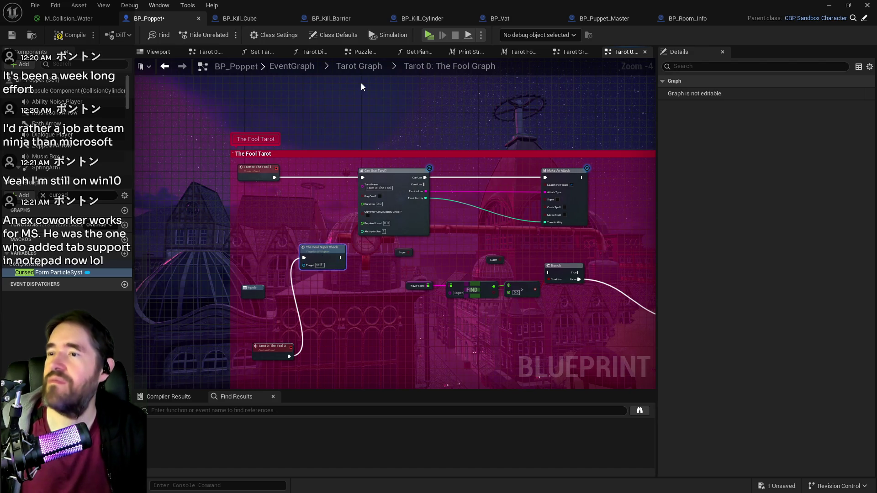
{"action": "left_click", "coordinate": [350, 68]}
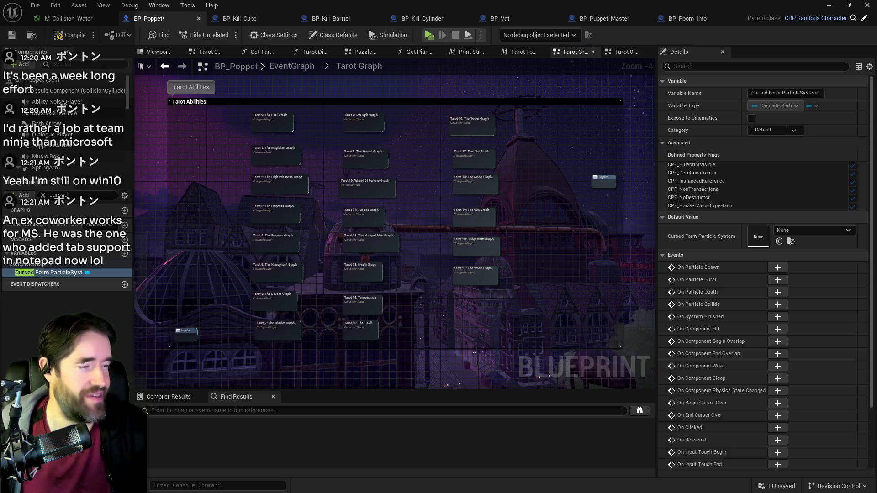
From the main EventGraph, open the System Graph and the Use Tarot Card Ability 1 function
{"action": "left_click", "coordinate": [290, 68]}
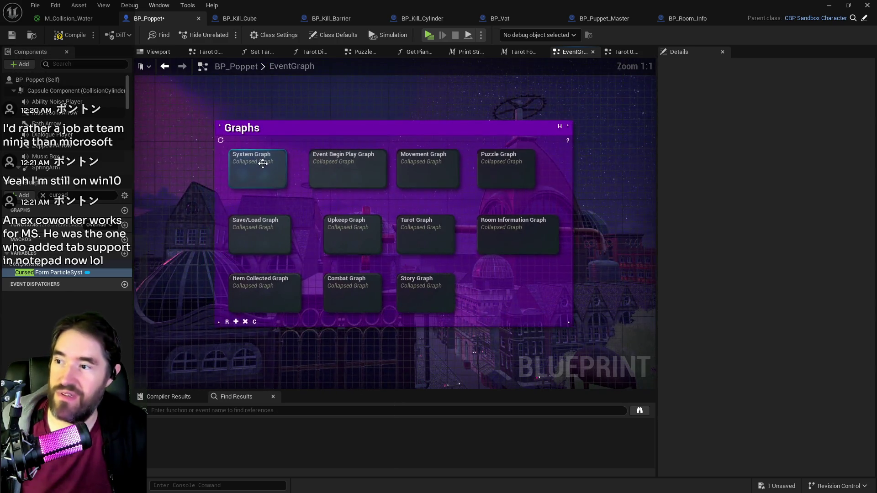
{"action": "left_click", "coordinate": [262, 164]}
{"action": "double_click", "coordinate": [263, 163]}
{"action": "scroll", "coordinate": [356, 191], "scroll_direction": "down", "scroll_amount": 2}
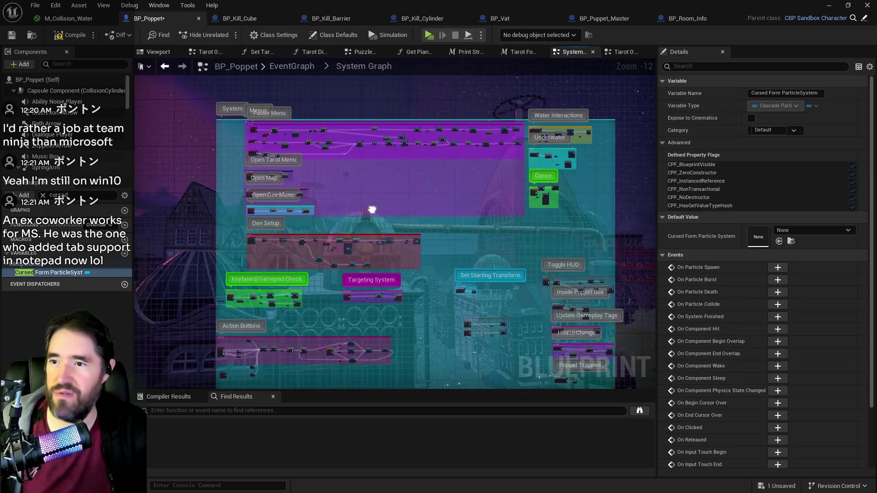
{"action": "scroll", "coordinate": [384, 208], "scroll_direction": "up", "scroll_amount": 5}
{"action": "scroll", "coordinate": [332, 272], "scroll_direction": "down", "scroll_amount": 2}
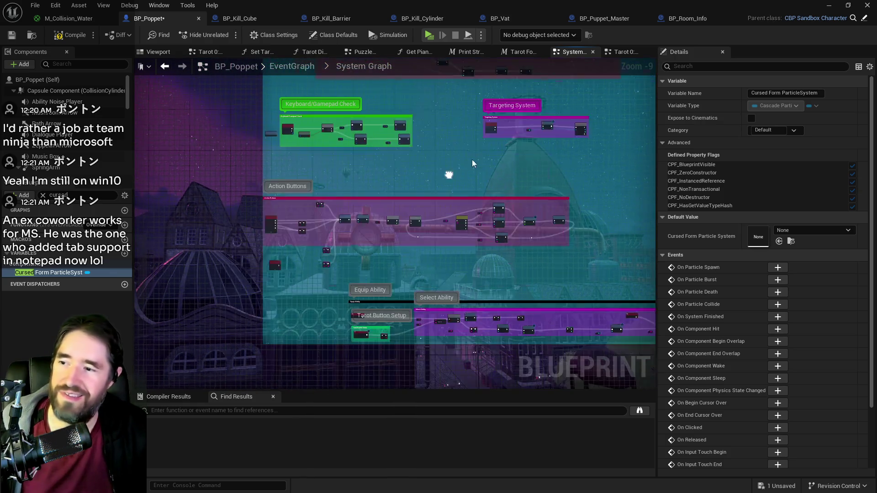
{"action": "scroll", "coordinate": [365, 226], "scroll_direction": "up", "scroll_amount": 2}
{"action": "scroll", "coordinate": [437, 239], "scroll_direction": "up", "scroll_amount": 2}
{"action": "scroll", "coordinate": [437, 239], "scroll_direction": "up", "scroll_amount": 2}
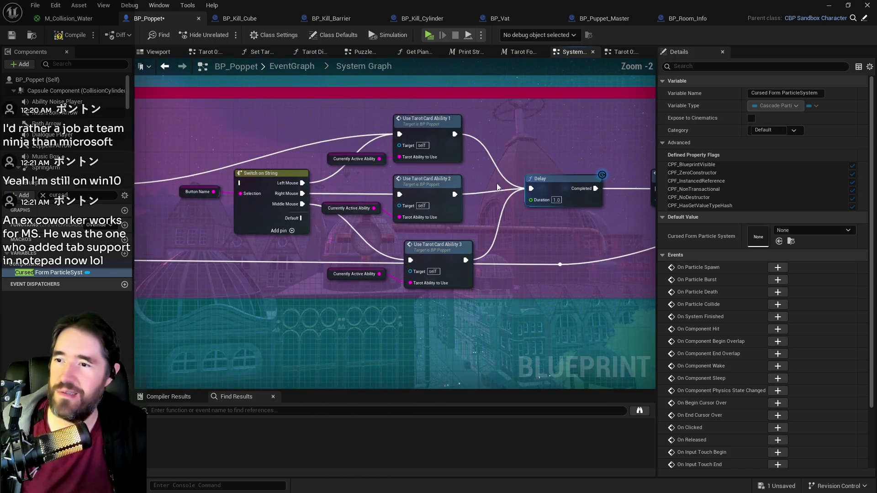
{"action": "double_click", "coordinate": [428, 130]}
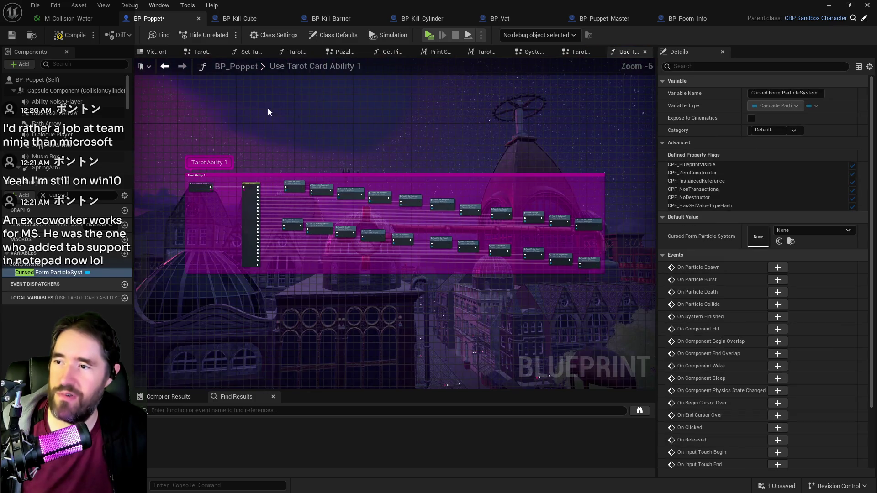
Back in the System Graph, pan past Select Ability and Tarot Button Setup to open the Weapon Equip Graph
{"action": "left_click", "coordinate": [571, 53]}
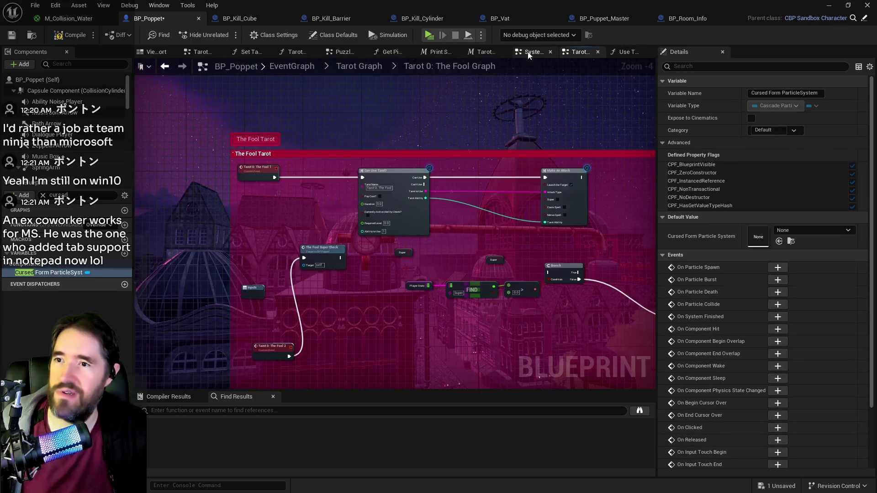
{"action": "left_click", "coordinate": [530, 52]}
{"action": "scroll", "coordinate": [478, 164], "scroll_direction": "down", "scroll_amount": 1}
{"action": "mouse_move", "coordinate": [502, 272]}
{"action": "left_mouse_down"}
{"action": "mouse_move", "coordinate": [447, 183]}
{"action": "mouse_move", "coordinate": [528, 210]}
{"action": "mouse_move", "coordinate": [552, 149]}
{"action": "mouse_move", "coordinate": [330, 192]}
{"action": "mouse_move", "coordinate": [388, 197]}
{"action": "left_mouse_up"}
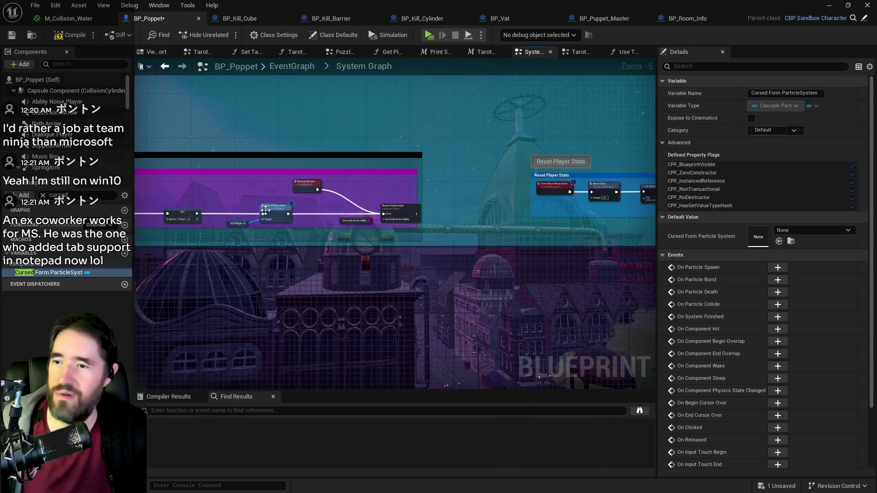
{"action": "left_click_drag", "start_coordinate": [252, 223], "coordinate": [487, 213]}
{"action": "scroll", "coordinate": [486, 209], "scroll_direction": "up", "scroll_amount": 1}
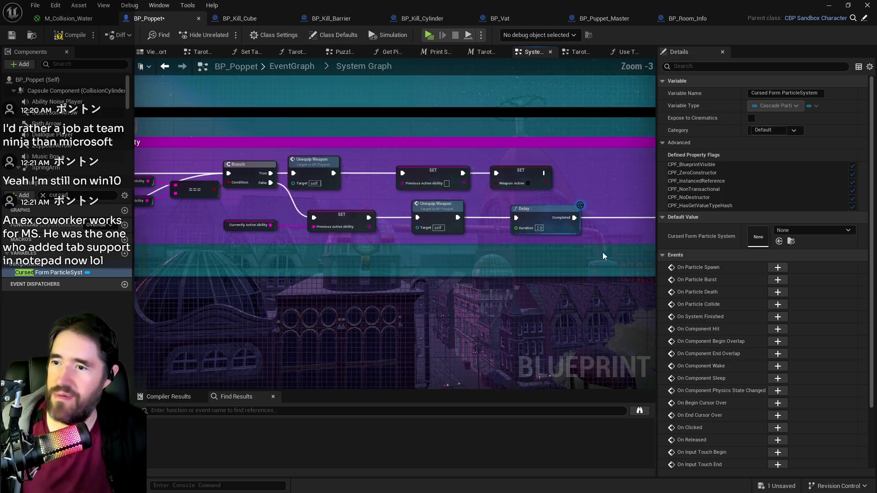
{"action": "scroll", "coordinate": [602, 252], "scroll_direction": "up", "scroll_amount": 1}
{"action": "double_click", "coordinate": [608, 242]}
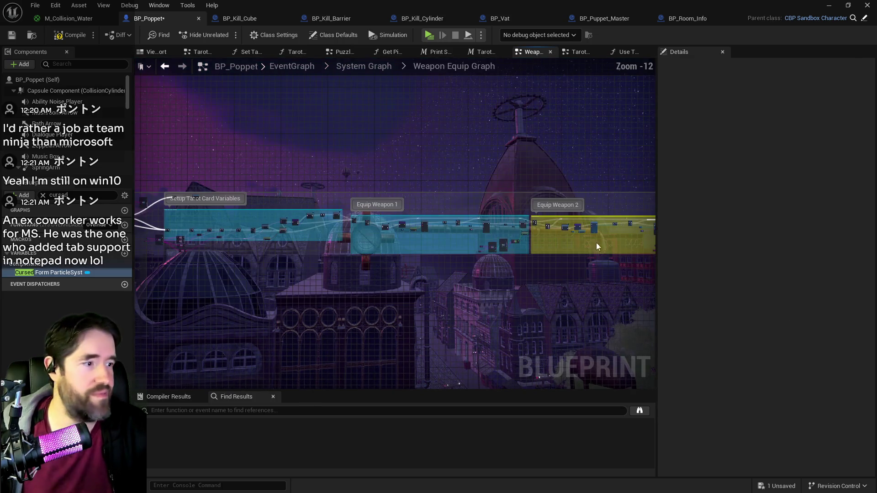
Paste The Fool Super Check node near the Weapon Owner and Attach Actor nodes at the graph's end
{"action": "scroll", "coordinate": [390, 222], "scroll_direction": "up", "scroll_amount": 11}
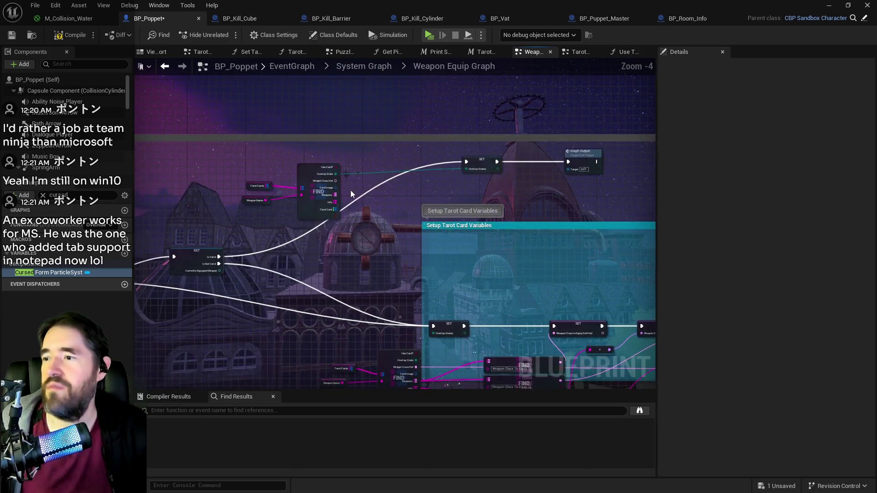
{"action": "scroll", "coordinate": [448, 227], "scroll_direction": "down", "scroll_amount": 4}
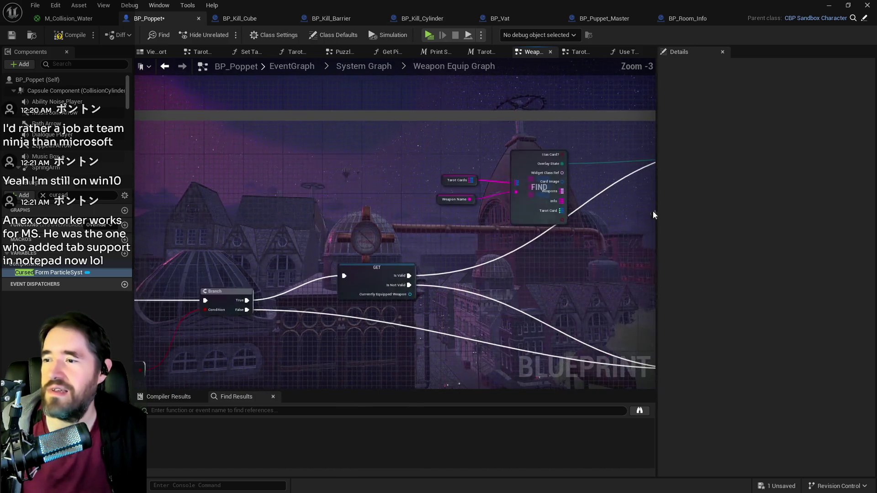
{"action": "scroll", "coordinate": [533, 247], "scroll_direction": "up", "scroll_amount": 2}
{"action": "scroll", "coordinate": [540, 241], "scroll_direction": "down", "scroll_amount": 4}
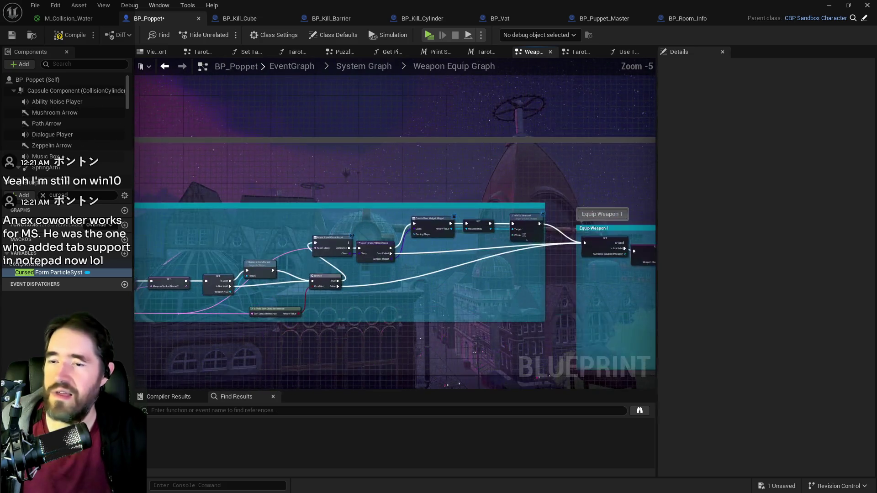
{"action": "scroll", "coordinate": [530, 289], "scroll_direction": "up", "scroll_amount": 2}
{"action": "scroll", "coordinate": [583, 274], "scroll_direction": "down", "scroll_amount": 3}
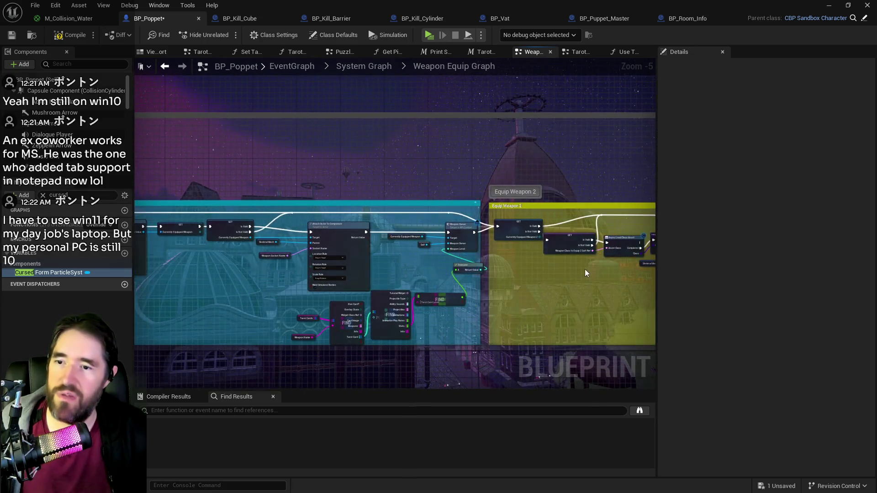
{"action": "scroll", "coordinate": [544, 300], "scroll_direction": "up", "scroll_amount": 3}
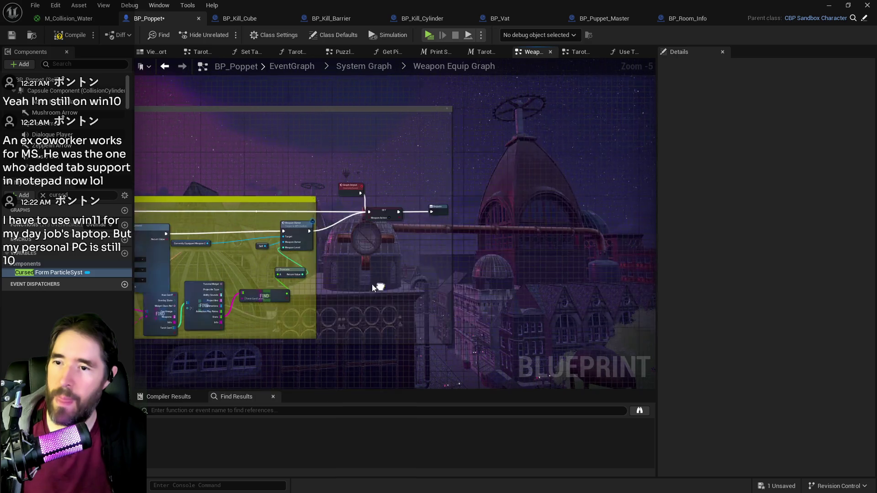
{"action": "scroll", "coordinate": [421, 231], "scroll_direction": "up", "scroll_amount": 3}
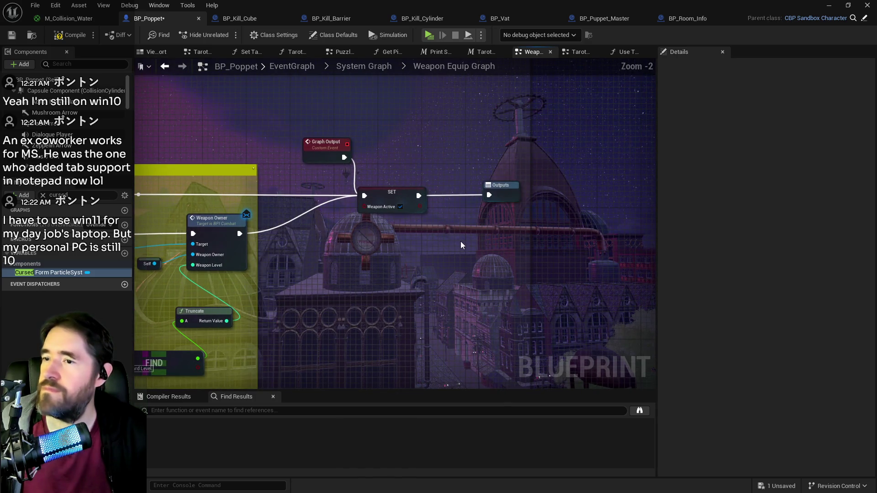
{"action": "left_click_drag", "start_coordinate": [460, 241], "coordinate": [572, 237]}
{"action": "mouse_move", "coordinate": [473, 259]}
{"action": "left_mouse_down"}
{"action": "mouse_move", "coordinate": [531, 183]}
{"action": "mouse_move", "coordinate": [635, 123]}
{"action": "mouse_move", "coordinate": [369, 258]}
{"action": "left_mouse_up"}
{"action": "key", "text": "ctrl+v"}
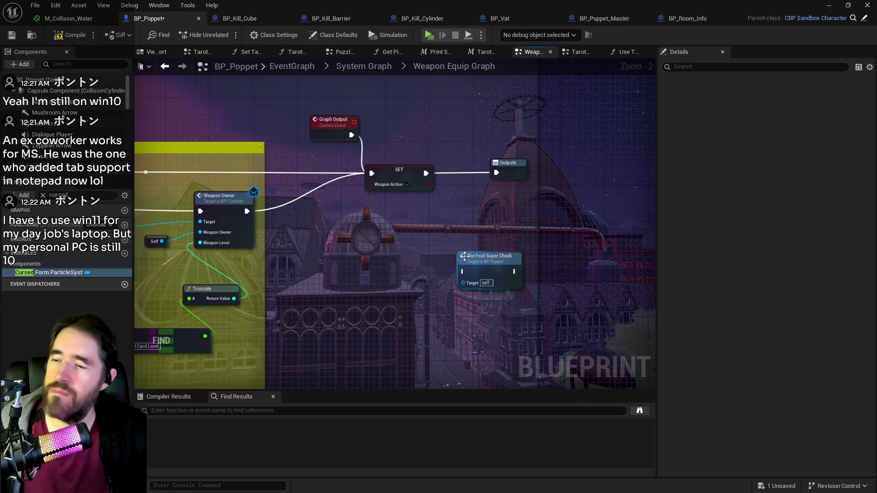
{"action": "left_click_drag", "start_coordinate": [491, 262], "coordinate": [590, 251]}
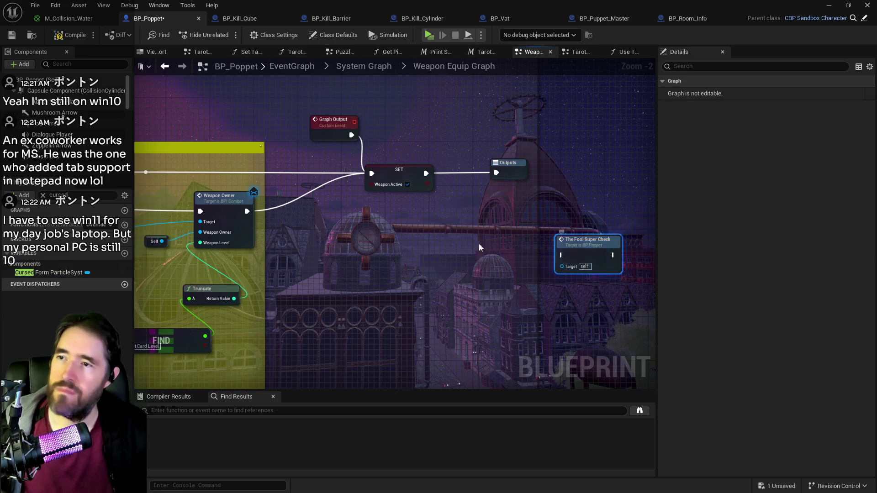
Position The Fool Super Check call beside the SET Weapon Active chain and move Outputs right
{"action": "mouse_move", "coordinate": [478, 243]}
{"action": "left_mouse_down"}
{"action": "mouse_move", "coordinate": [552, 253]}
{"action": "mouse_move", "coordinate": [438, 247]}
{"action": "left_mouse_up"}
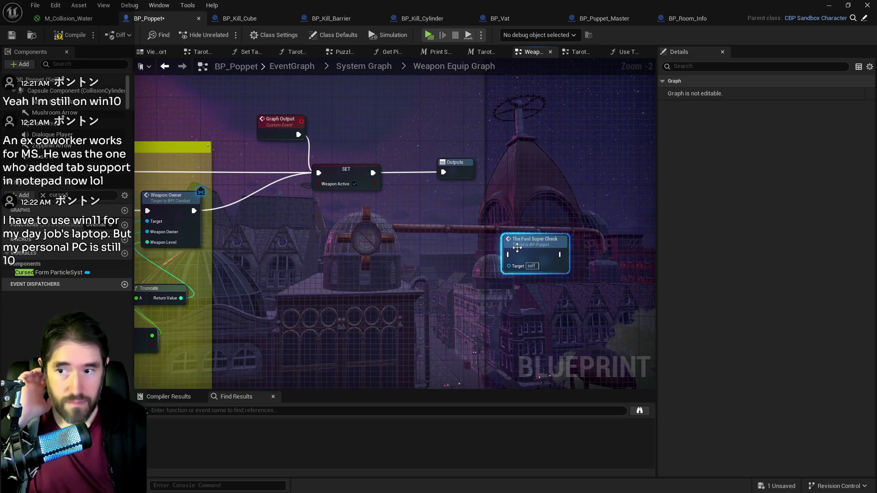
{"action": "left_click_drag", "start_coordinate": [537, 253], "coordinate": [503, 236]}
{"action": "left_click_drag", "start_coordinate": [463, 168], "coordinate": [558, 168]}
{"action": "left_click_drag", "start_coordinate": [497, 239], "coordinate": [536, 243]}
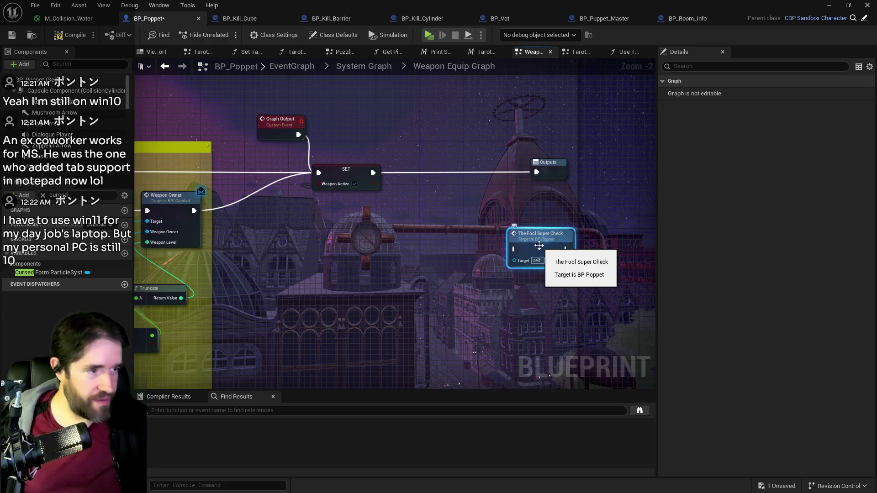
{"action": "double_click", "coordinate": [539, 245]}
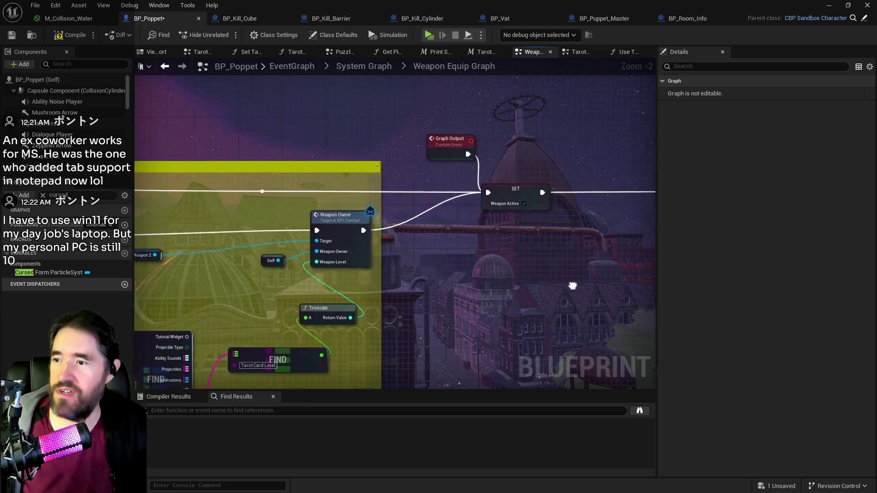
Survey the Weapon Equip Graph's Setup Tarot Card Variables section and SET Weapon Name nodes
{"action": "scroll", "coordinate": [654, 279], "scroll_direction": "down", "scroll_amount": 3}
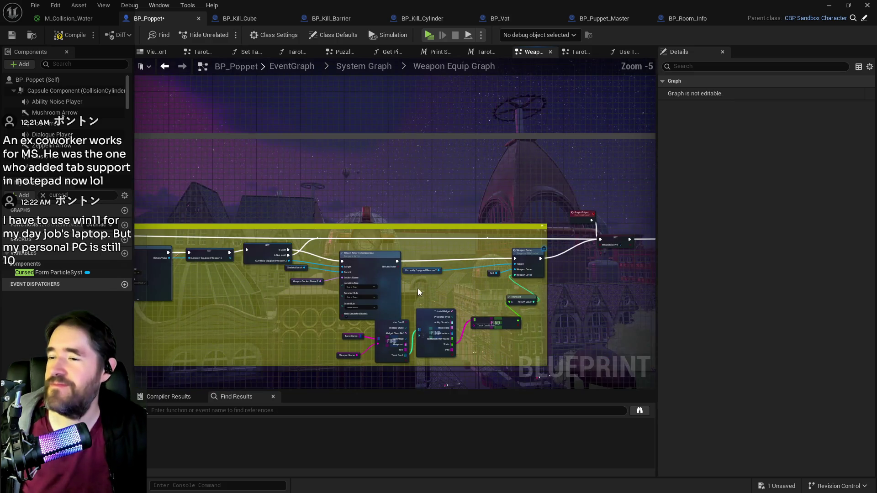
{"action": "mouse_move", "coordinate": [404, 285]}
{"action": "left_mouse_down"}
{"action": "mouse_move", "coordinate": [461, 271]}
{"action": "mouse_move", "coordinate": [612, 289]}
{"action": "mouse_move", "coordinate": [752, 288]}
{"action": "left_mouse_up"}
{"action": "mouse_move", "coordinate": [218, 316]}
{"action": "left_mouse_down"}
{"action": "mouse_move", "coordinate": [390, 257]}
{"action": "mouse_move", "coordinate": [502, 247]}
{"action": "mouse_move", "coordinate": [256, 238]}
{"action": "left_mouse_up"}
{"action": "scroll", "coordinate": [255, 238], "scroll_direction": "up", "scroll_amount": 1}
{"action": "scroll", "coordinate": [256, 237], "scroll_direction": "up", "scroll_amount": 2}
{"action": "scroll", "coordinate": [284, 318], "scroll_direction": "up", "scroll_amount": 1}
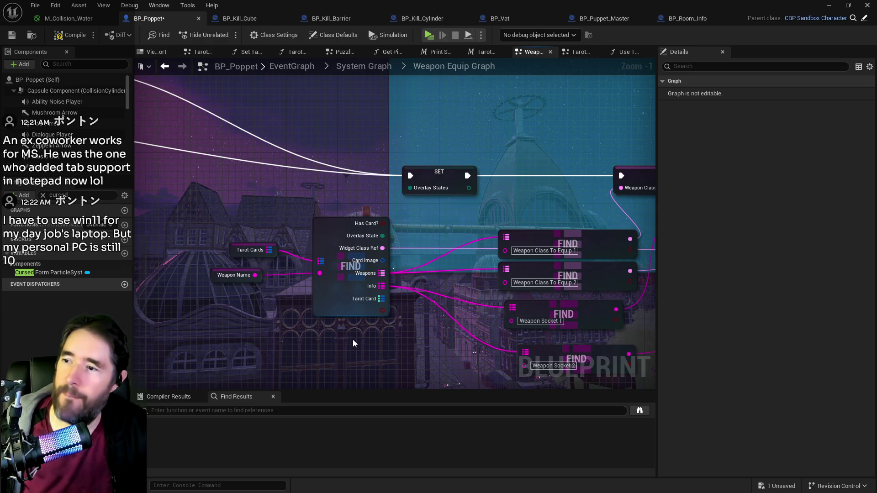
{"action": "scroll", "coordinate": [352, 343], "scroll_direction": "down", "scroll_amount": 1}
{"action": "left_click_drag", "start_coordinate": [343, 344], "coordinate": [46, 206]}
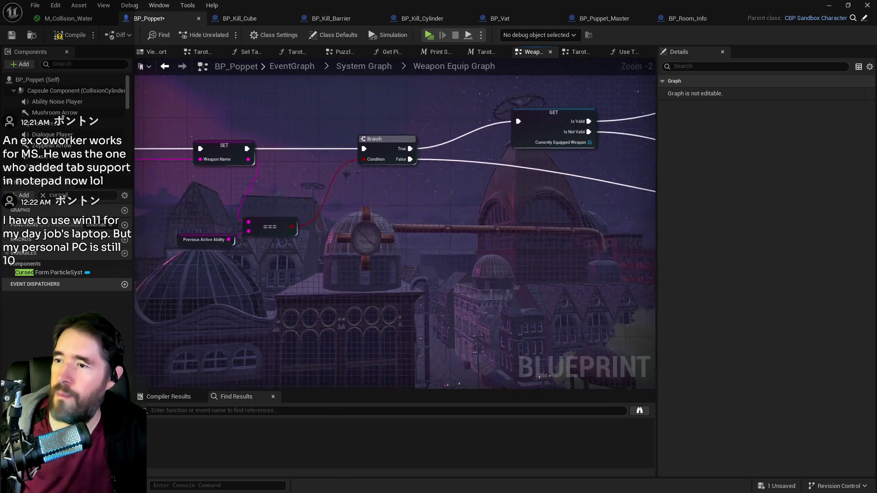
{"action": "mouse_move", "coordinate": [319, 274]}
{"action": "left_mouse_down"}
{"action": "mouse_move", "coordinate": [512, 281]}
{"action": "mouse_move", "coordinate": [348, 307]}
{"action": "mouse_move", "coordinate": [302, 220]}
{"action": "mouse_move", "coordinate": [264, 220]}
{"action": "mouse_move", "coordinate": [497, 299]}
{"action": "mouse_move", "coordinate": [467, 264]}
{"action": "mouse_move", "coordinate": [324, 293]}
{"action": "left_mouse_up"}
{"action": "scroll", "coordinate": [281, 226], "scroll_direction": "down", "scroll_amount": 1}
{"action": "left_click_drag", "start_coordinate": [462, 222], "coordinate": [277, 242]}
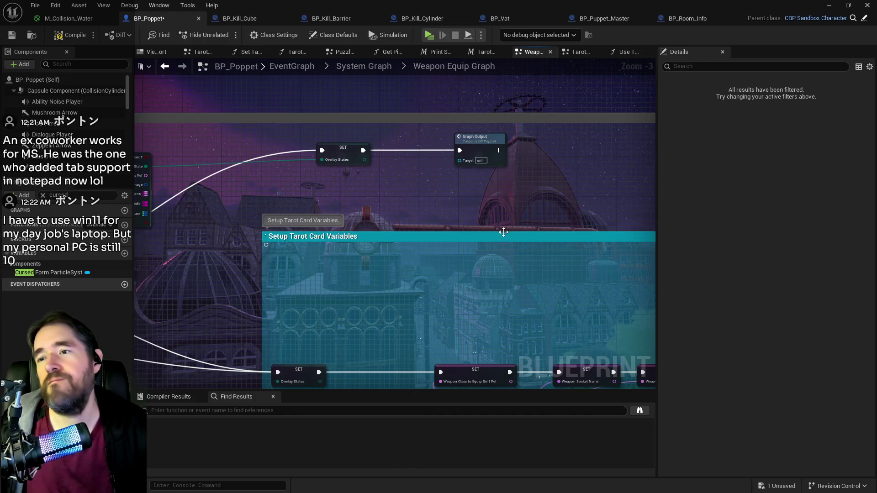
{"action": "mouse_move", "coordinate": [470, 233]}
{"action": "left_mouse_down"}
{"action": "mouse_move", "coordinate": [636, 239]}
{"action": "mouse_move", "coordinate": [308, 207]}
{"action": "mouse_move", "coordinate": [216, 211]}
{"action": "left_mouse_up"}
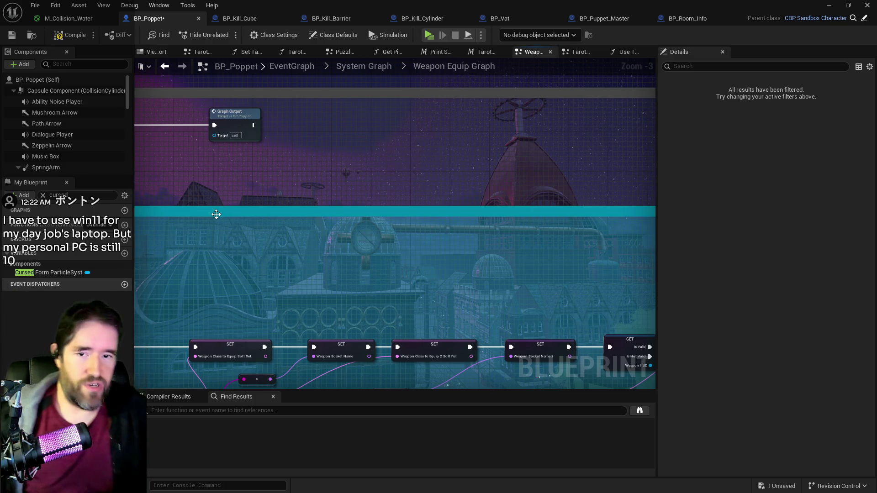
Place the Tarot Cards FIND group beside The Fool Super Check and shift Outputs further right
{"action": "mouse_move", "coordinate": [462, 243]}
{"action": "left_mouse_down"}
{"action": "mouse_move", "coordinate": [333, 196]}
{"action": "mouse_move", "coordinate": [380, 190]}
{"action": "mouse_move", "coordinate": [378, 180]}
{"action": "left_mouse_up"}
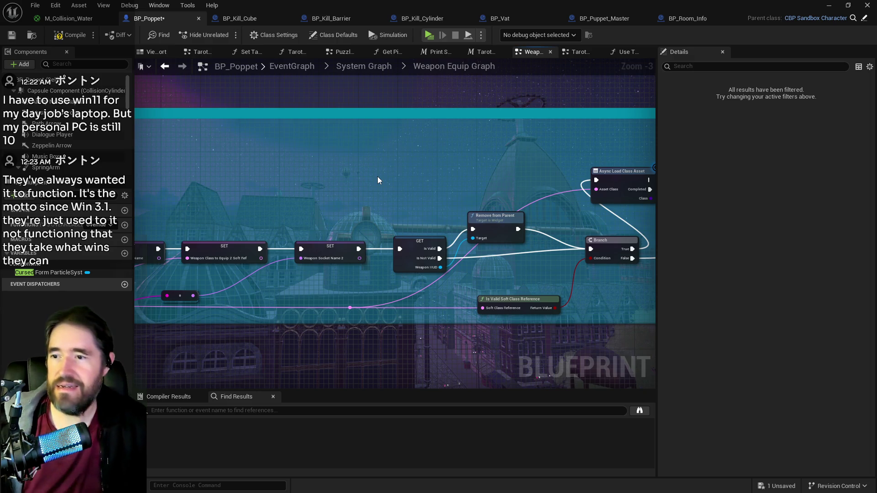
{"action": "scroll", "coordinate": [378, 180], "scroll_direction": "down", "scroll_amount": 2}
{"action": "mouse_move", "coordinate": [378, 180]}
{"action": "left_mouse_down"}
{"action": "mouse_move", "coordinate": [363, 277]}
{"action": "mouse_move", "coordinate": [388, 268]}
{"action": "mouse_move", "coordinate": [177, 268]}
{"action": "left_mouse_up"}
{"action": "scroll", "coordinate": [400, 253], "scroll_direction": "down", "scroll_amount": 1}
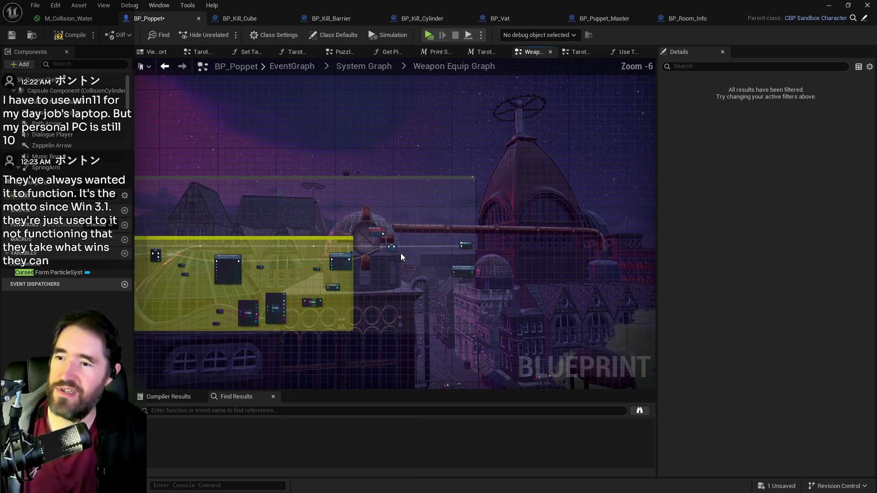
{"action": "left_click", "coordinate": [387, 260]}
{"action": "scroll", "coordinate": [454, 223], "scroll_direction": "up", "scroll_amount": 4}
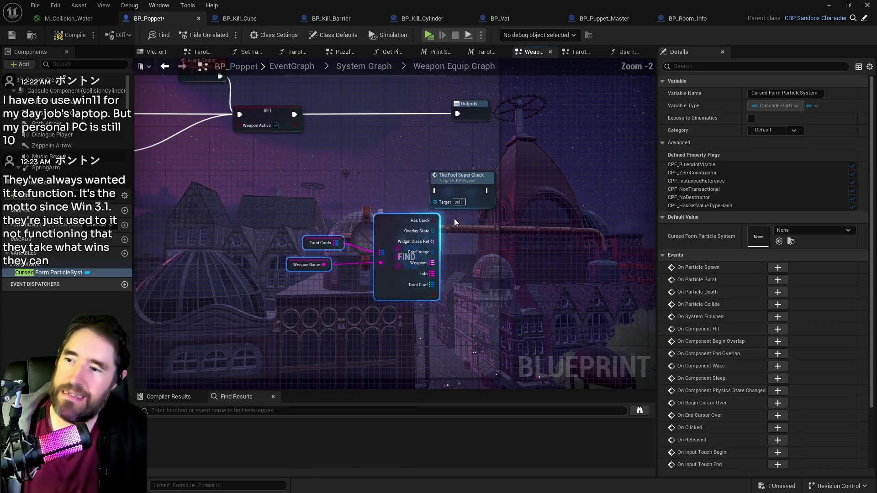
{"action": "left_click_drag", "start_coordinate": [461, 175], "coordinate": [571, 170]}
{"action": "left_click_drag", "start_coordinate": [392, 273], "coordinate": [402, 217]}
{"action": "left_click_drag", "start_coordinate": [402, 218], "coordinate": [337, 290]}
{"action": "left_click_drag", "start_coordinate": [411, 175], "coordinate": [532, 176]}
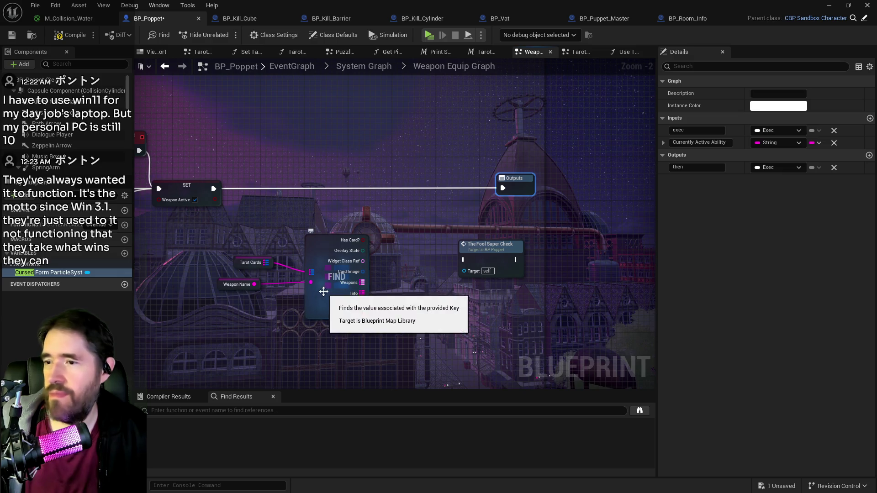
Select the Tarot Cards variable node and center the FIND lookup with The Fool Super Check
{"action": "left_click", "coordinate": [235, 265]}
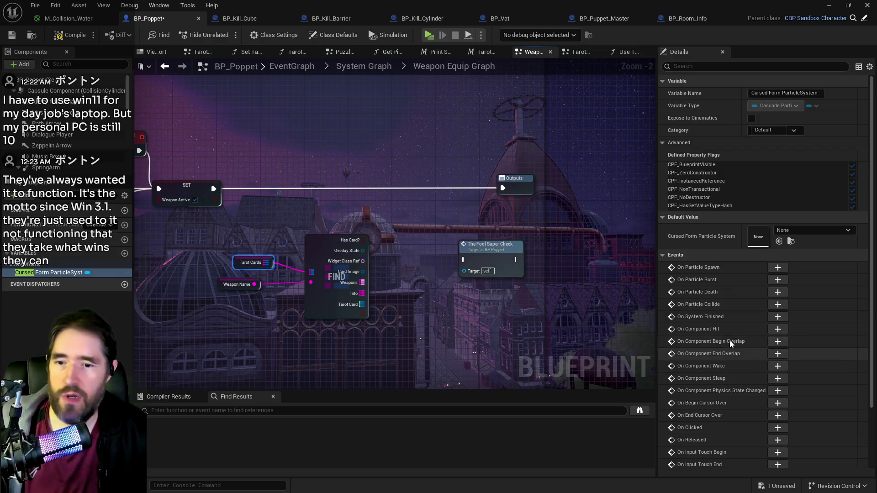
{"action": "scroll", "coordinate": [717, 340], "scroll_direction": "down", "scroll_amount": 3}
{"action": "scroll", "coordinate": [526, 317], "scroll_direction": "up", "scroll_amount": 2}
{"action": "scroll", "coordinate": [812, 319], "scroll_direction": "up", "scroll_amount": 3}
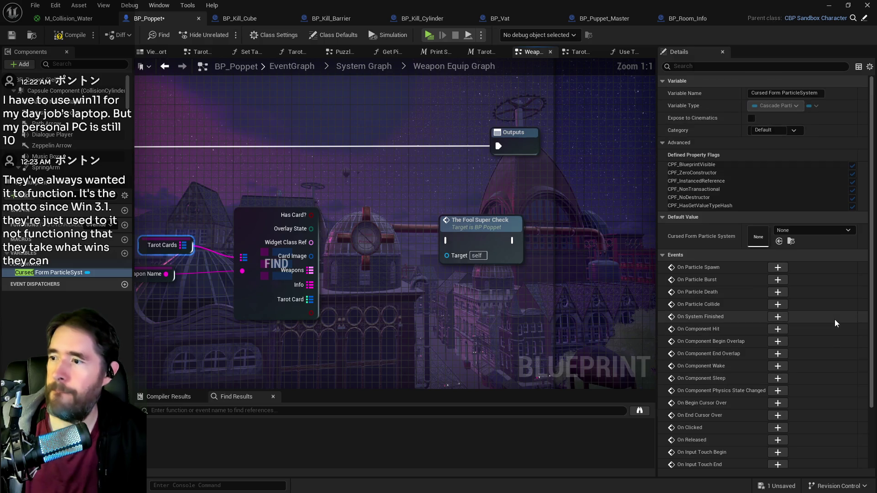
{"action": "left_click_drag", "start_coordinate": [457, 319], "coordinate": [564, 313]}
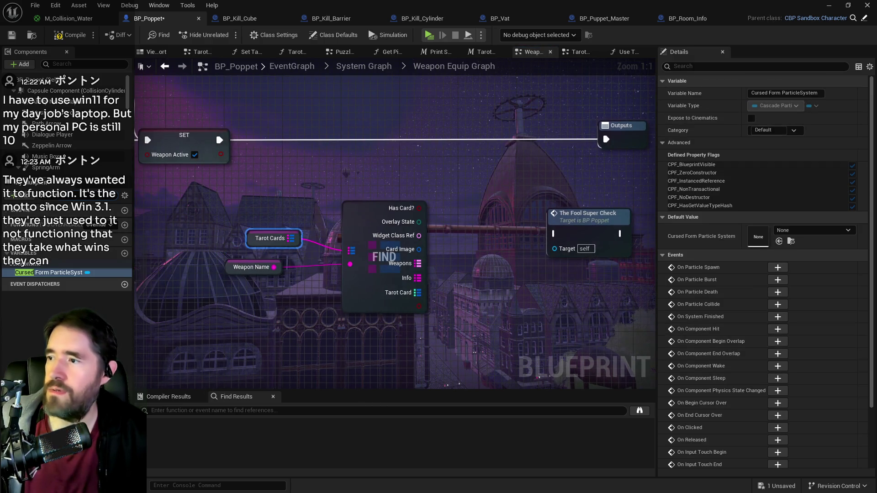
Expand Tarot 0: The Fool's Info, Tarot Card map and entry 1 in the Tarot Cards defaults
{"action": "left_click", "coordinate": [252, 242]}
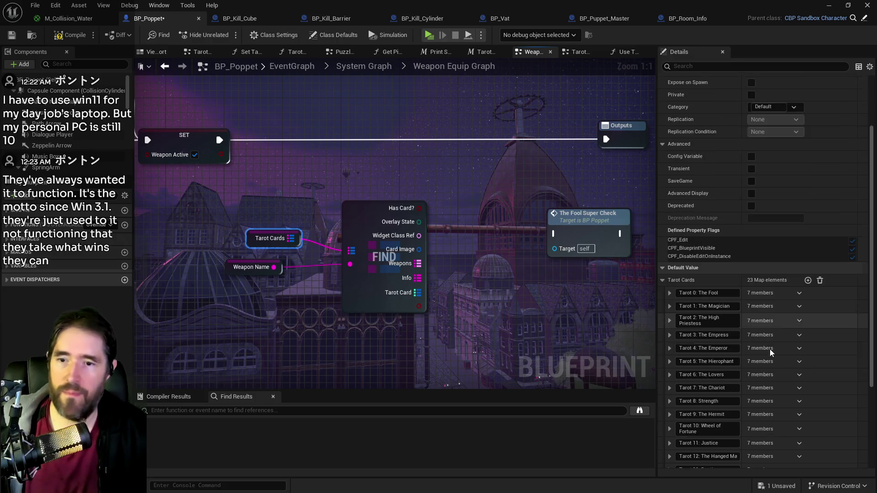
{"action": "scroll", "coordinate": [769, 349], "scroll_direction": "down", "scroll_amount": 2}
{"action": "left_click", "coordinate": [669, 234]}
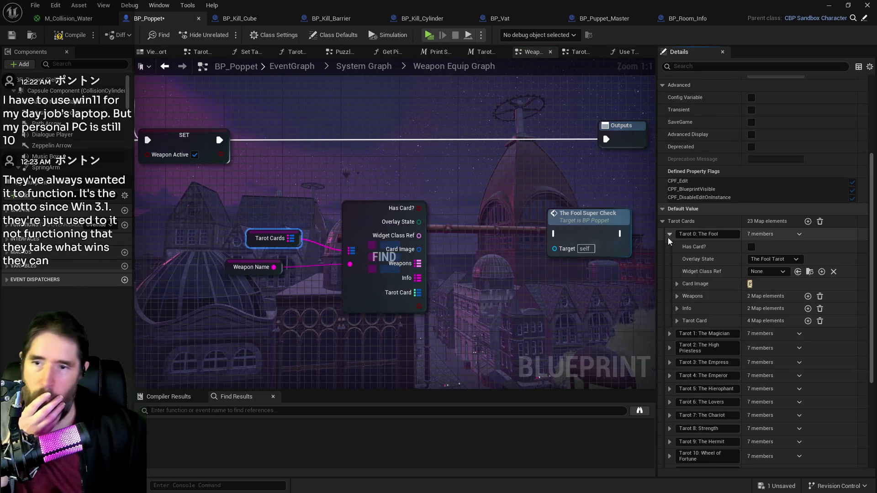
{"action": "left_click", "coordinate": [676, 309]}
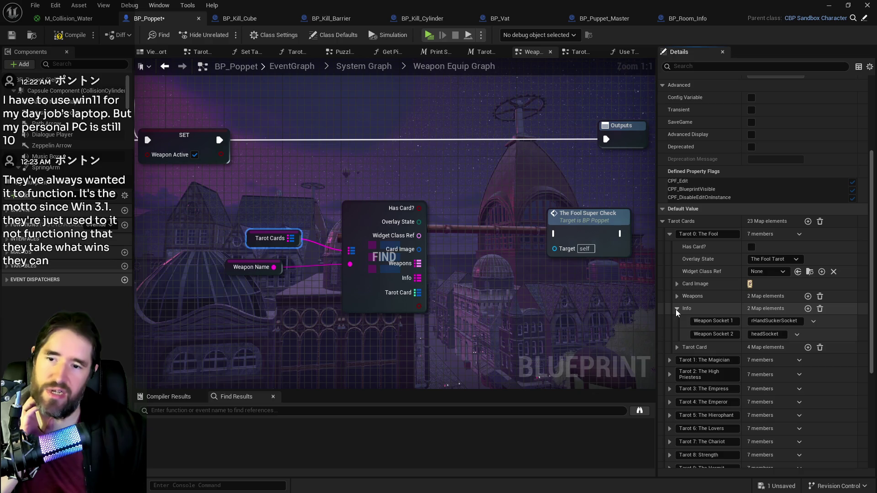
{"action": "left_click", "coordinate": [676, 347]}
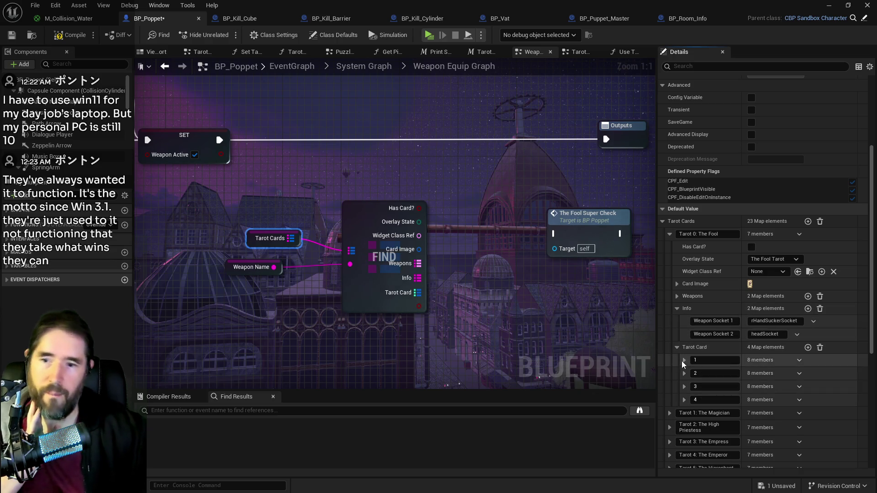
{"action": "left_click", "coordinate": [684, 360]}
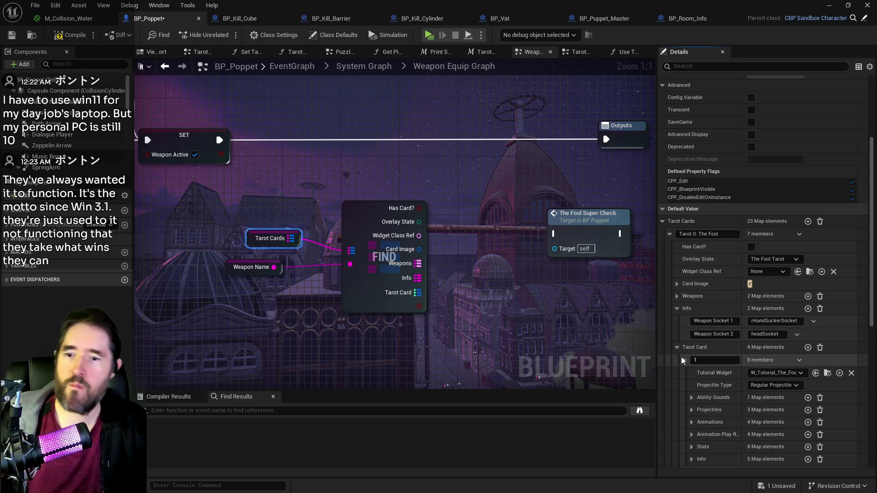
{"action": "left_click", "coordinate": [723, 234]}
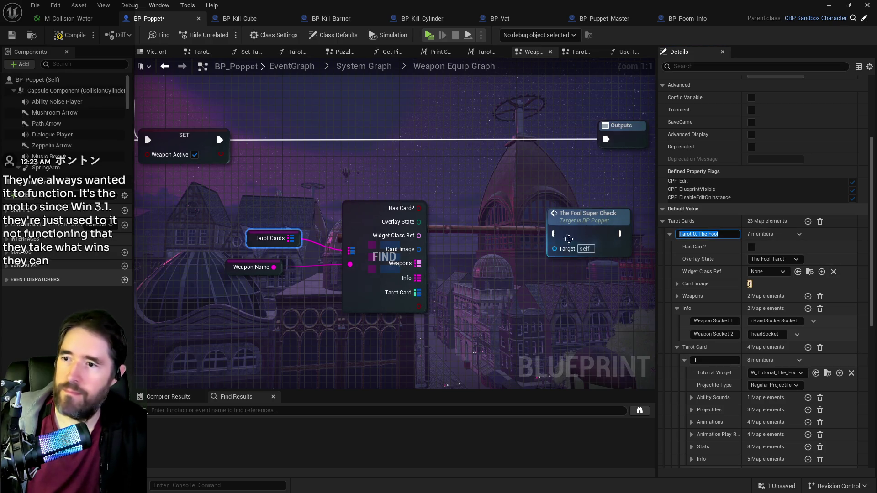
{"action": "left_click", "coordinate": [644, 230]}
Add a Switch on String from Weapon Name with a 'Tarot 0: The Fool' case
{"action": "mouse_move", "coordinate": [607, 226]}
{"action": "left_mouse_down"}
{"action": "mouse_move", "coordinate": [650, 226]}
{"action": "mouse_move", "coordinate": [539, 230]}
{"action": "left_mouse_up"}
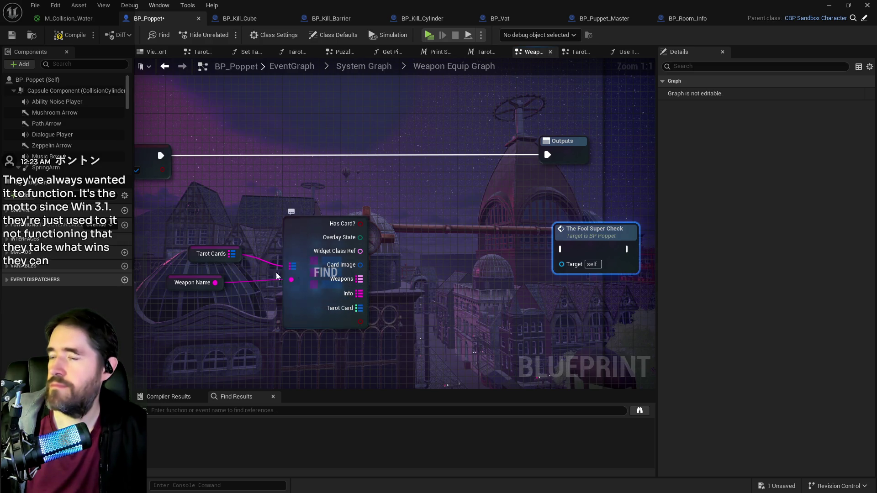
{"action": "mouse_move", "coordinate": [215, 282]}
{"action": "left_mouse_down"}
{"action": "mouse_move", "coordinate": [377, 352]}
{"action": "mouse_move", "coordinate": [336, 354]}
{"action": "mouse_move", "coordinate": [262, 314]}
{"action": "mouse_move", "coordinate": [272, 319]}
{"action": "mouse_move", "coordinate": [253, 298]}
{"action": "mouse_move", "coordinate": [416, 366]}
{"action": "left_mouse_up"}
{"action": "type", "text": "switch on"}
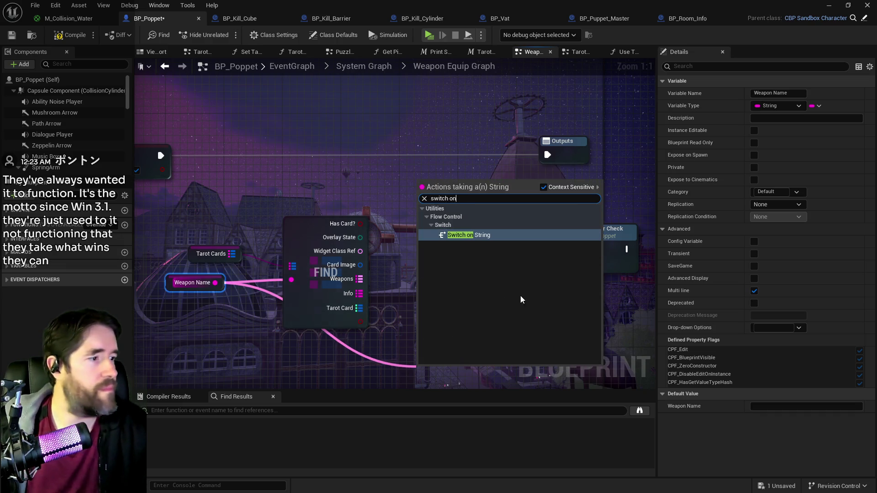
{"action": "left_click", "coordinate": [456, 235]}
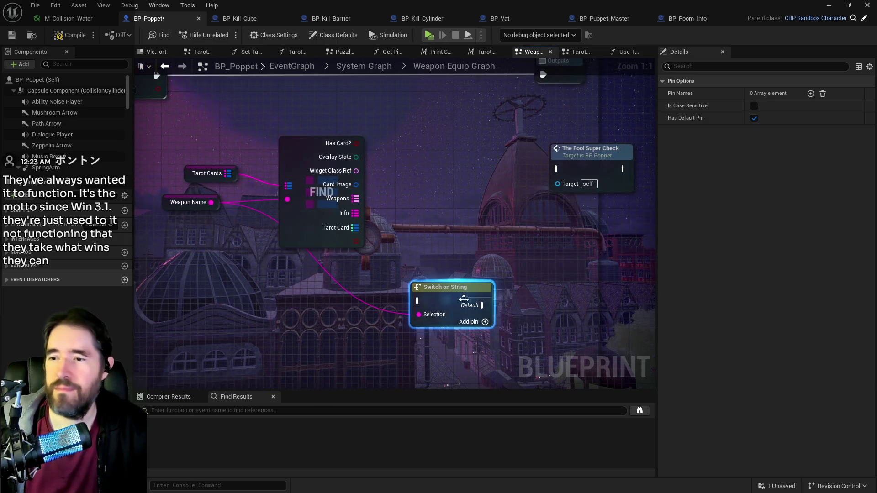
{"action": "left_click", "coordinate": [485, 321]}
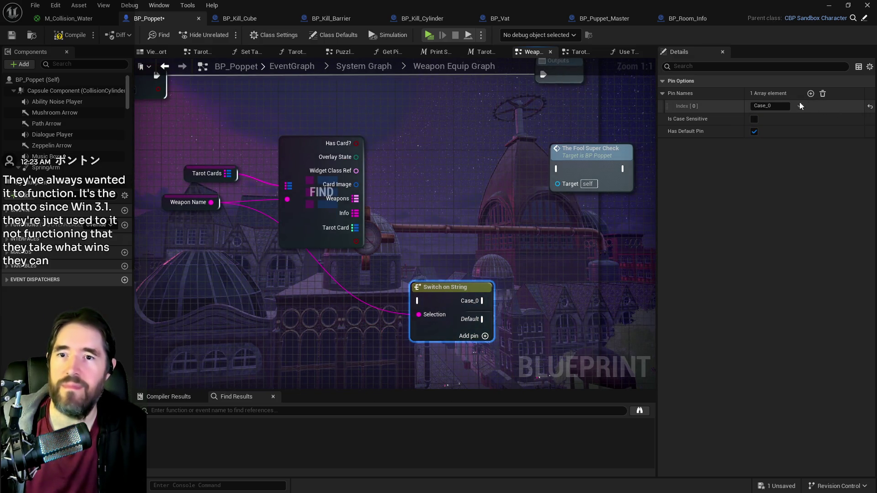
{"action": "type", "text": "Tarot 0: The Fool"}
Rearrange the Switch, FIND, Weapon Name, Outputs and Fool Super Check nodes
{"action": "mouse_move", "coordinate": [474, 303]}
{"action": "left_mouse_down"}
{"action": "mouse_move", "coordinate": [445, 188]}
{"action": "mouse_move", "coordinate": [500, 245]}
{"action": "left_mouse_up"}
{"action": "mouse_move", "coordinate": [376, 271]}
{"action": "left_mouse_down"}
{"action": "mouse_move", "coordinate": [380, 303]}
{"action": "mouse_move", "coordinate": [408, 325]}
{"action": "left_mouse_up"}
{"action": "mouse_move", "coordinate": [252, 318]}
{"action": "left_mouse_down"}
{"action": "mouse_move", "coordinate": [349, 257]}
{"action": "mouse_move", "coordinate": [296, 209]}
{"action": "left_mouse_up"}
{"action": "mouse_move", "coordinate": [479, 235]}
{"action": "left_mouse_down"}
{"action": "mouse_move", "coordinate": [459, 201]}
{"action": "mouse_move", "coordinate": [395, 179]}
{"action": "left_mouse_up"}
{"action": "left_click_drag", "start_coordinate": [493, 255], "coordinate": [389, 209]}
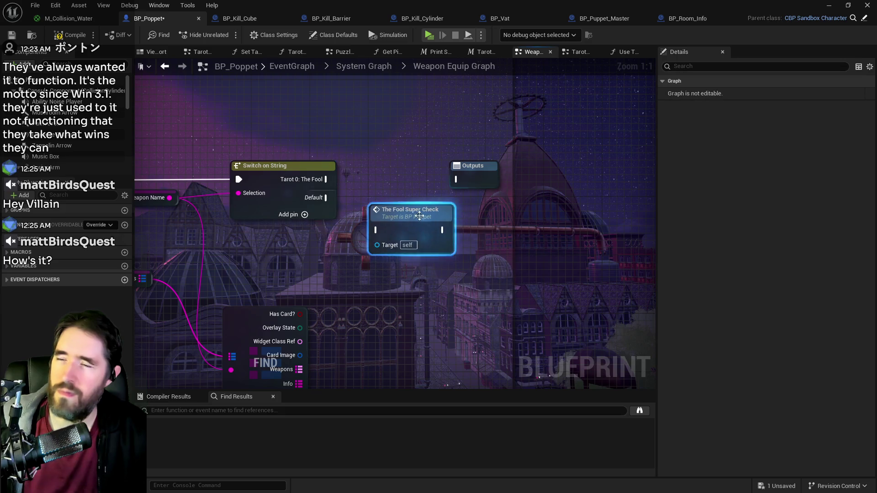
{"action": "left_click_drag", "start_coordinate": [502, 171], "coordinate": [617, 173]}
{"action": "left_click_drag", "start_coordinate": [411, 210], "coordinate": [476, 188]}
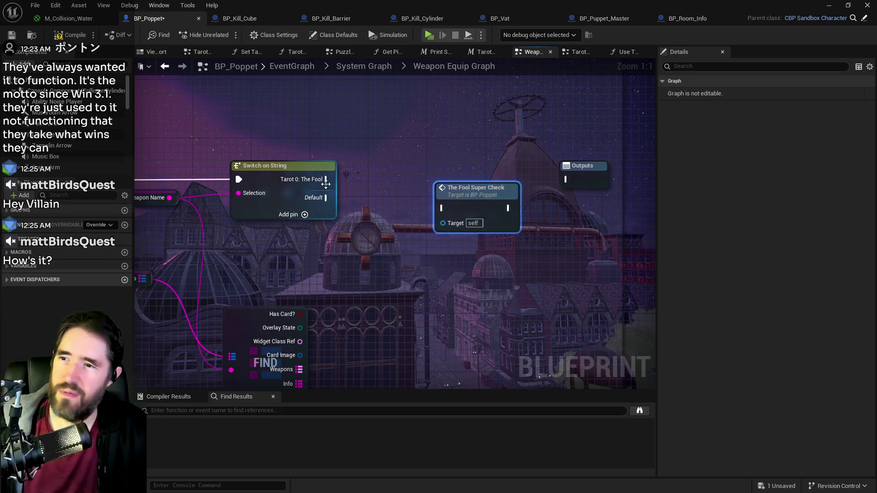
Wire the Fool case through The Fool Super Check, Default to Outputs, and compile
{"action": "mouse_move", "coordinate": [327, 179]}
{"action": "left_mouse_down"}
{"action": "mouse_move", "coordinate": [441, 208]}
{"action": "mouse_move", "coordinate": [444, 95]}
{"action": "mouse_move", "coordinate": [568, 179]}
{"action": "left_mouse_up"}
{"action": "left_click", "coordinate": [283, 165]}
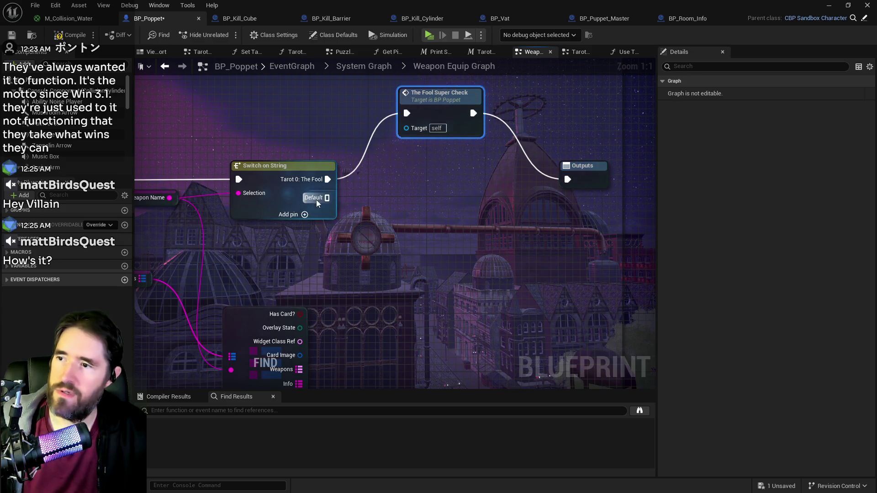
{"action": "mouse_move", "coordinate": [326, 198]}
{"action": "left_mouse_down"}
{"action": "mouse_move", "coordinate": [576, 182]}
{"action": "mouse_move", "coordinate": [596, 197]}
{"action": "left_mouse_up"}
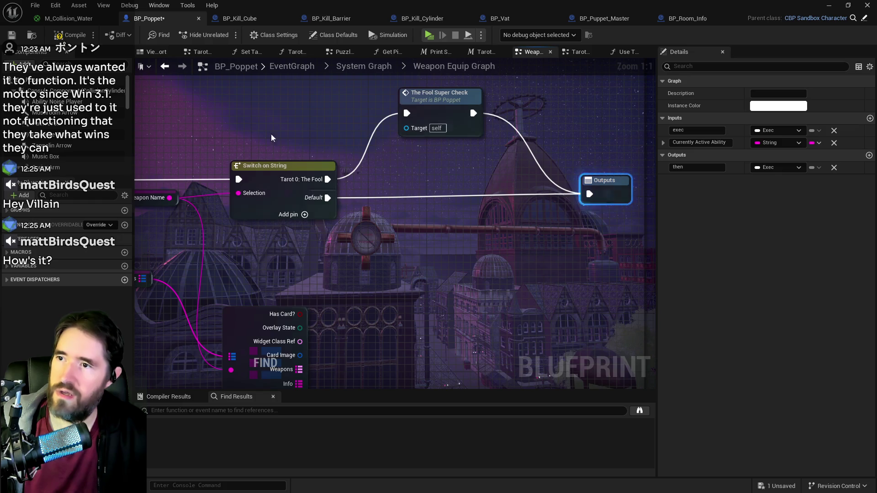
{"action": "left_click", "coordinate": [63, 35]}
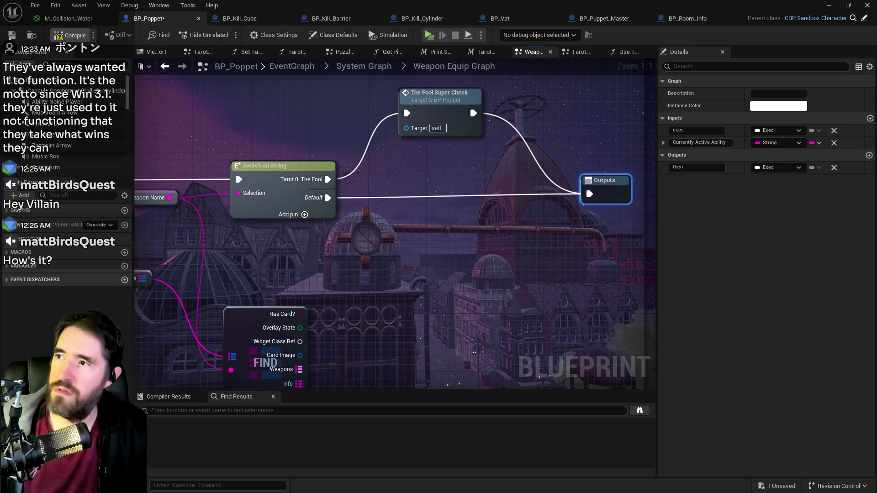
{"action": "left_click", "coordinate": [12, 36]}
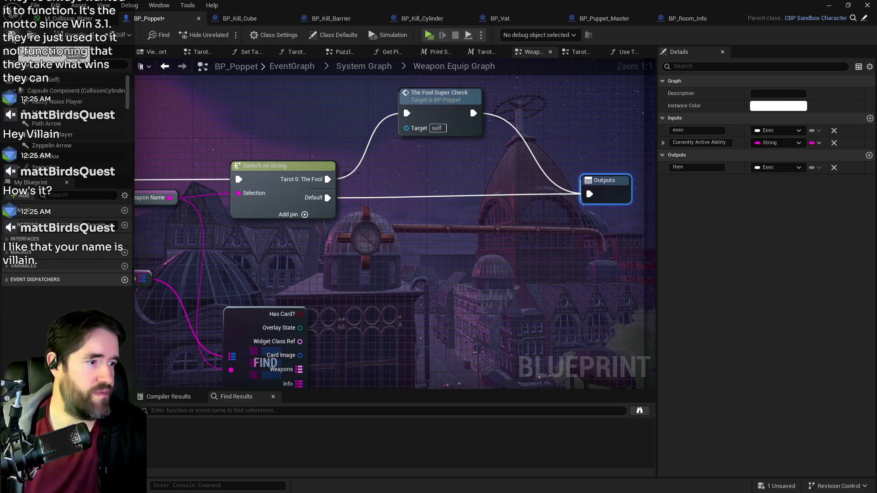
Save BP_Poppet and scroll the tarot abilities Google Doc to the Death–Judgement entries
{"action": "key", "text": "ctrl+s"}
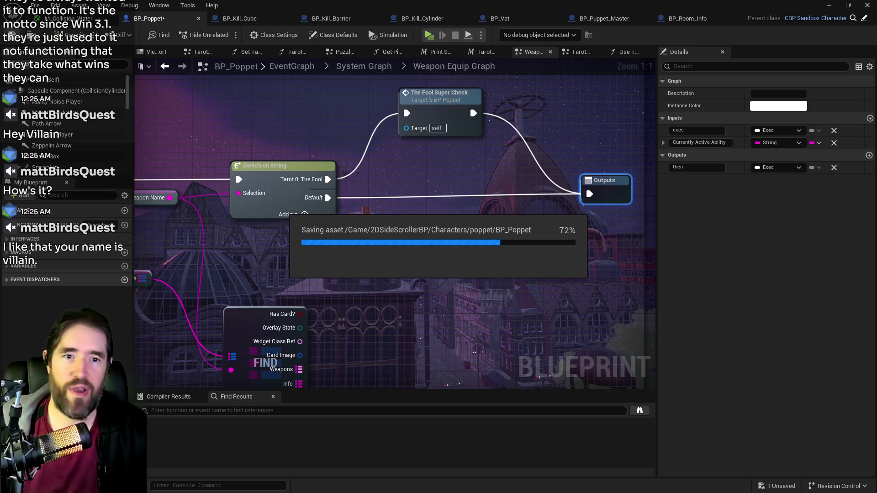
{"action": "left_click_drag", "start_coordinate": [510, 85], "coordinate": [426, 58]}
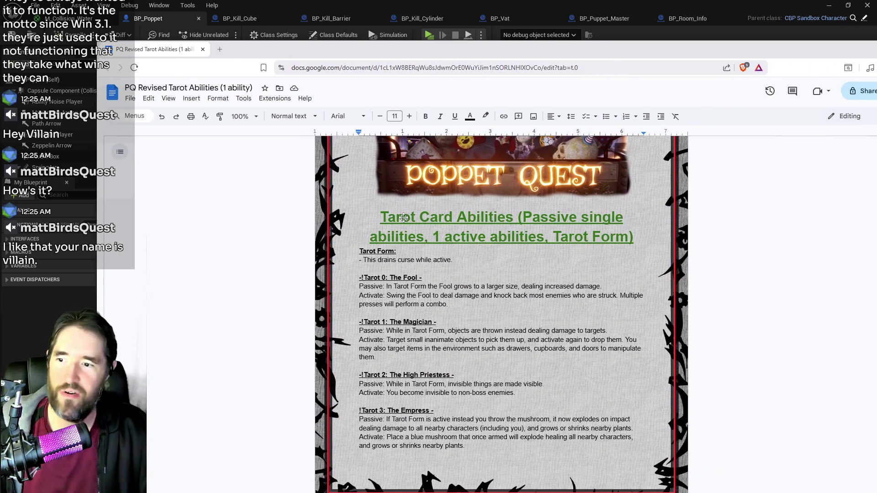
{"action": "scroll", "coordinate": [433, 323], "scroll_direction": "down", "scroll_amount": 15}
{"action": "scroll", "coordinate": [433, 324], "scroll_direction": "down", "scroll_amount": 6}
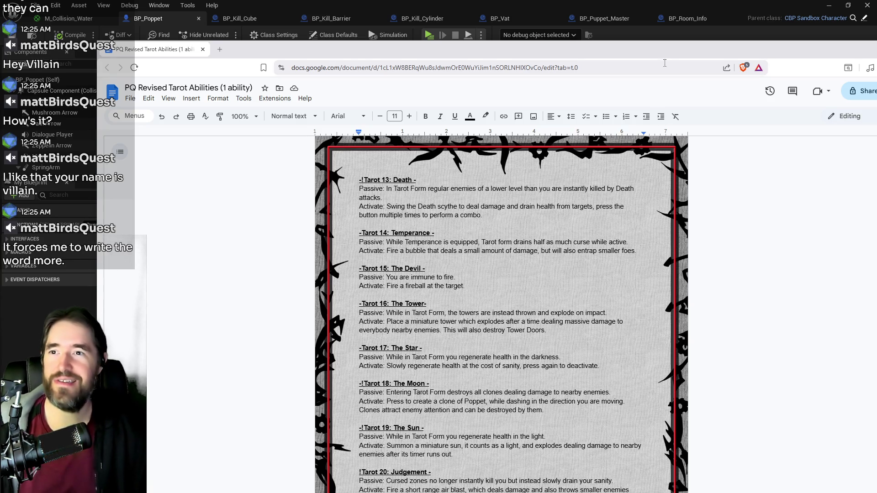
{"action": "key", "text": "ctrl+super+Left"}
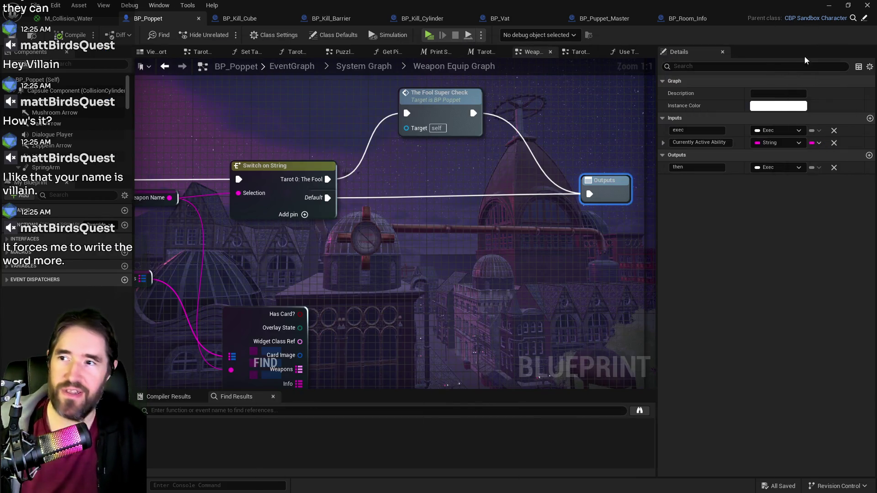
Switch from the blueprint to the level editor to start a standalone test
{"action": "key", "text": "ctrl+super+Left"}
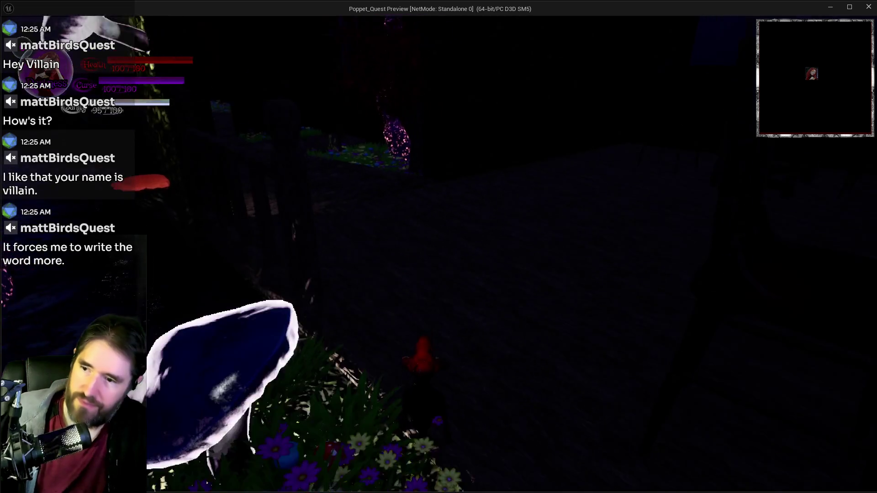
Toggle the inventory, run the character through the rooms to the mushroom garden, then return to the editor
{"action": "key", "text": "Tab"}
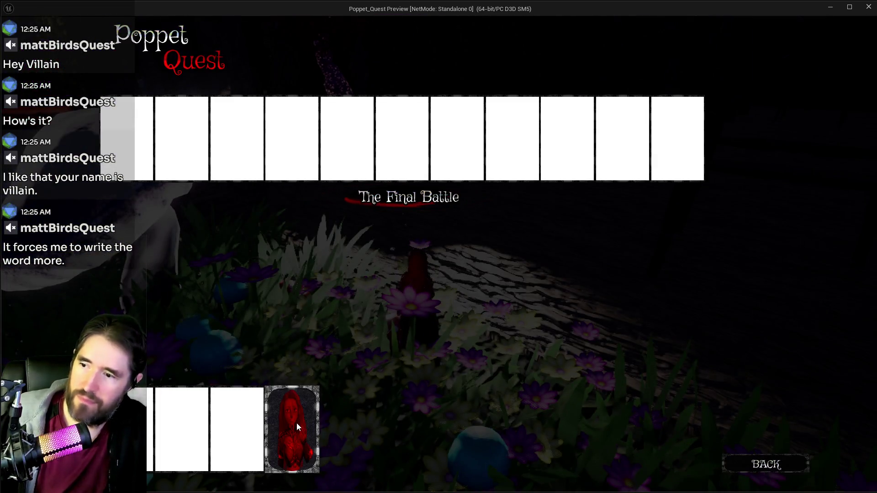
{"action": "key", "text": "Tab"}
{"action": "key", "text": "w"}
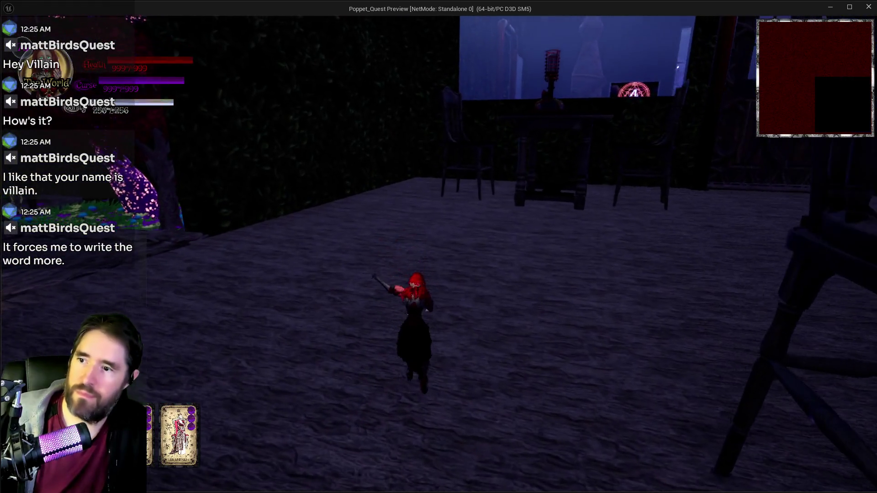
{"action": "key", "text": "w"}
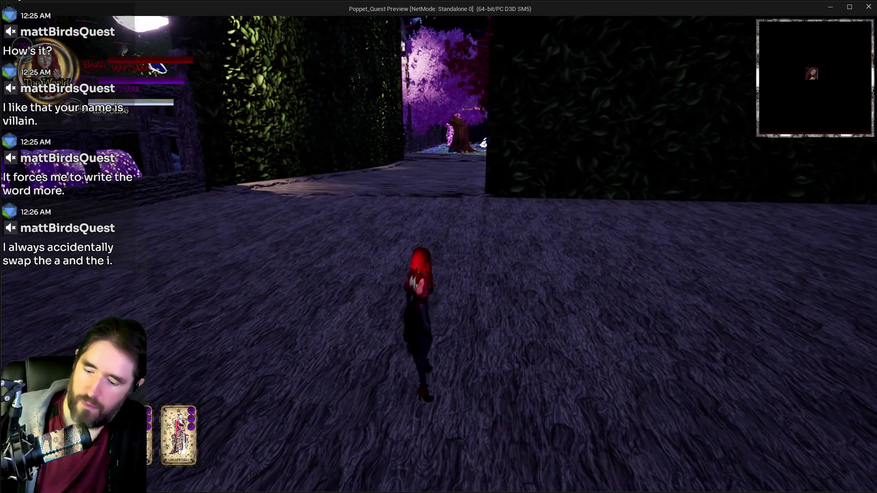
{"action": "key", "text": "w"}
{"action": "key", "text": "w"}
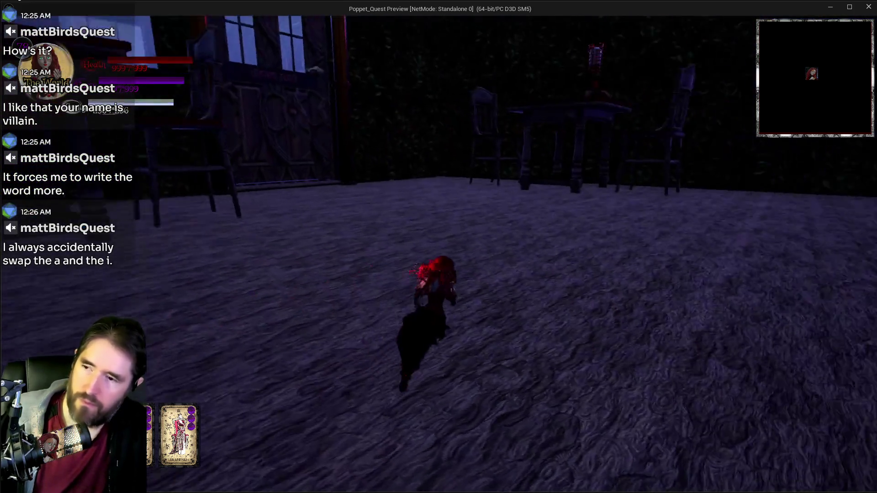
{"action": "key", "text": "w"}
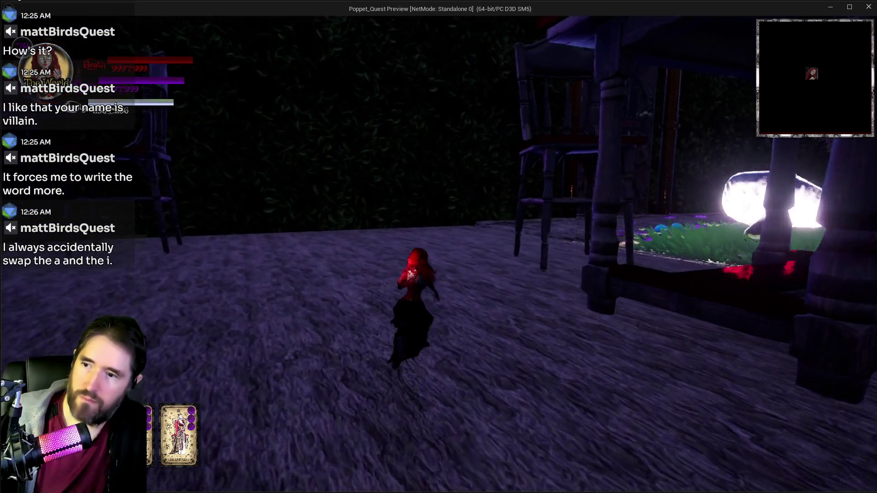
{"action": "key", "text": "w"}
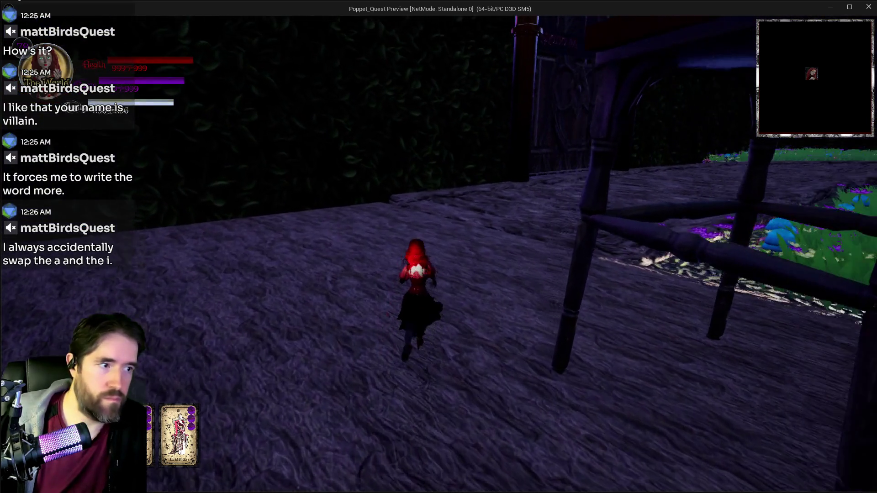
{"action": "key", "text": "w"}
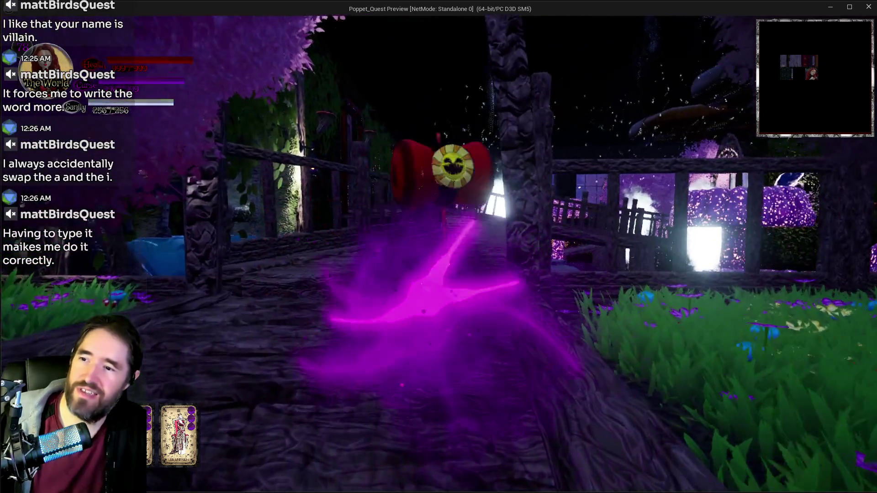
{"action": "key", "text": "w"}
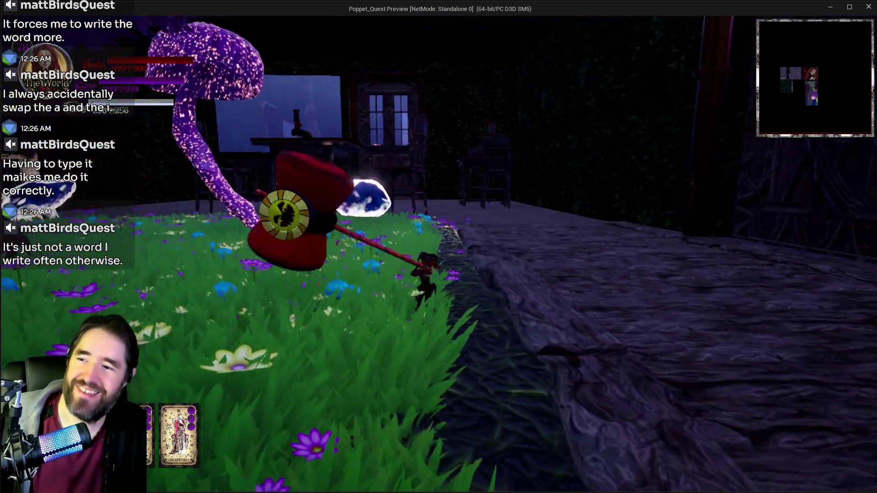
{"action": "key", "text": "alt+Tab"}
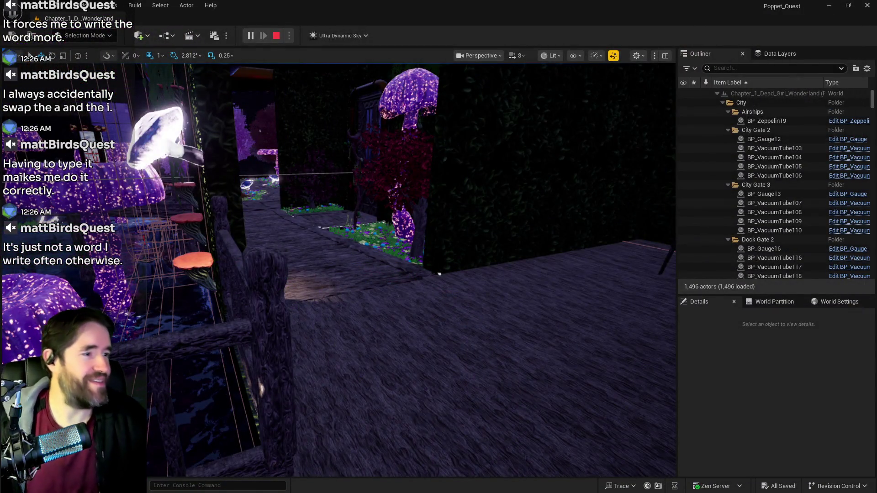
Stop the play session with Escape and return to the BP_Poppet blueprint editor
{"action": "key", "text": "Escape"}
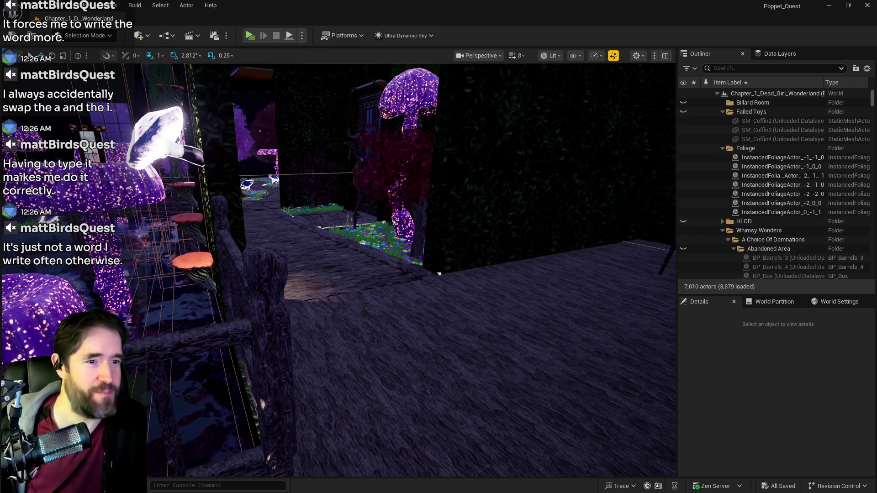
{"action": "key", "text": "alt+Tab"}
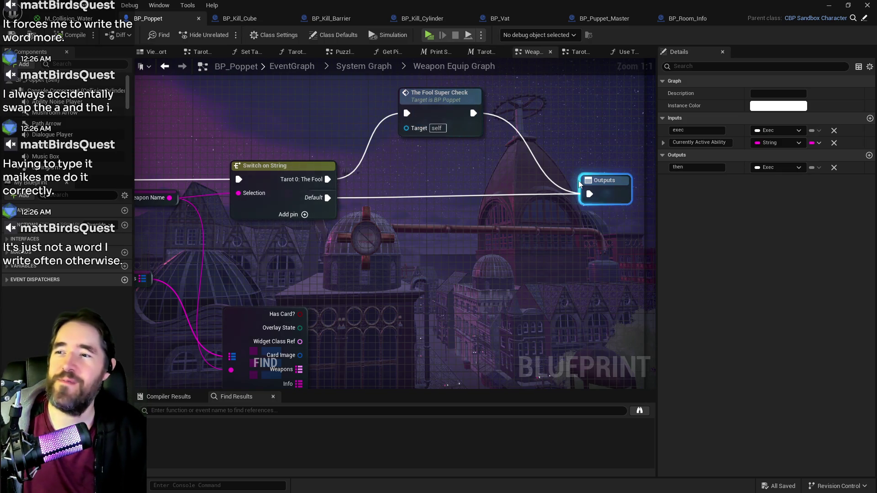
Open the Tarot 0: The Fool Graph and shift the Fool Super Check call nodes apart
{"action": "left_click", "coordinate": [363, 66]}
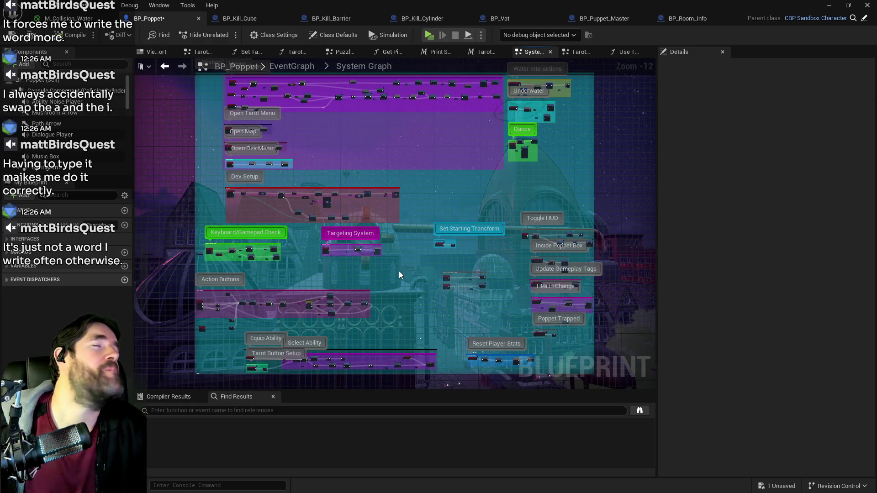
{"action": "scroll", "coordinate": [411, 274], "scroll_direction": "up", "scroll_amount": 1}
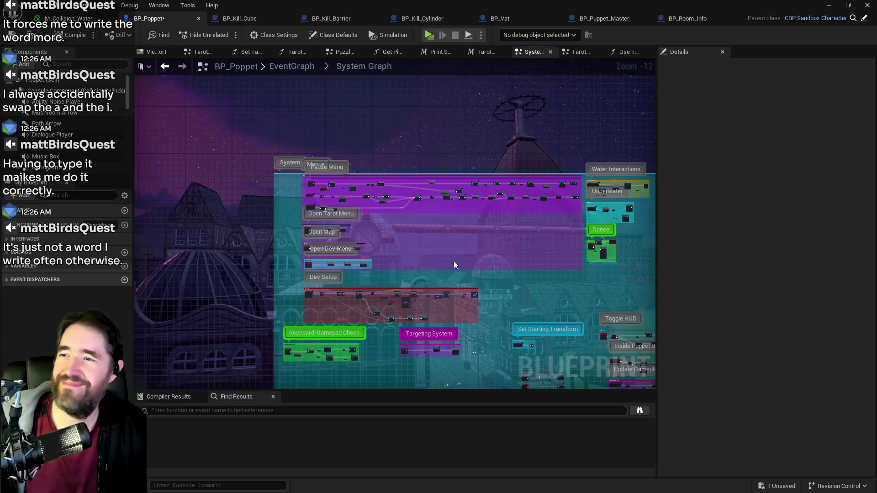
{"action": "scroll", "coordinate": [453, 262], "scroll_direction": "down", "scroll_amount": 1}
{"action": "left_click", "coordinate": [583, 48]}
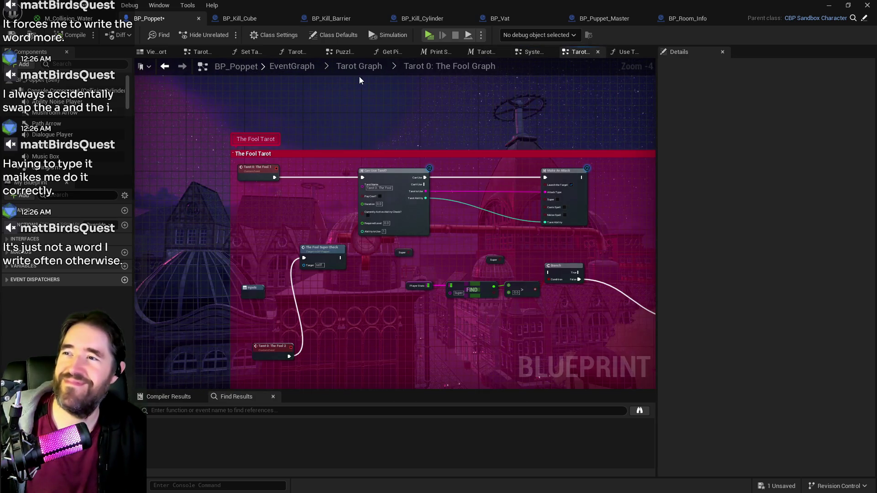
{"action": "mouse_move", "coordinate": [443, 120]}
{"action": "left_mouse_down"}
{"action": "mouse_move", "coordinate": [409, 156]}
{"action": "mouse_move", "coordinate": [409, 250]}
{"action": "mouse_move", "coordinate": [363, 226]}
{"action": "mouse_move", "coordinate": [415, 173]}
{"action": "left_mouse_up"}
{"action": "left_click_drag", "start_coordinate": [293, 232], "coordinate": [316, 233]}
{"action": "left_click_drag", "start_coordinate": [658, 265], "coordinate": [418, 243]}
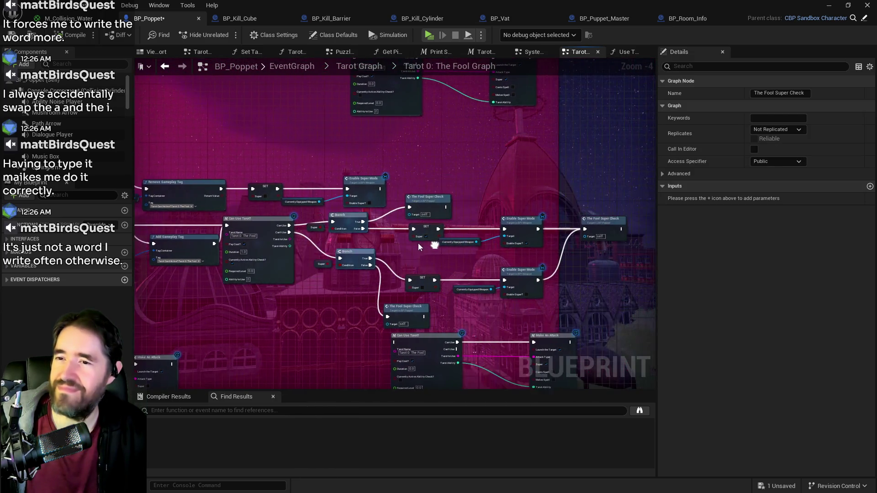
{"action": "scroll", "coordinate": [478, 244], "scroll_direction": "up", "scroll_amount": 1}
{"action": "left_click_drag", "start_coordinate": [633, 214], "coordinate": [644, 213]}
{"action": "mouse_move", "coordinate": [553, 220]}
{"action": "left_mouse_down"}
{"action": "mouse_move", "coordinate": [521, 220]}
{"action": "mouse_move", "coordinate": [648, 197]}
{"action": "left_mouse_up"}
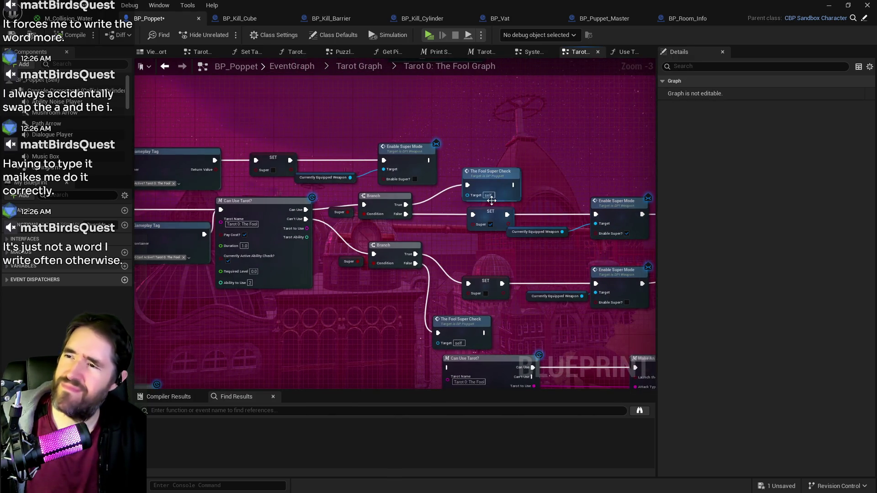
{"action": "left_click_drag", "start_coordinate": [401, 215], "coordinate": [499, 217]}
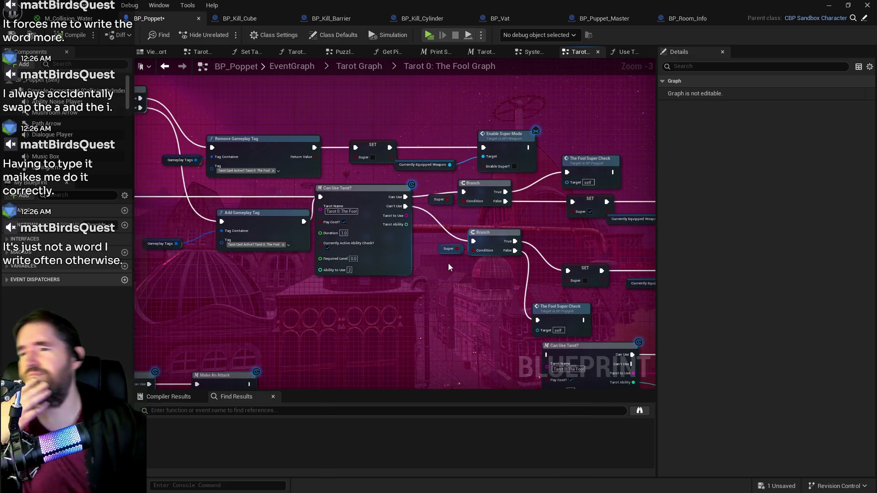
{"action": "left_click_drag", "start_coordinate": [441, 273], "coordinate": [388, 263]}
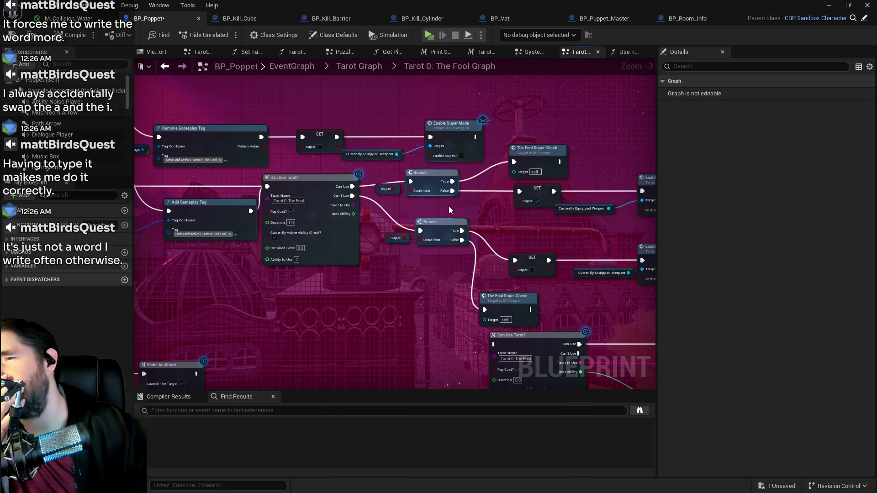
{"action": "mouse_move", "coordinate": [459, 201]}
{"action": "left_mouse_down"}
{"action": "mouse_move", "coordinate": [406, 204]}
{"action": "mouse_move", "coordinate": [399, 194]}
{"action": "left_mouse_up"}
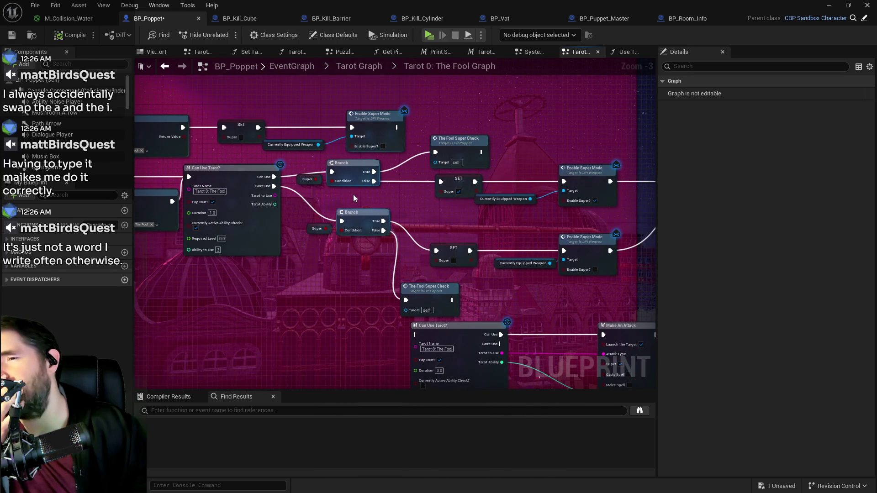
Delete the old Has Tag, Branch, Add Gameplay Tag and Gameplay Tag check nodes
{"action": "scroll", "coordinate": [311, 195], "scroll_direction": "down", "scroll_amount": 1}
{"action": "left_click_drag", "start_coordinate": [311, 195], "coordinate": [462, 263]}
{"action": "left_click_drag", "start_coordinate": [252, 206], "coordinate": [272, 193]}
{"action": "scroll", "coordinate": [296, 216], "scroll_direction": "up", "scroll_amount": 1}
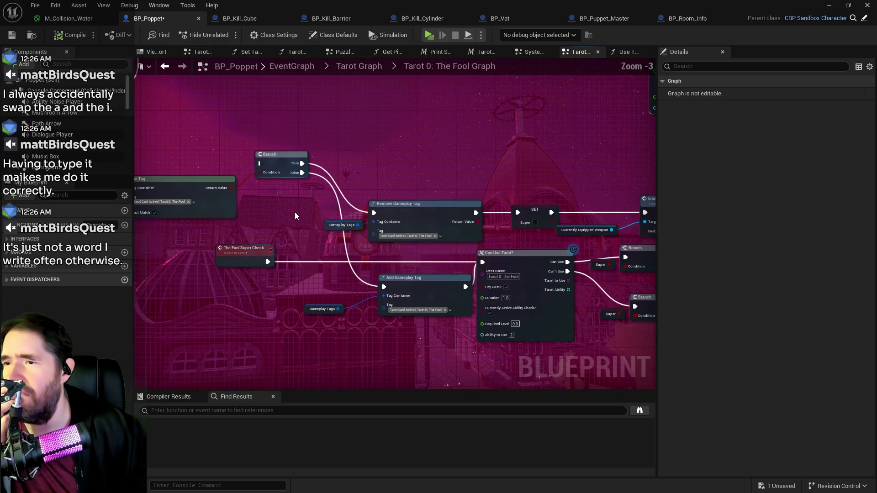
{"action": "left_click_drag", "start_coordinate": [346, 244], "coordinate": [356, 213]}
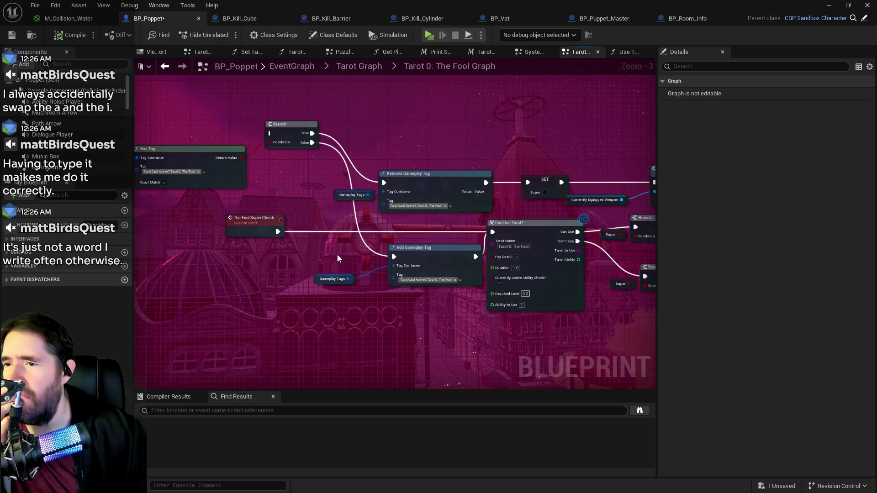
{"action": "mouse_move", "coordinate": [340, 247]}
{"action": "left_mouse_down"}
{"action": "mouse_move", "coordinate": [423, 266]}
{"action": "mouse_move", "coordinate": [374, 146]}
{"action": "mouse_move", "coordinate": [490, 124]}
{"action": "left_mouse_up"}
{"action": "scroll", "coordinate": [382, 137], "scroll_direction": "down", "scroll_amount": 1}
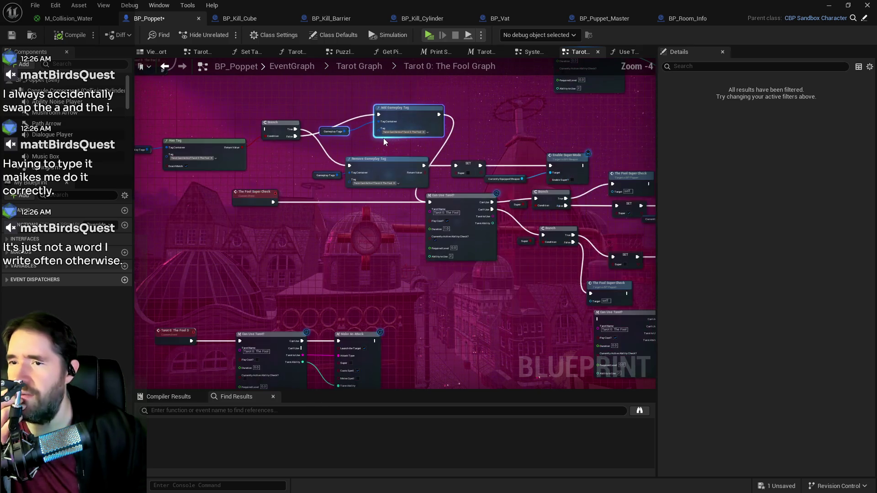
{"action": "scroll", "coordinate": [292, 155], "scroll_direction": "down", "scroll_amount": 2}
{"action": "scroll", "coordinate": [236, 141], "scroll_direction": "up", "scroll_amount": 2}
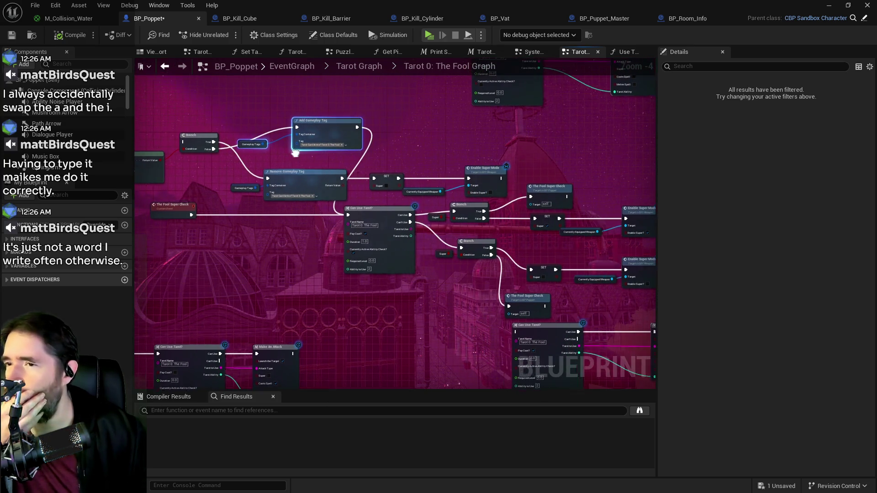
{"action": "scroll", "coordinate": [183, 129], "scroll_direction": "down", "scroll_amount": 1}
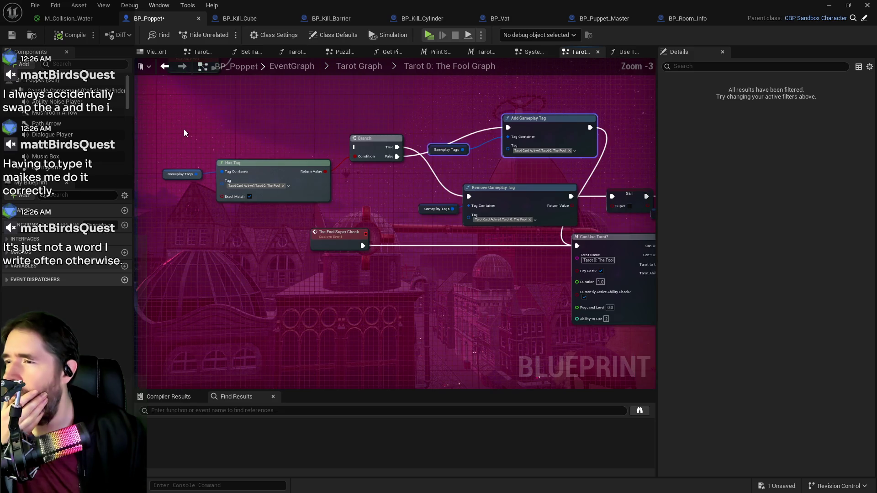
{"action": "scroll", "coordinate": [179, 120], "scroll_direction": "up", "scroll_amount": 1}
{"action": "mouse_move", "coordinate": [175, 120]}
{"action": "left_mouse_down"}
{"action": "mouse_move", "coordinate": [209, 132]}
{"action": "mouse_move", "coordinate": [565, 173]}
{"action": "mouse_move", "coordinate": [607, 193]}
{"action": "left_mouse_up"}
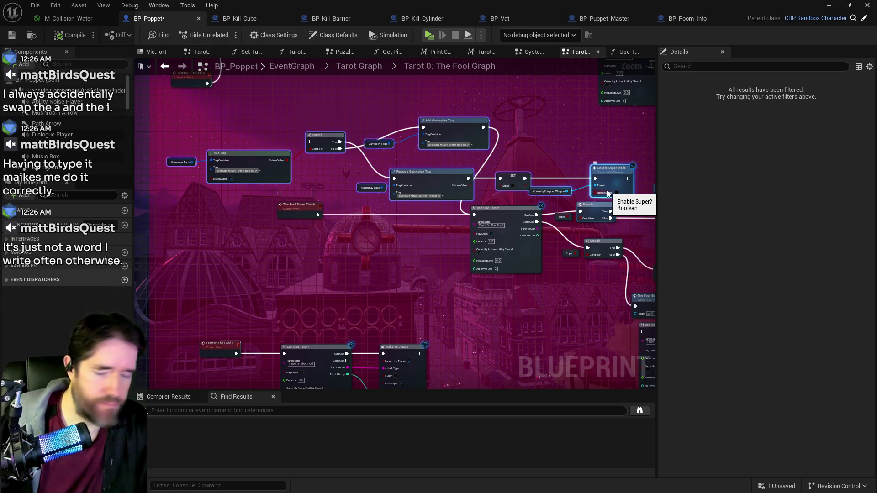
{"action": "key", "text": "Delete"}
Delete the lower Can Use Tarot and Make An Attack; move middle nodes into The Fool Tarot comment
{"action": "left_click_drag", "start_coordinate": [552, 267], "coordinate": [309, 221]}
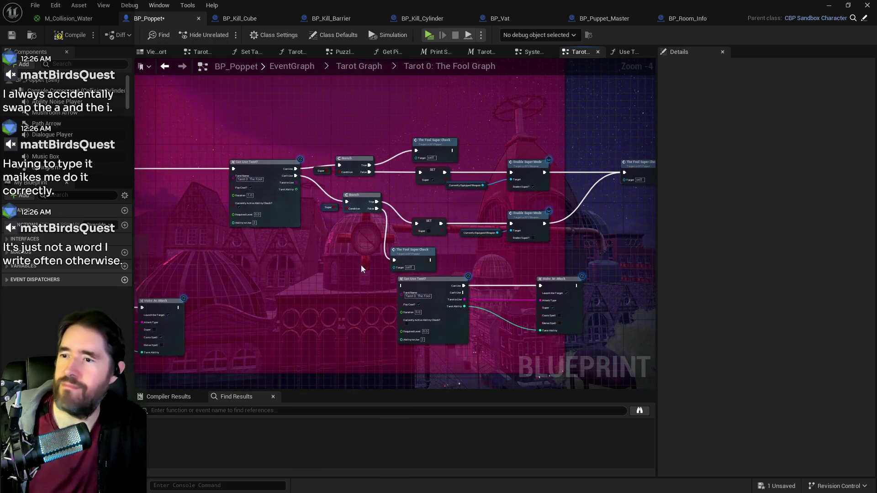
{"action": "mouse_move", "coordinate": [361, 265]}
{"action": "left_mouse_down"}
{"action": "mouse_move", "coordinate": [328, 245]}
{"action": "mouse_move", "coordinate": [523, 276]}
{"action": "left_mouse_up"}
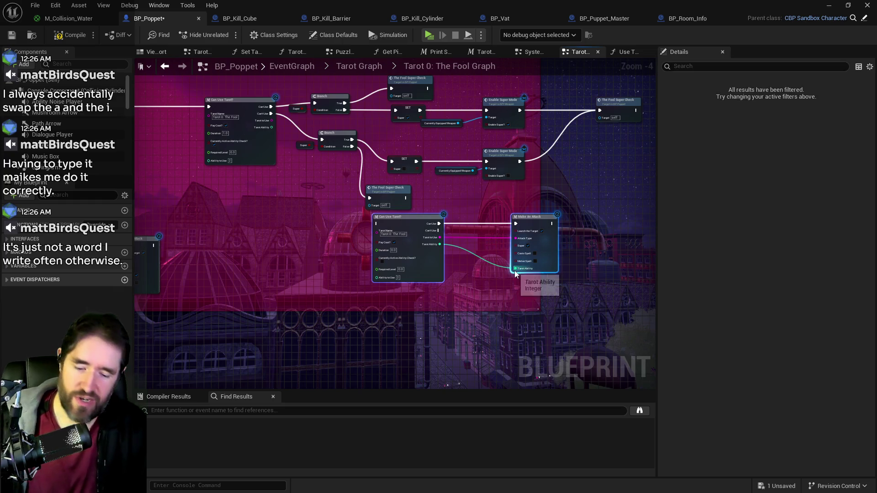
{"action": "key", "text": "Delete"}
{"action": "left_click_drag", "start_coordinate": [275, 231], "coordinate": [516, 234]}
{"action": "mouse_move", "coordinate": [423, 242]}
{"action": "left_mouse_down"}
{"action": "mouse_move", "coordinate": [518, 252]}
{"action": "mouse_move", "coordinate": [386, 209]}
{"action": "left_mouse_up"}
{"action": "scroll", "coordinate": [527, 246], "scroll_direction": "down", "scroll_amount": 2}
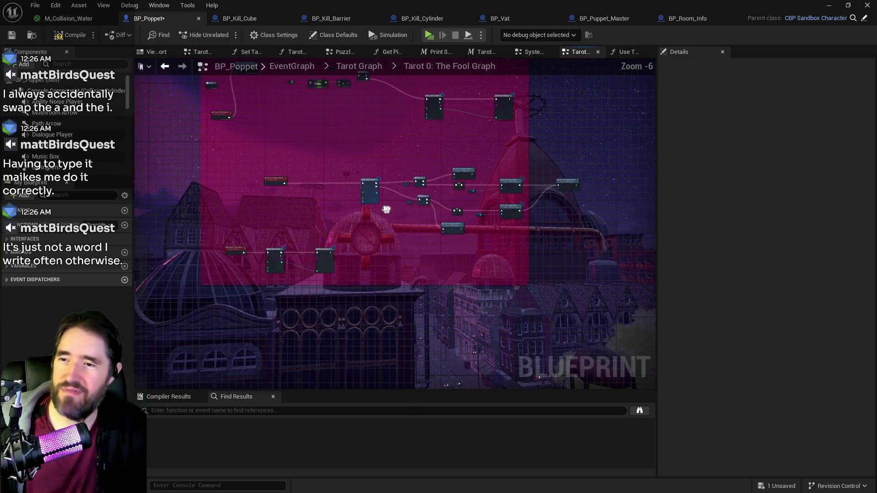
{"action": "left_click_drag", "start_coordinate": [448, 184], "coordinate": [585, 232]}
{"action": "left_click_drag", "start_coordinate": [564, 182], "coordinate": [505, 186]}
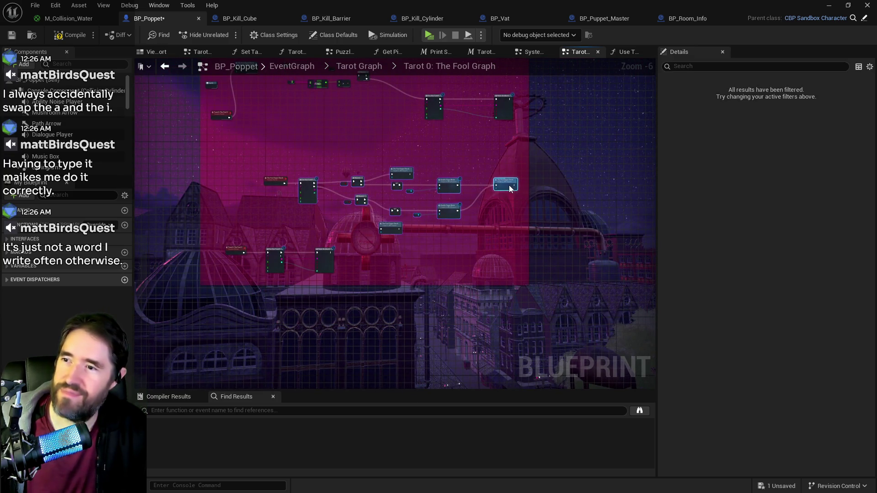
{"action": "mouse_move", "coordinate": [245, 157]}
{"action": "left_mouse_down"}
{"action": "mouse_move", "coordinate": [503, 226]}
{"action": "mouse_move", "coordinate": [468, 187]}
{"action": "mouse_move", "coordinate": [521, 274]}
{"action": "left_mouse_up"}
Delete the leftover Branch, Find and Can Use Tarot nodes
{"action": "scroll", "coordinate": [450, 229], "scroll_direction": "up", "scroll_amount": 2}
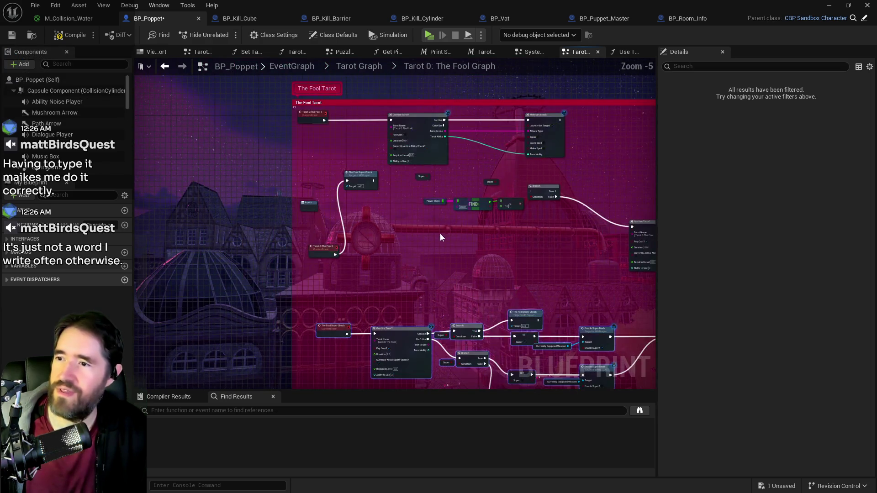
{"action": "left_click", "coordinate": [297, 185]}
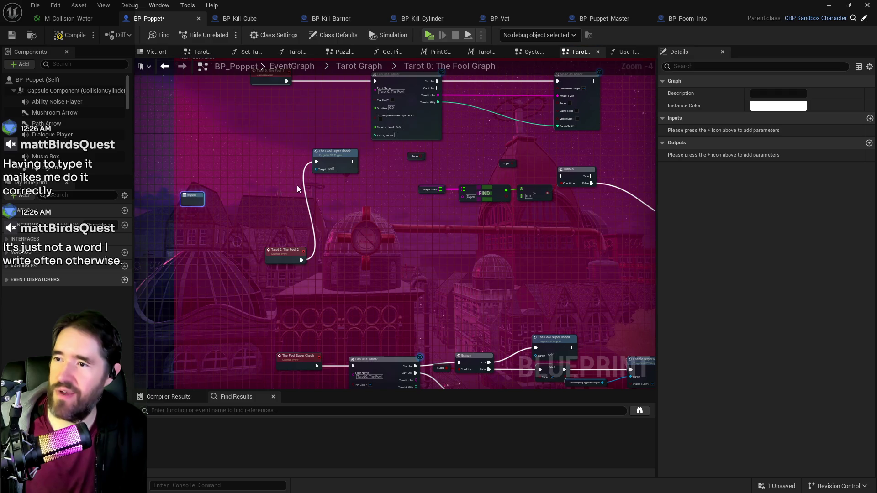
{"action": "scroll", "coordinate": [281, 193], "scroll_direction": "down", "scroll_amount": 2}
{"action": "scroll", "coordinate": [281, 197], "scroll_direction": "up", "scroll_amount": 1}
{"action": "mouse_move", "coordinate": [225, 161]}
{"action": "left_mouse_down"}
{"action": "mouse_move", "coordinate": [264, 161]}
{"action": "mouse_move", "coordinate": [446, 232]}
{"action": "mouse_move", "coordinate": [664, 274]}
{"action": "mouse_move", "coordinate": [595, 269]}
{"action": "left_mouse_up"}
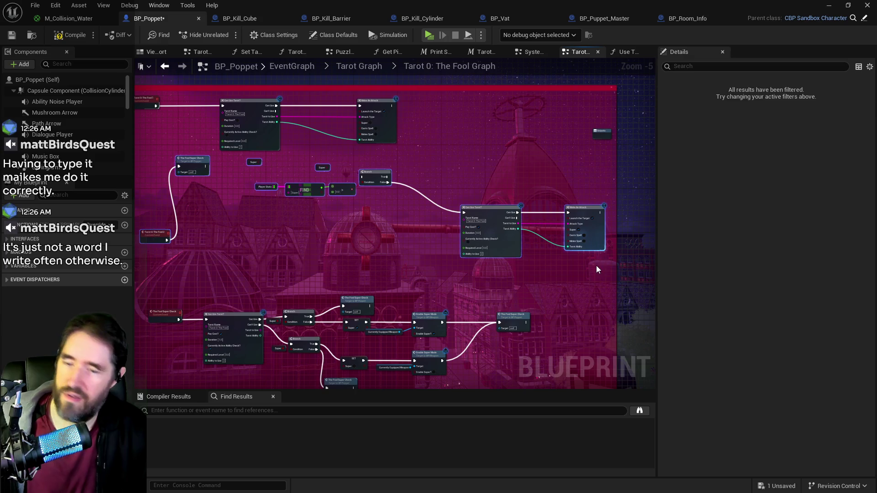
{"action": "key", "text": "Delete"}
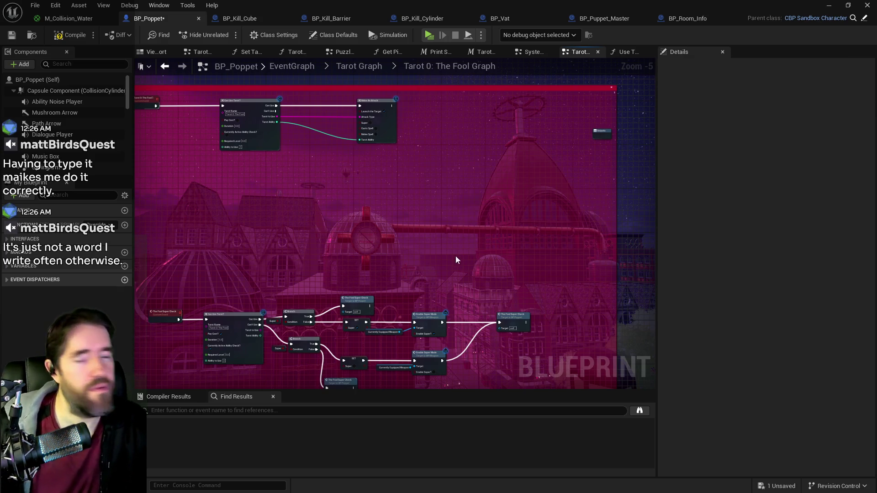
Regroup the lower Fool 3 attack nodes and the Fool Super Check node group
{"action": "scroll", "coordinate": [456, 259], "scroll_direction": "down", "scroll_amount": 1}
{"action": "mouse_move", "coordinate": [363, 208]}
{"action": "left_mouse_down"}
{"action": "mouse_move", "coordinate": [626, 295]}
{"action": "mouse_move", "coordinate": [621, 281]}
{"action": "left_mouse_up"}
{"action": "left_click_drag", "start_coordinate": [554, 271], "coordinate": [540, 195]}
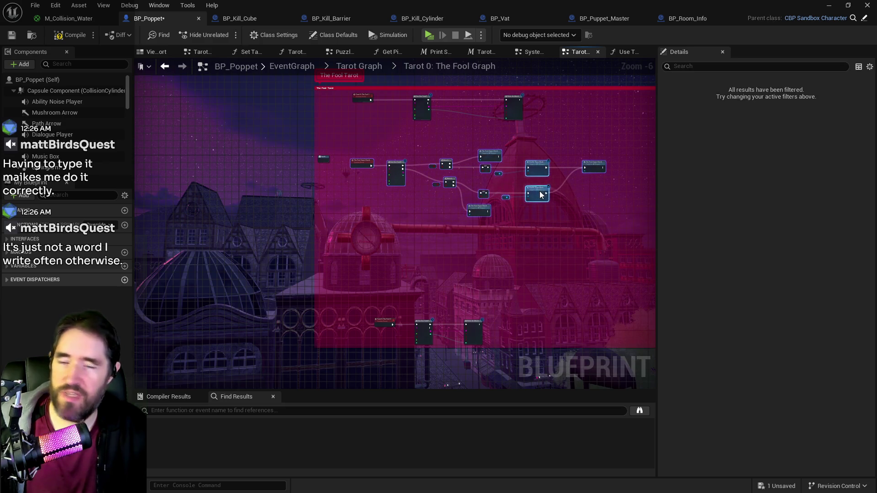
{"action": "scroll", "coordinate": [424, 270], "scroll_direction": "up", "scroll_amount": 3}
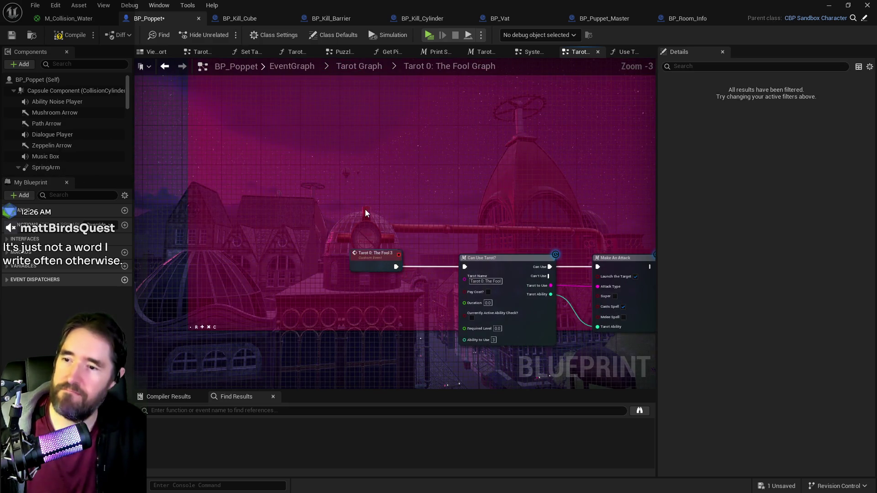
{"action": "scroll", "coordinate": [365, 212], "scroll_direction": "down", "scroll_amount": 1}
{"action": "mouse_move", "coordinate": [357, 204]}
{"action": "left_mouse_down"}
{"action": "mouse_move", "coordinate": [563, 309]}
{"action": "mouse_move", "coordinate": [551, 281]}
{"action": "left_mouse_up"}
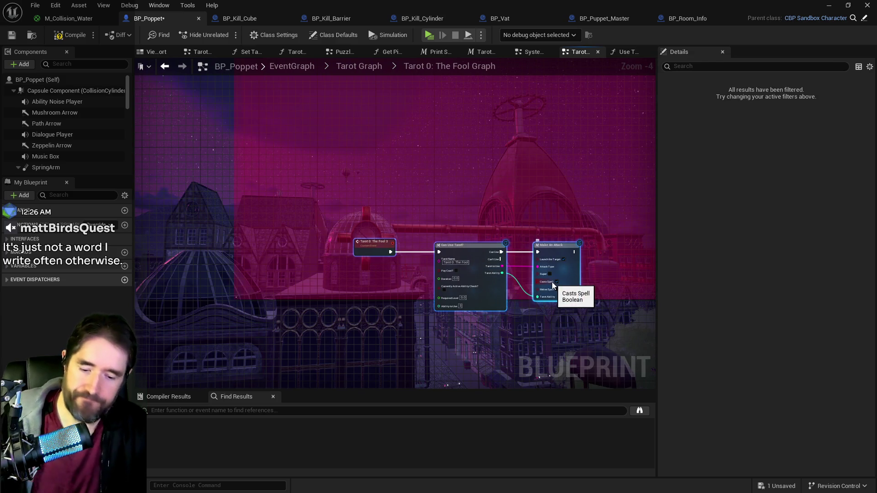
{"action": "left_click", "coordinate": [541, 223]}
{"action": "left_click_drag", "start_coordinate": [541, 224], "coordinate": [418, 355]}
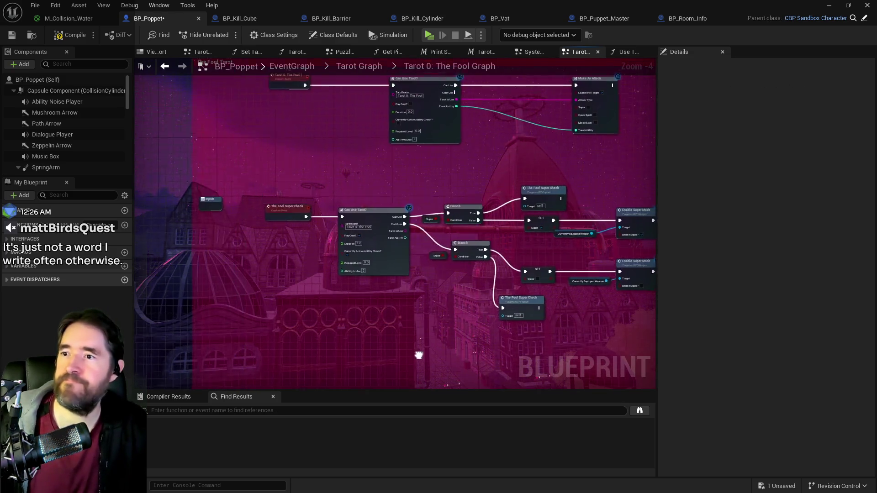
{"action": "scroll", "coordinate": [432, 305], "scroll_direction": "down", "scroll_amount": 1}
{"action": "left_click_drag", "start_coordinate": [327, 221], "coordinate": [552, 316]}
{"action": "left_click_drag", "start_coordinate": [380, 234], "coordinate": [392, 235]}
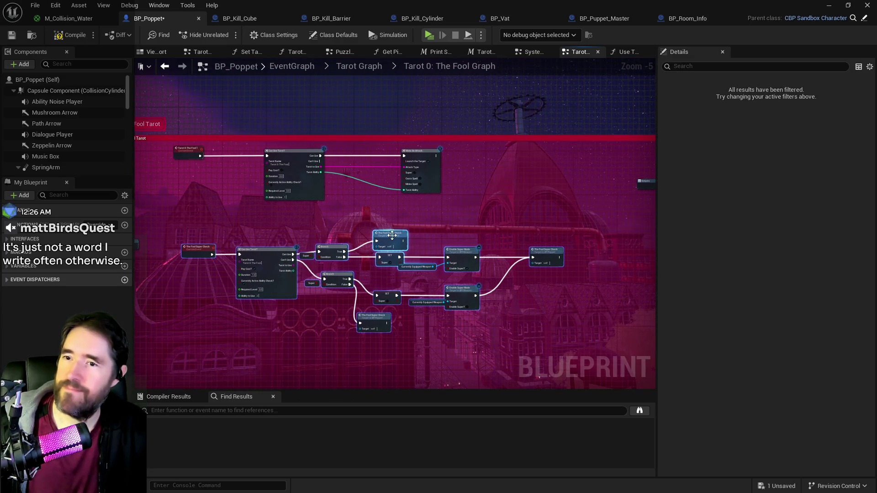
{"action": "scroll", "coordinate": [596, 202], "scroll_direction": "down", "scroll_amount": 3}
{"action": "mouse_move", "coordinate": [564, 299]}
{"action": "left_mouse_down"}
{"action": "mouse_move", "coordinate": [326, 191]}
{"action": "mouse_move", "coordinate": [599, 256]}
{"action": "mouse_move", "coordinate": [605, 281]}
{"action": "left_mouse_up"}
{"action": "scroll", "coordinate": [505, 341], "scroll_direction": "up", "scroll_amount": 7}
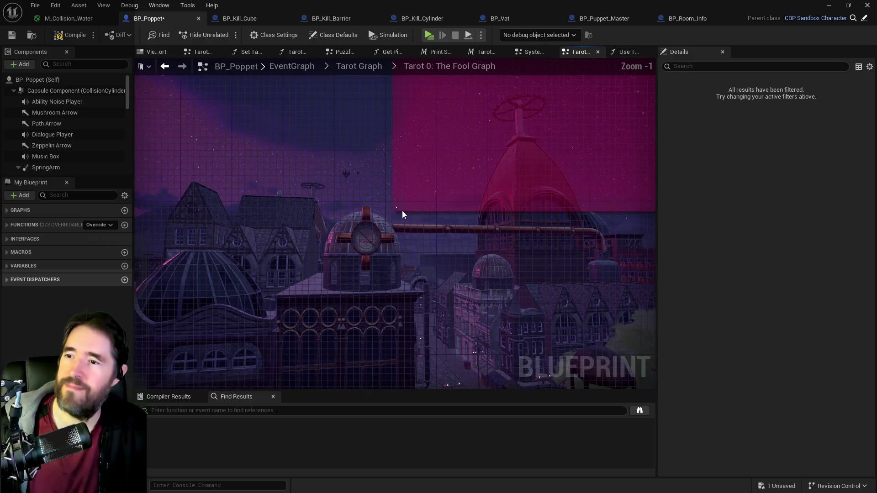
Move the Inputs node up and shift The Fool Super Check event further left of Can Use Tarot
{"action": "scroll", "coordinate": [404, 212], "scroll_direction": "up", "scroll_amount": 1}
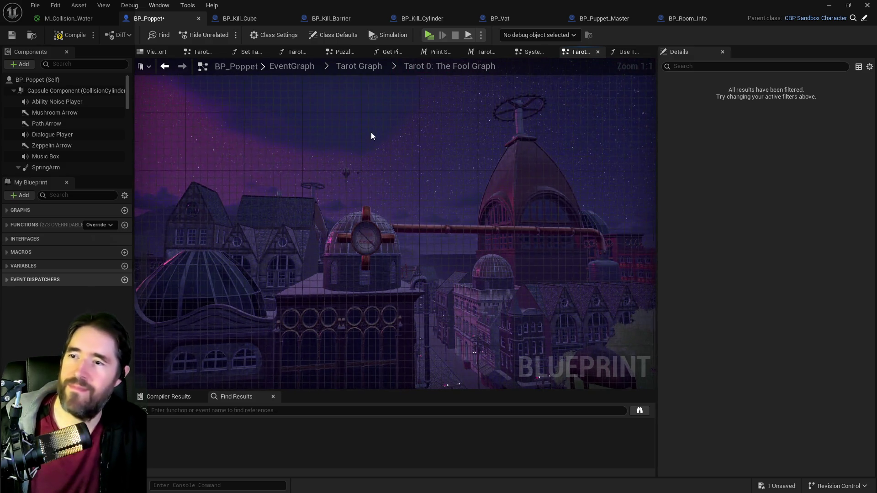
{"action": "scroll", "coordinate": [442, 171], "scroll_direction": "down", "scroll_amount": 5}
{"action": "scroll", "coordinate": [481, 201], "scroll_direction": "up", "scroll_amount": 2}
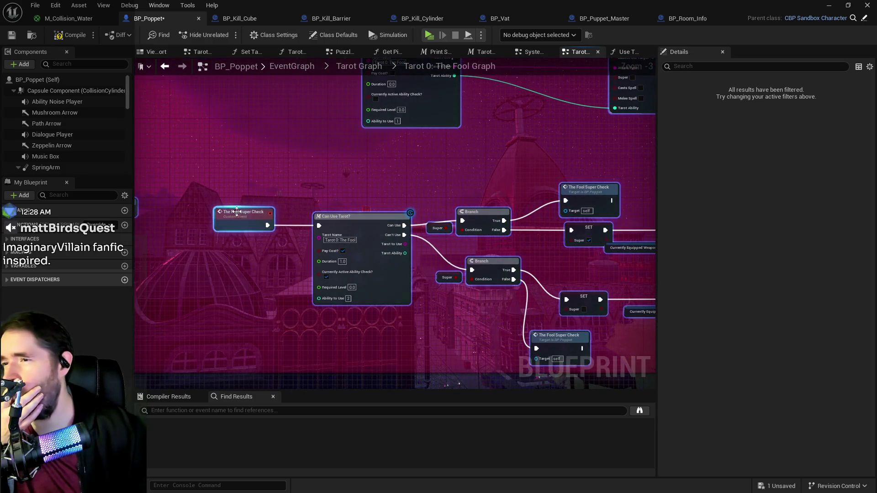
{"action": "mouse_move", "coordinate": [209, 186]}
{"action": "left_mouse_down"}
{"action": "mouse_move", "coordinate": [362, 248]}
{"action": "mouse_move", "coordinate": [357, 226]}
{"action": "mouse_move", "coordinate": [342, 223]}
{"action": "left_mouse_up"}
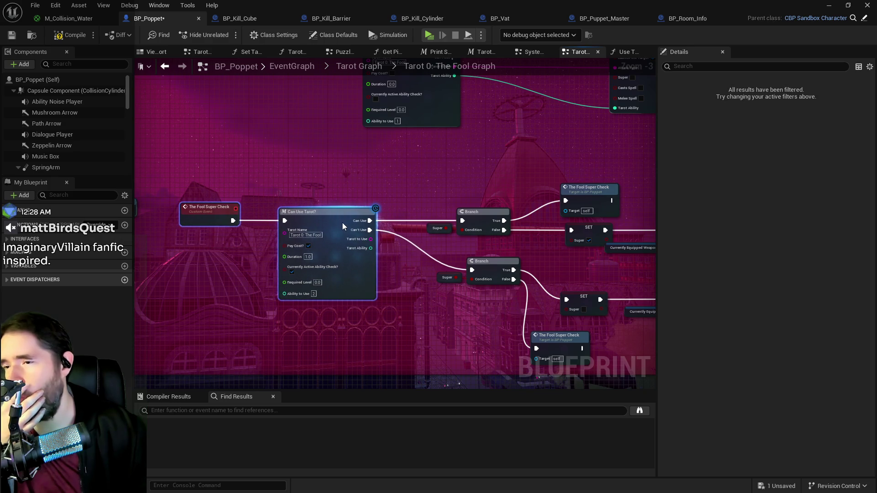
{"action": "mouse_move", "coordinate": [371, 176]}
{"action": "left_mouse_down"}
{"action": "mouse_move", "coordinate": [364, 193]}
{"action": "mouse_move", "coordinate": [511, 202]}
{"action": "left_mouse_up"}
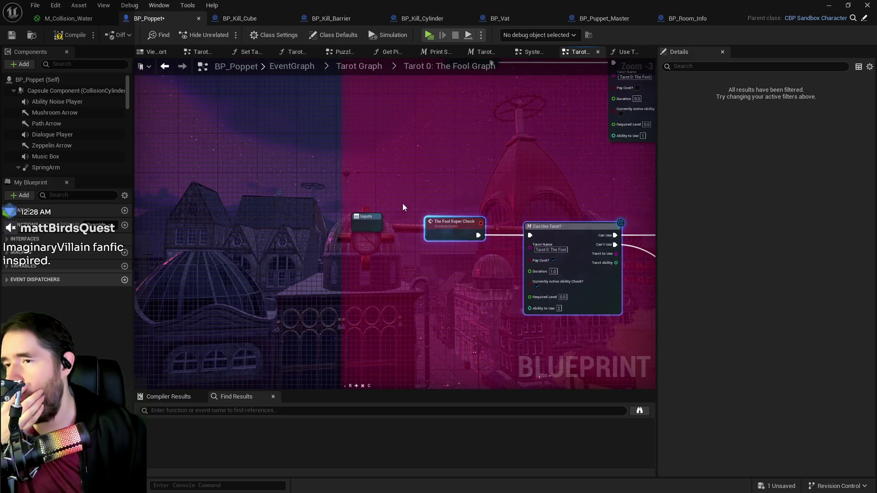
{"action": "left_click", "coordinate": [402, 204]}
{"action": "left_click_drag", "start_coordinate": [365, 216], "coordinate": [335, 115]}
{"action": "left_click", "coordinate": [452, 223]}
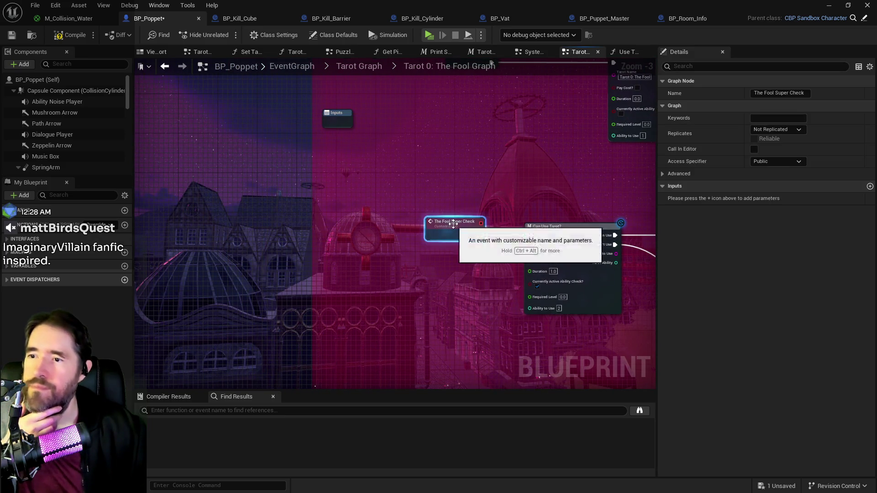
{"action": "left_click_drag", "start_coordinate": [451, 223], "coordinate": [313, 225]}
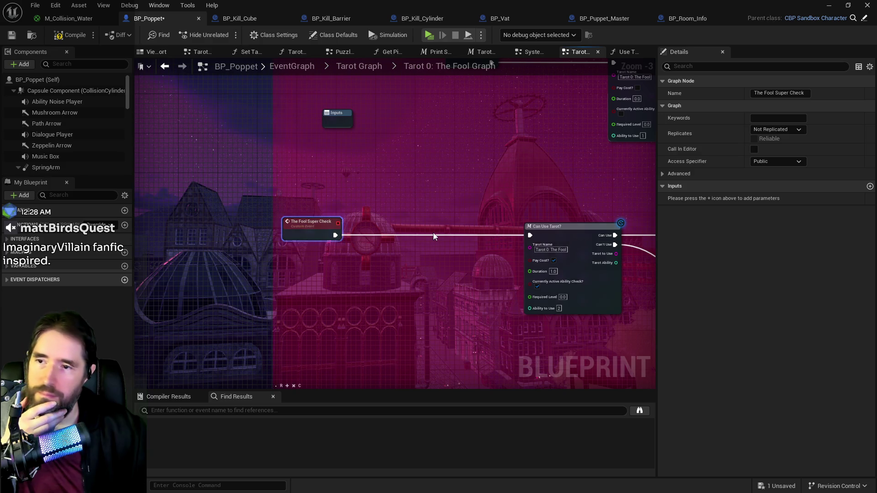
{"action": "scroll", "coordinate": [419, 237], "scroll_direction": "down", "scroll_amount": 1}
{"action": "left_click_drag", "start_coordinate": [368, 273], "coordinate": [287, 289]}
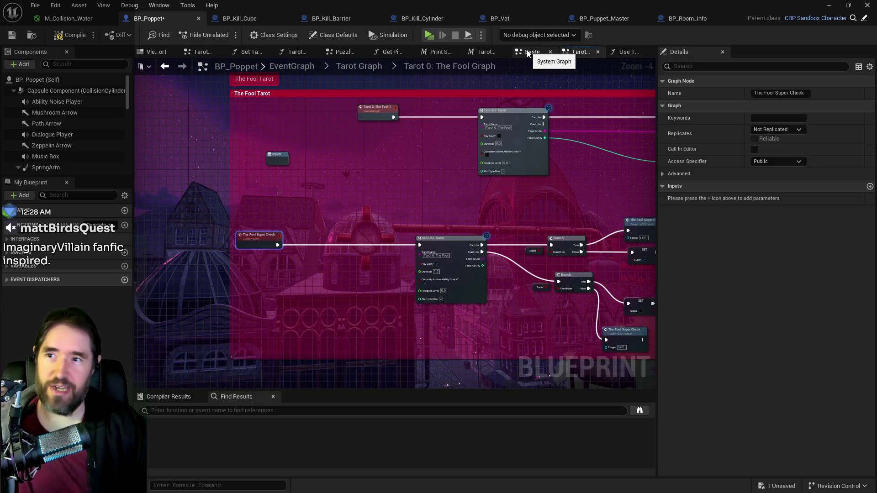
Go from the System Graph up to the EventGraph overview and into the Movement Graph
{"action": "left_click", "coordinate": [529, 52]}
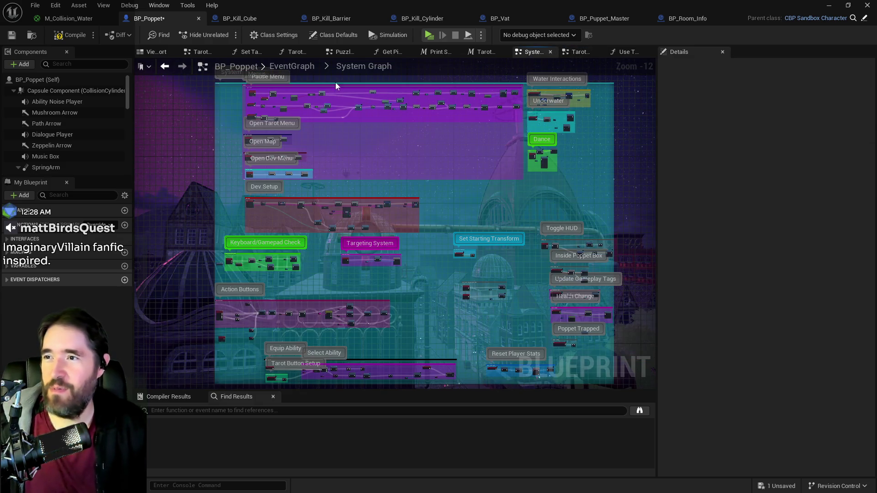
{"action": "left_click", "coordinate": [288, 66]}
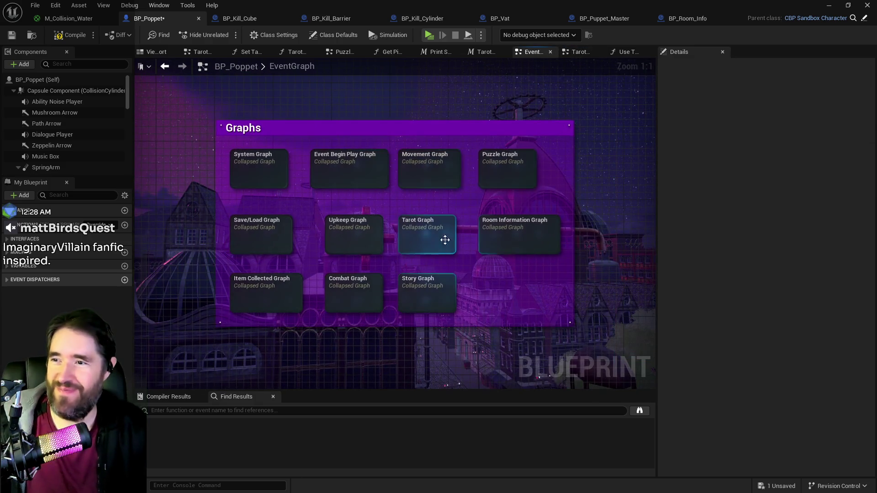
{"action": "double_click", "coordinate": [448, 175]}
Select and copy the Gameplay Tags, Has Tag and Branch nodes of the Ghost Form check, then return to the Fool graph
{"action": "scroll", "coordinate": [315, 178], "scroll_direction": "up", "scroll_amount": 9}
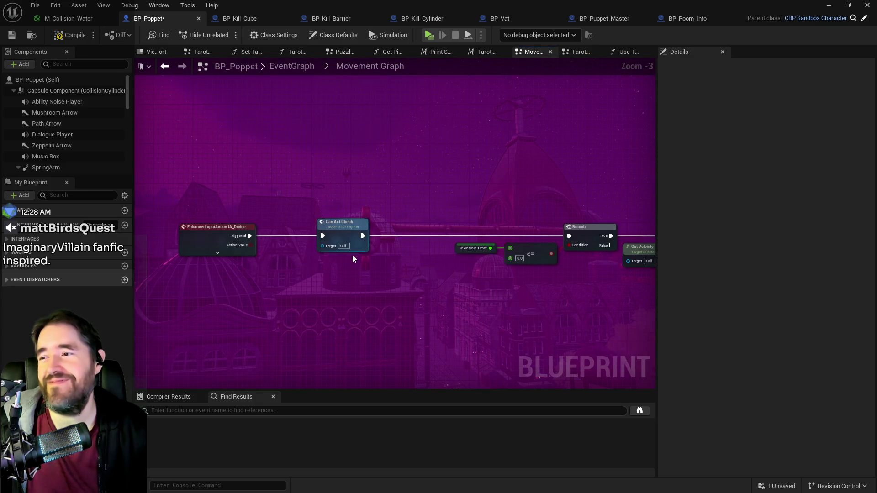
{"action": "scroll", "coordinate": [352, 255], "scroll_direction": "down", "scroll_amount": 6}
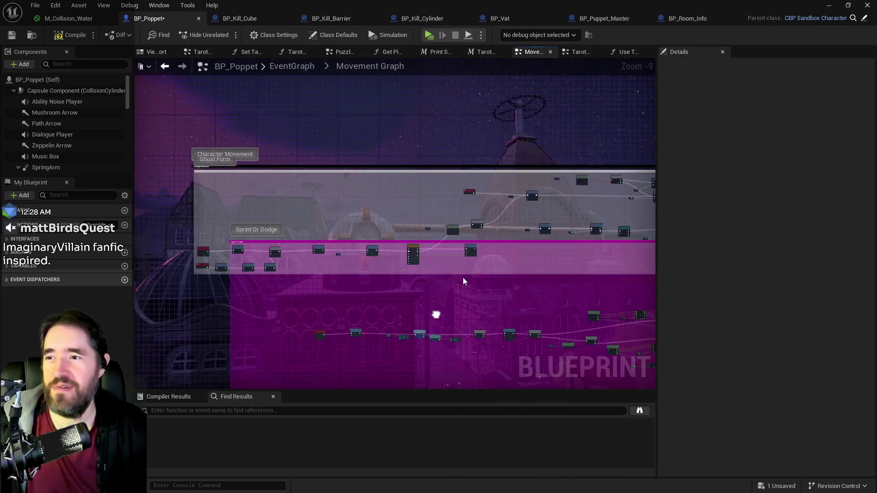
{"action": "scroll", "coordinate": [445, 223], "scroll_direction": "up", "scroll_amount": 6}
{"action": "left_click_drag", "start_coordinate": [442, 227], "coordinate": [521, 233]}
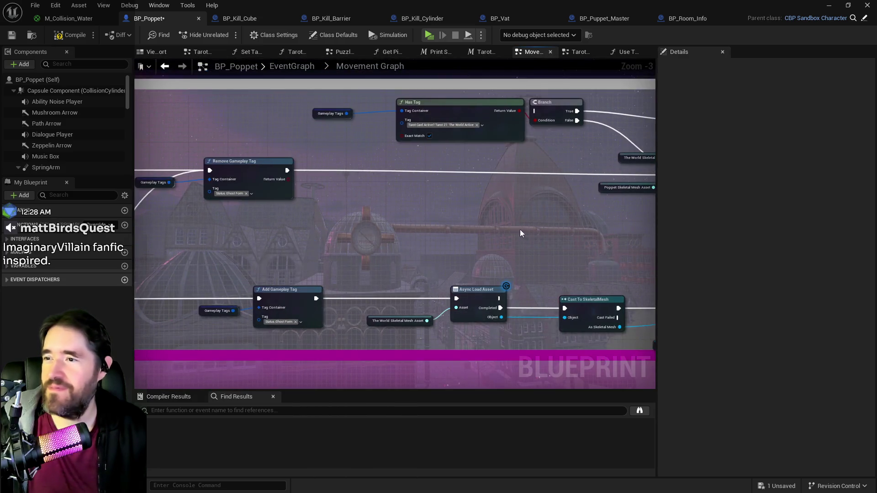
{"action": "mouse_move", "coordinate": [447, 228]}
{"action": "left_mouse_down"}
{"action": "mouse_move", "coordinate": [536, 225]}
{"action": "mouse_move", "coordinate": [410, 130]}
{"action": "mouse_move", "coordinate": [410, 228]}
{"action": "left_mouse_up"}
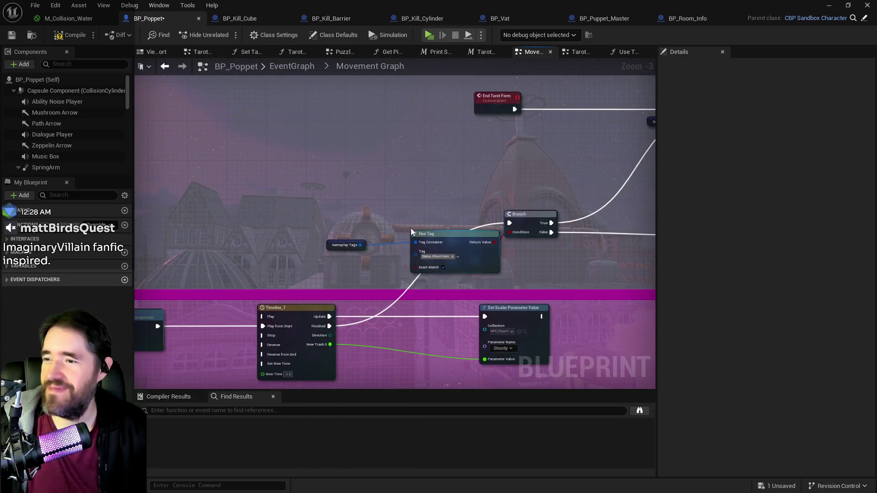
{"action": "left_click_drag", "start_coordinate": [329, 205], "coordinate": [531, 253]}
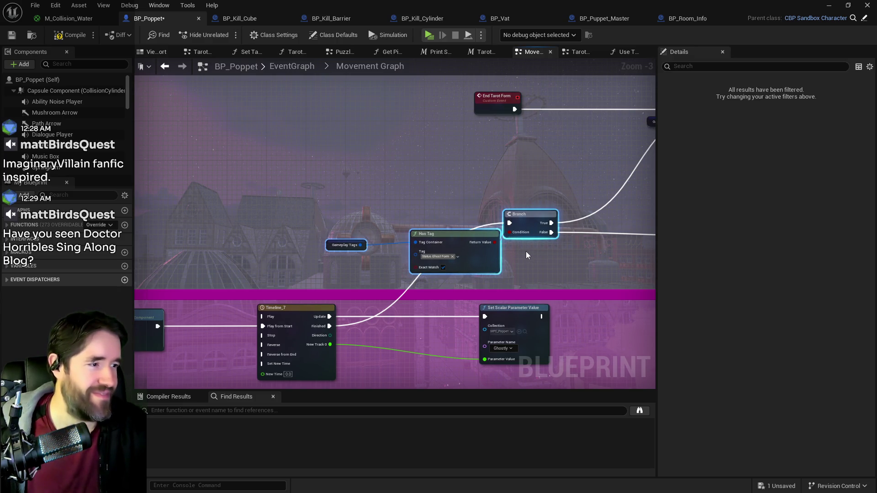
{"action": "left_click", "coordinate": [574, 53]}
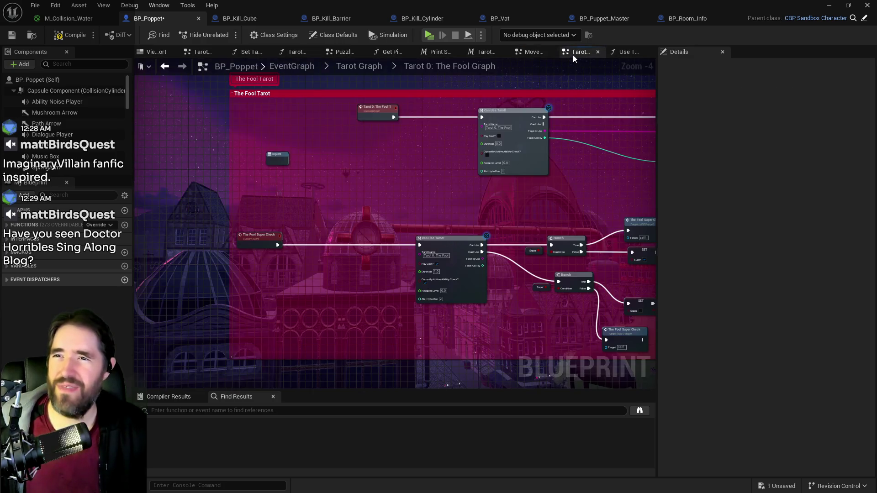
Paste the Ghost Form Has Tag check on the exec wire after The Fool Super Check, with Branch True feeding Can Use Tarot?
{"action": "left_click_drag", "start_coordinate": [416, 196], "coordinate": [499, 150]}
{"action": "key", "text": "ctrl+v"}
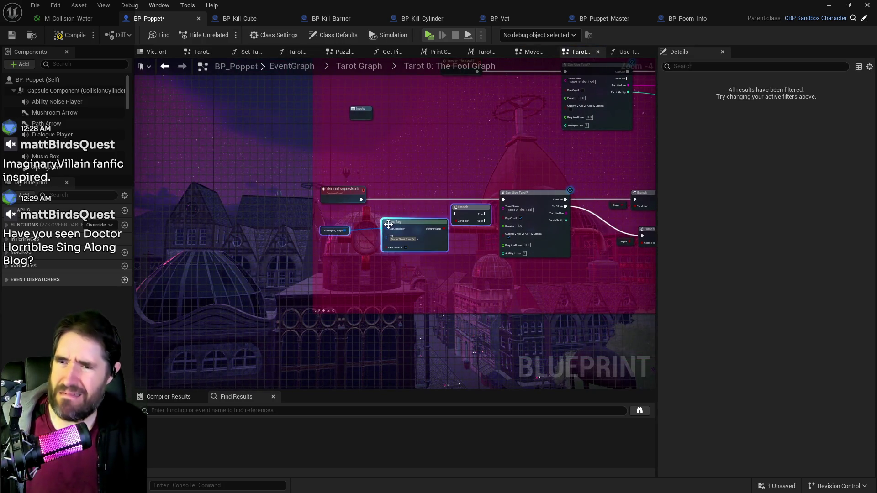
{"action": "scroll", "coordinate": [429, 211], "scroll_direction": "up", "scroll_amount": 3}
{"action": "mouse_move", "coordinate": [504, 201]}
{"action": "left_mouse_down"}
{"action": "mouse_move", "coordinate": [475, 187]}
{"action": "mouse_move", "coordinate": [490, 179]}
{"action": "left_mouse_up"}
{"action": "mouse_move", "coordinate": [309, 193]}
{"action": "left_mouse_down"}
{"action": "mouse_move", "coordinate": [390, 193]}
{"action": "mouse_move", "coordinate": [187, 191]}
{"action": "mouse_move", "coordinate": [461, 191]}
{"action": "left_mouse_up"}
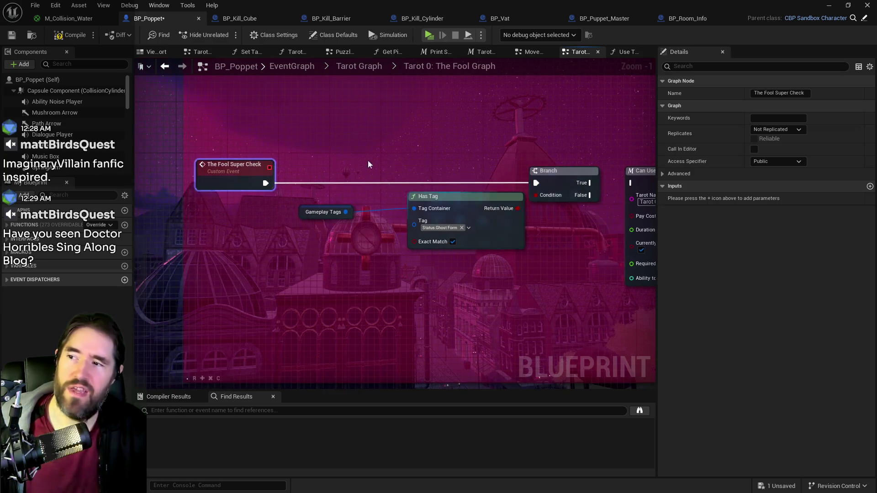
{"action": "mouse_move", "coordinate": [192, 153]}
{"action": "left_mouse_down"}
{"action": "mouse_move", "coordinate": [481, 218]}
{"action": "mouse_move", "coordinate": [554, 245]}
{"action": "left_mouse_up"}
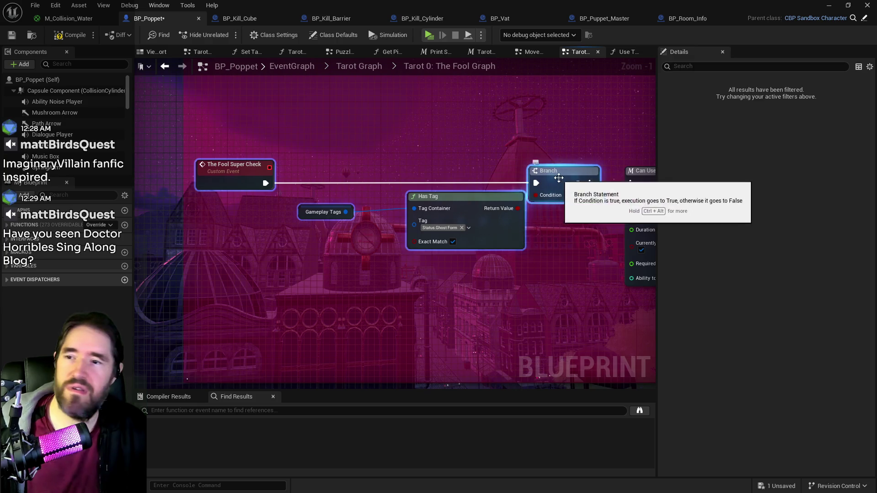
{"action": "left_click_drag", "start_coordinate": [558, 178], "coordinate": [464, 179]}
{"action": "mouse_move", "coordinate": [518, 212]}
{"action": "left_mouse_down"}
{"action": "mouse_move", "coordinate": [430, 222]}
{"action": "mouse_move", "coordinate": [512, 226]}
{"action": "mouse_move", "coordinate": [374, 218]}
{"action": "left_mouse_up"}
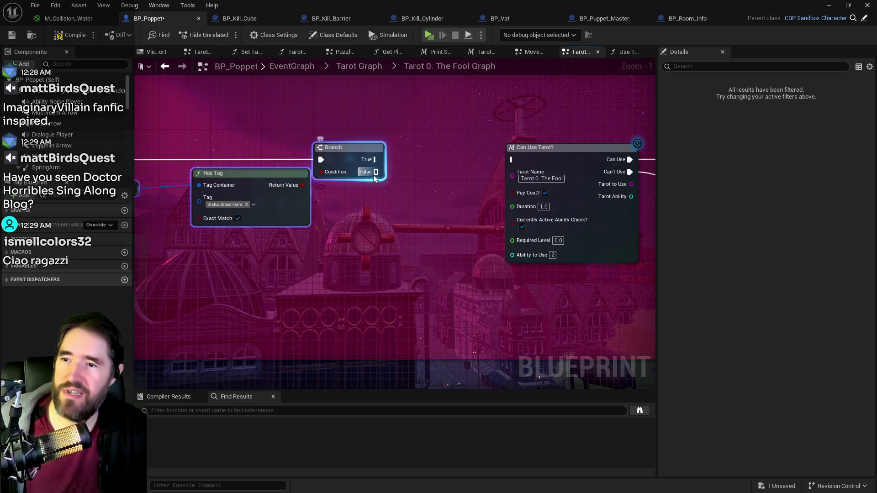
{"action": "left_click_drag", "start_coordinate": [374, 159], "coordinate": [511, 162]}
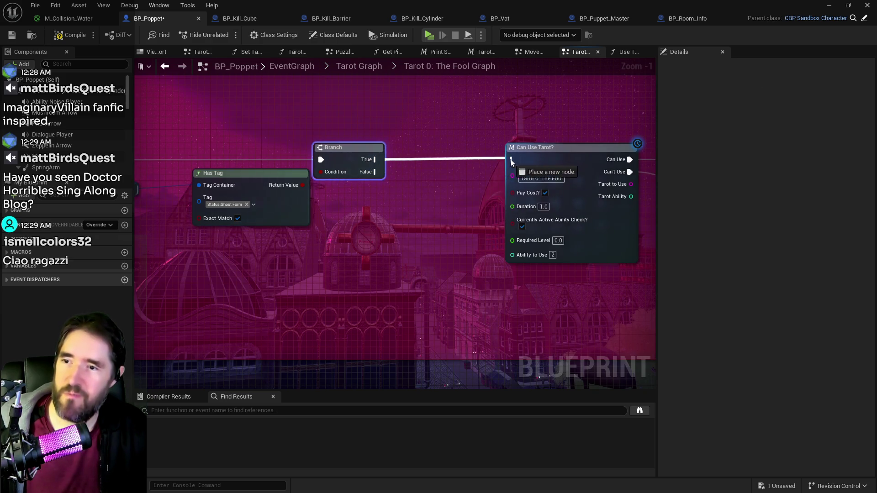
Add a Delay node with a 1.0 second duration on the Branch False path
{"action": "mouse_move", "coordinate": [268, 155]}
{"action": "left_mouse_down"}
{"action": "mouse_move", "coordinate": [276, 174]}
{"action": "mouse_move", "coordinate": [366, 218]}
{"action": "left_mouse_up"}
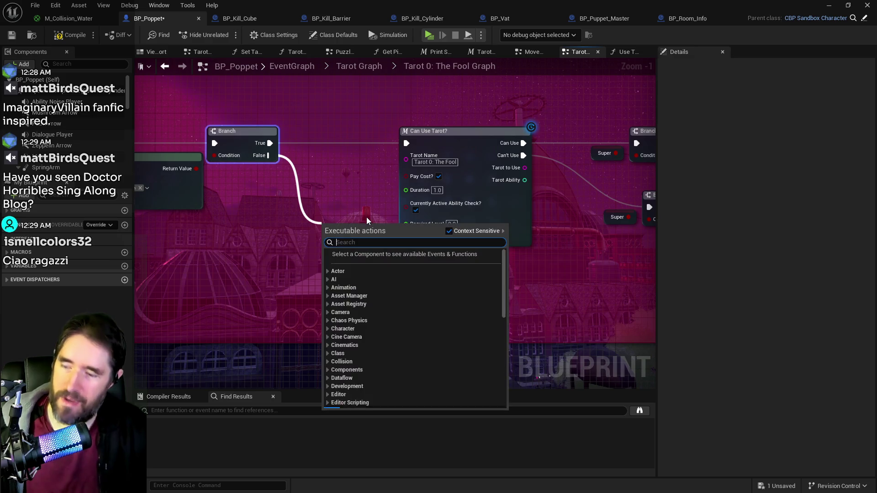
{"action": "type", "text": "delay"}
{"action": "left_click", "coordinate": [384, 262]}
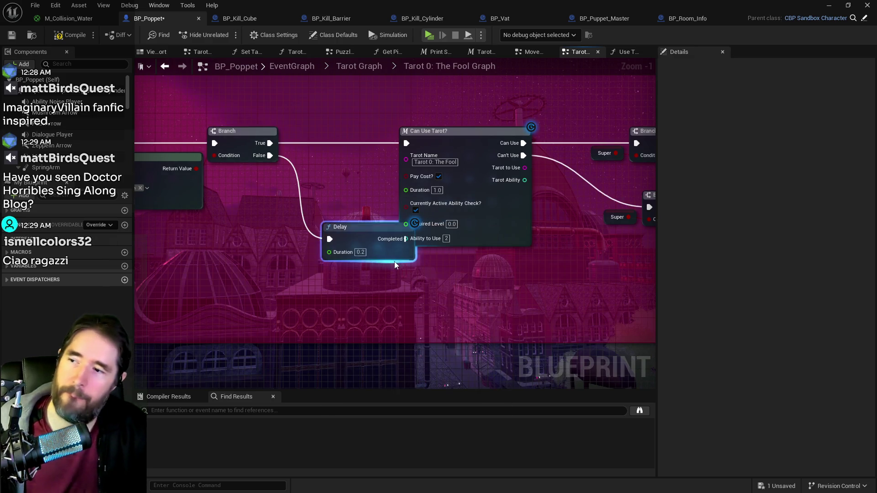
{"action": "left_click_drag", "start_coordinate": [371, 229], "coordinate": [372, 280]}
{"action": "left_click", "coordinate": [360, 303]}
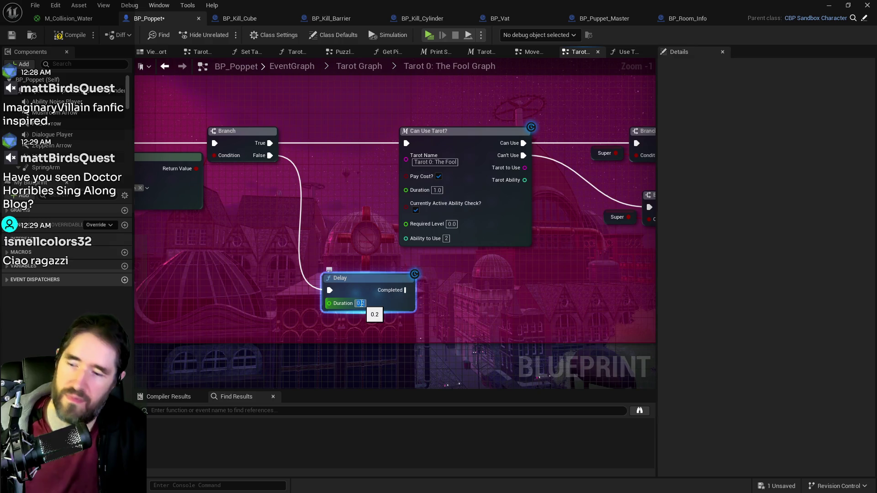
{"action": "type", "text": "1.0"}
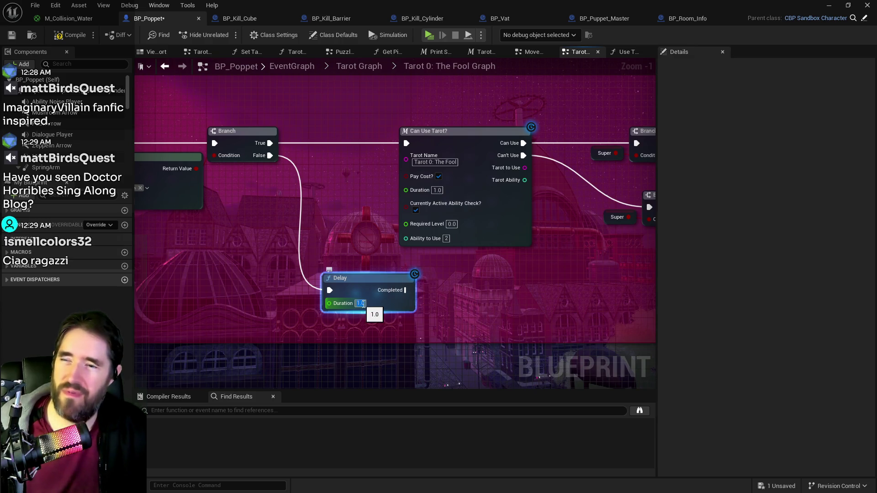
{"action": "left_click", "coordinate": [496, 317]}
Wire Delay Completed into a pasted copy of The Fool Super Check call and compile the Blueprint
{"action": "scroll", "coordinate": [496, 318], "scroll_direction": "down", "scroll_amount": 1}
{"action": "left_click", "coordinate": [448, 278]}
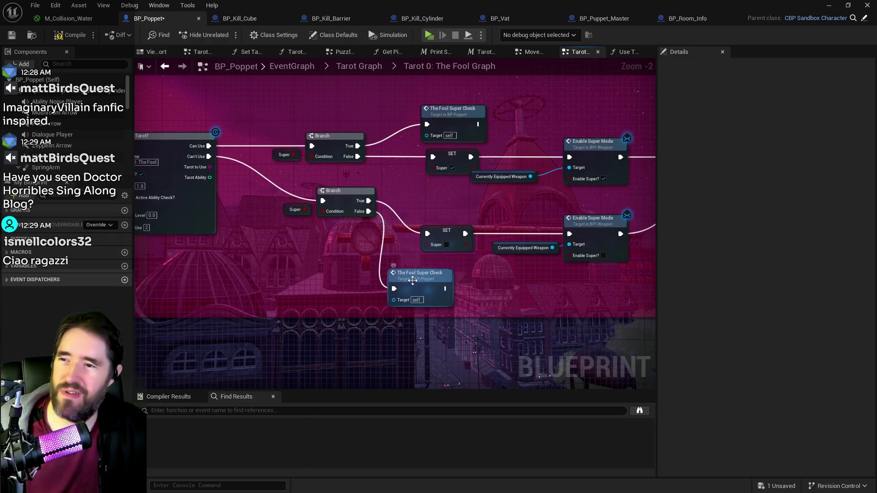
{"action": "key", "text": "ctrl+c"}
{"action": "key", "text": "ctrl+v"}
{"action": "left_click_drag", "start_coordinate": [431, 278], "coordinate": [405, 277]}
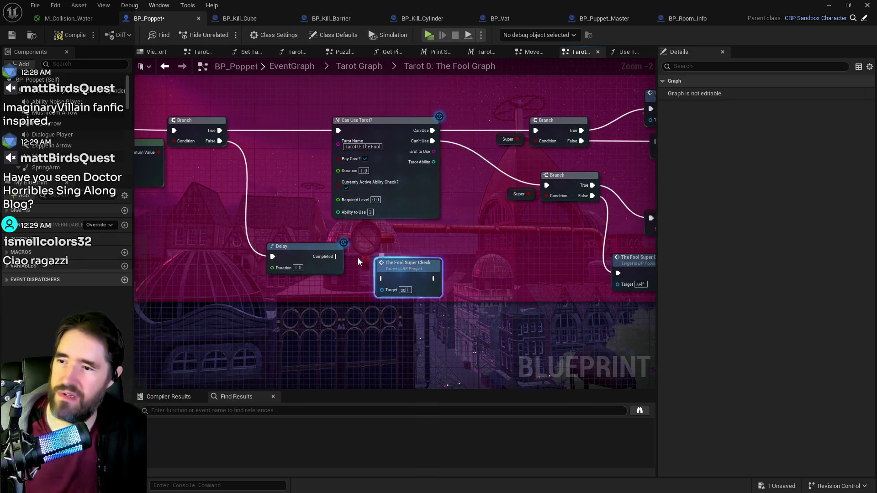
{"action": "left_click", "coordinate": [358, 258]}
{"action": "left_click_drag", "start_coordinate": [336, 256], "coordinate": [381, 279]}
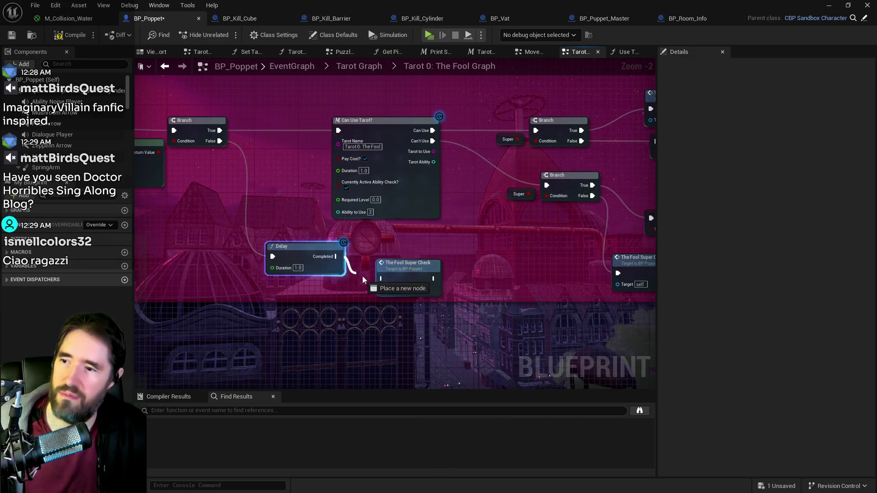
{"action": "left_click_drag", "start_coordinate": [303, 253], "coordinate": [305, 273]}
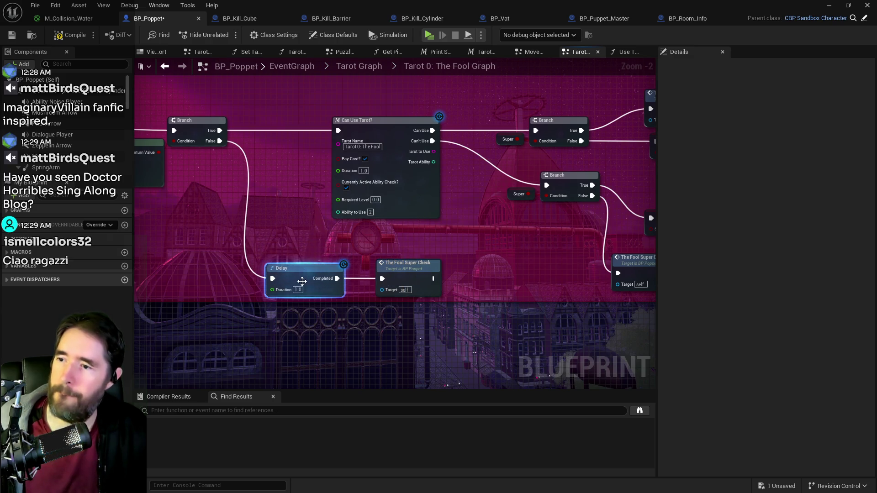
{"action": "scroll", "coordinate": [306, 280], "scroll_direction": "down", "scroll_amount": 5}
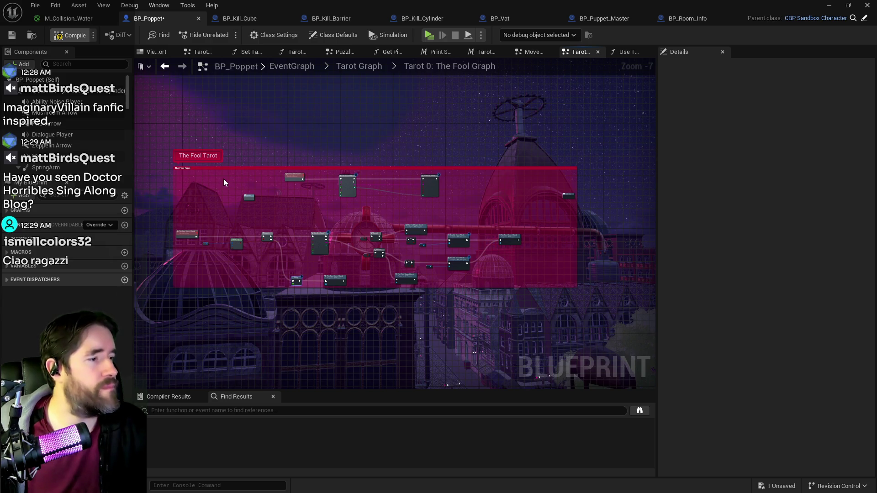
{"action": "key", "text": "F7"}
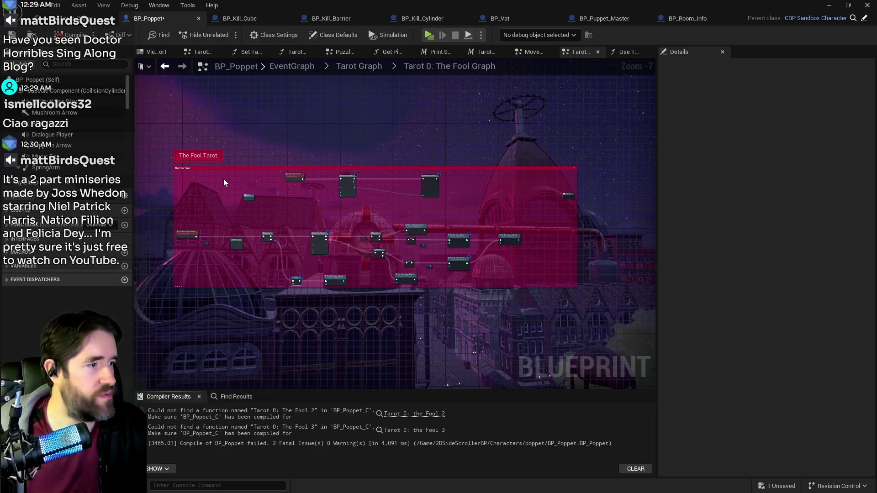
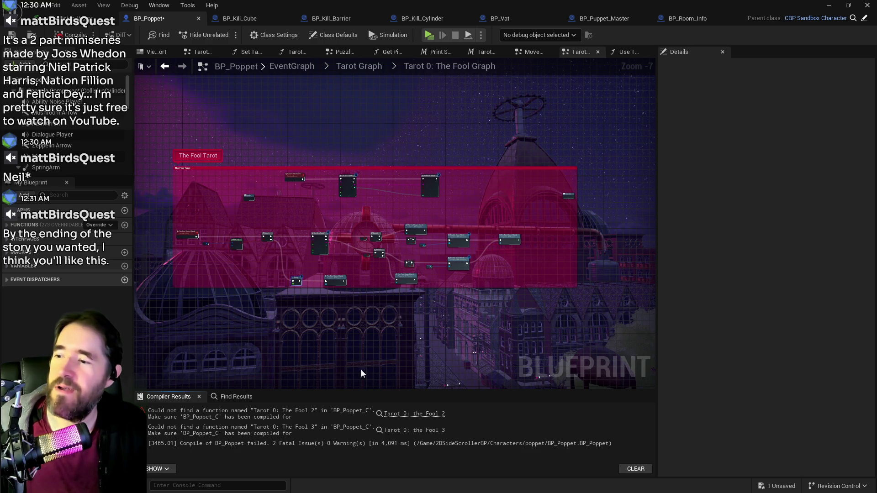
Follow the first compile error through the tarot graphs to BP_Poppet's System Graph
{"action": "left_click", "coordinate": [398, 414]}
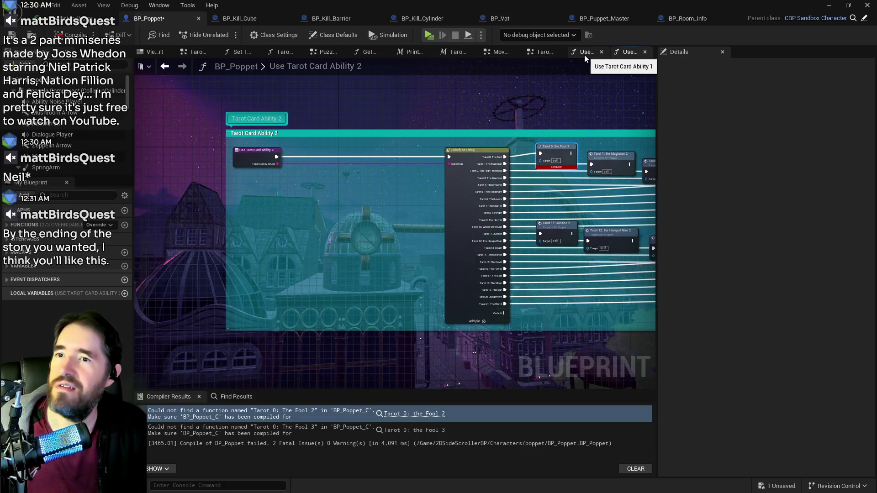
{"action": "left_click", "coordinate": [585, 54]}
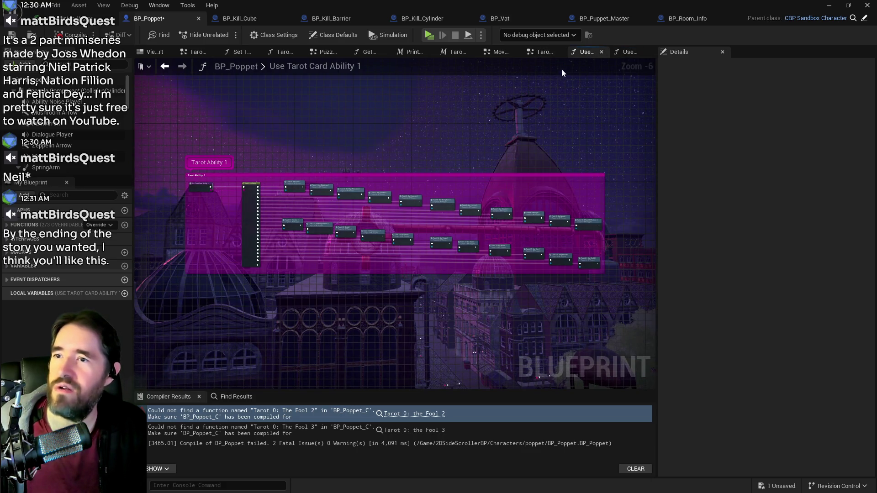
{"action": "left_click", "coordinate": [543, 52]}
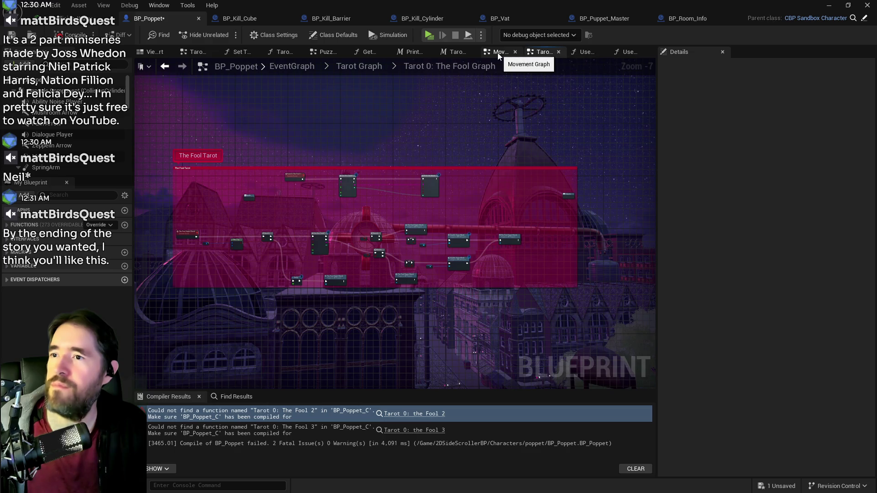
{"action": "left_click", "coordinate": [295, 71]}
{"action": "left_click", "coordinate": [260, 174]}
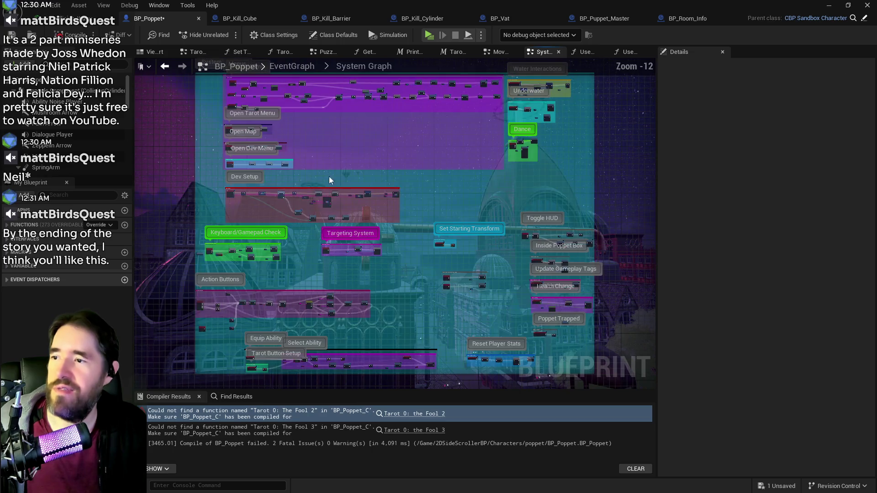
Remove the Switch on String and extra ability calls, and rearrange the remaining nodes under Do Once
{"action": "scroll", "coordinate": [361, 176], "scroll_direction": "up", "scroll_amount": 8}
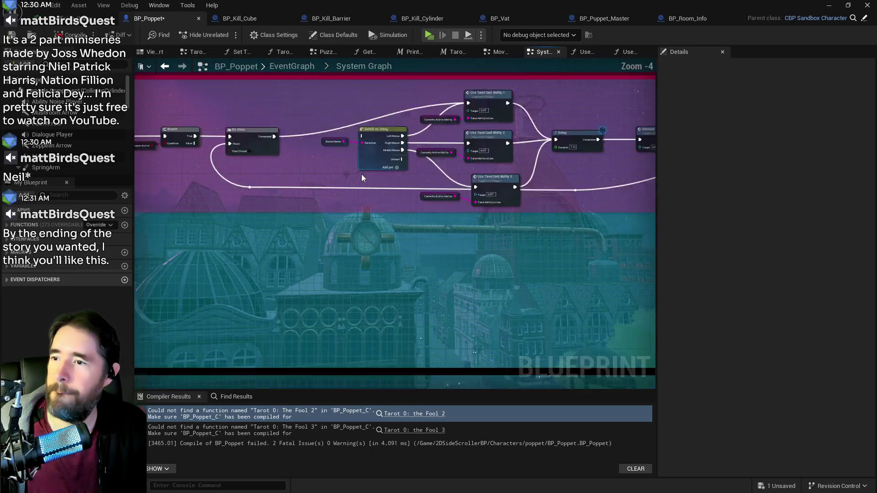
{"action": "scroll", "coordinate": [361, 174], "scroll_direction": "up", "scroll_amount": 1}
{"action": "left_click_drag", "start_coordinate": [301, 98], "coordinate": [522, 206]}
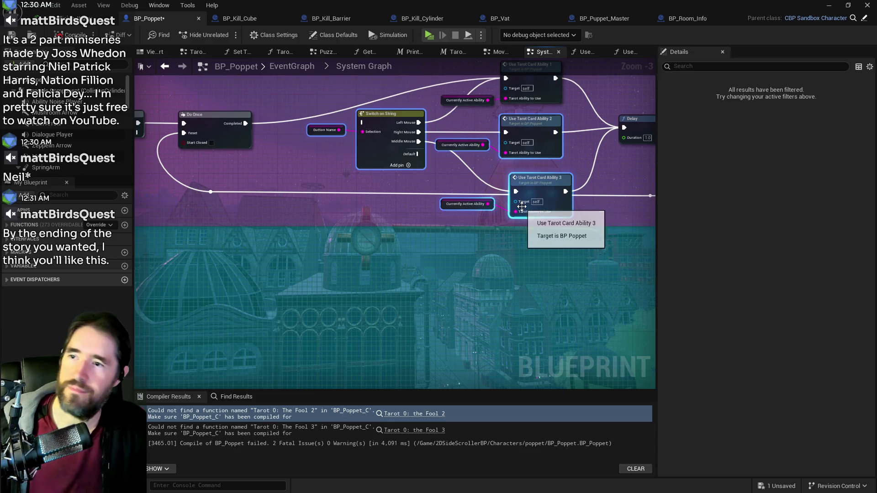
{"action": "left_click", "coordinate": [515, 207]}
{"action": "scroll", "coordinate": [456, 204], "scroll_direction": "down", "scroll_amount": 1}
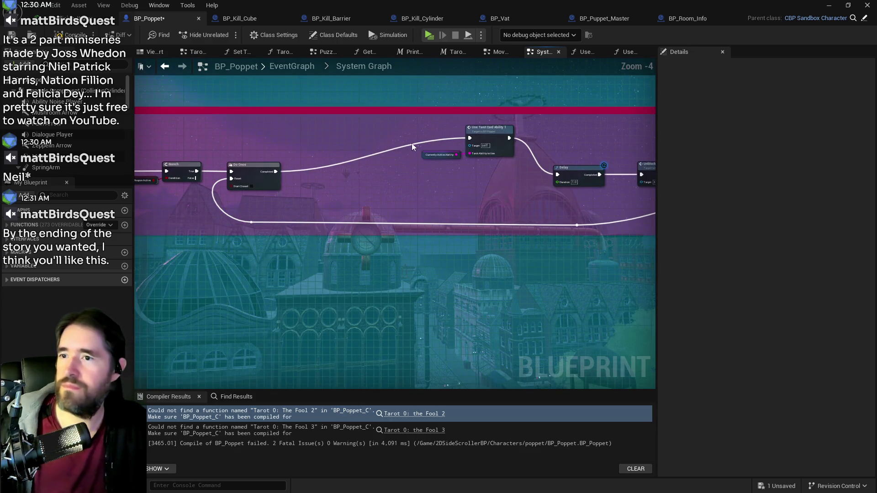
{"action": "left_click_drag", "start_coordinate": [413, 146], "coordinate": [488, 170]}
{"action": "mouse_move", "coordinate": [487, 137]}
{"action": "left_mouse_down"}
{"action": "mouse_move", "coordinate": [455, 169]}
{"action": "mouse_move", "coordinate": [453, 197]}
{"action": "mouse_move", "coordinate": [408, 288]}
{"action": "mouse_move", "coordinate": [336, 239]}
{"action": "left_mouse_up"}
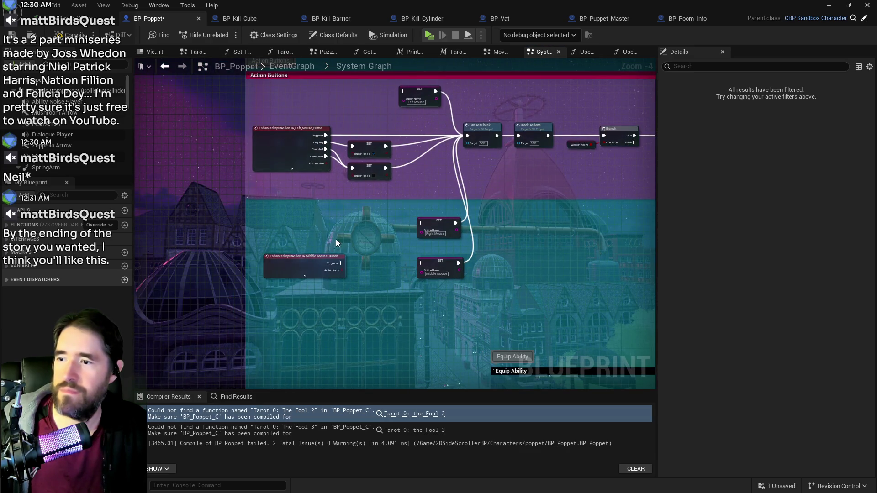
{"action": "scroll", "coordinate": [336, 239], "scroll_direction": "up", "scroll_amount": 2}
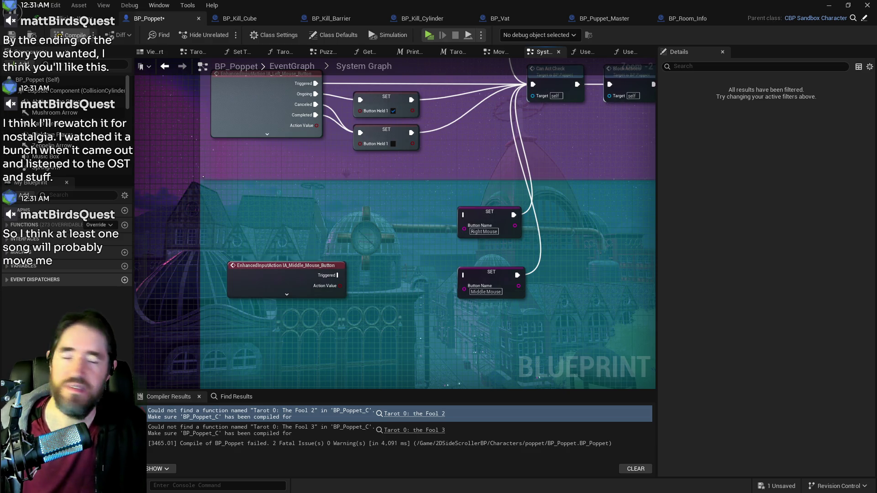
Compile, jump to the Tarot 0: the Fool 2 error, and filter My Blueprint for 'use tarot'
{"action": "left_click", "coordinate": [73, 35]}
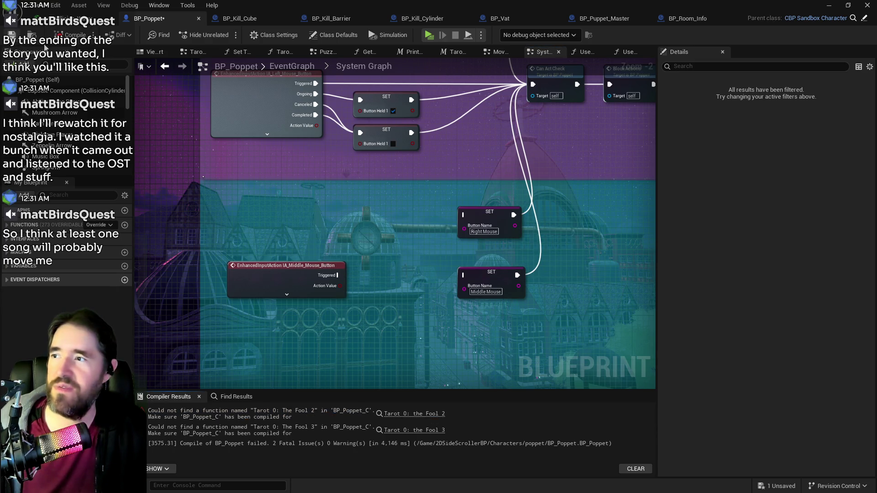
{"action": "left_click", "coordinate": [418, 417]}
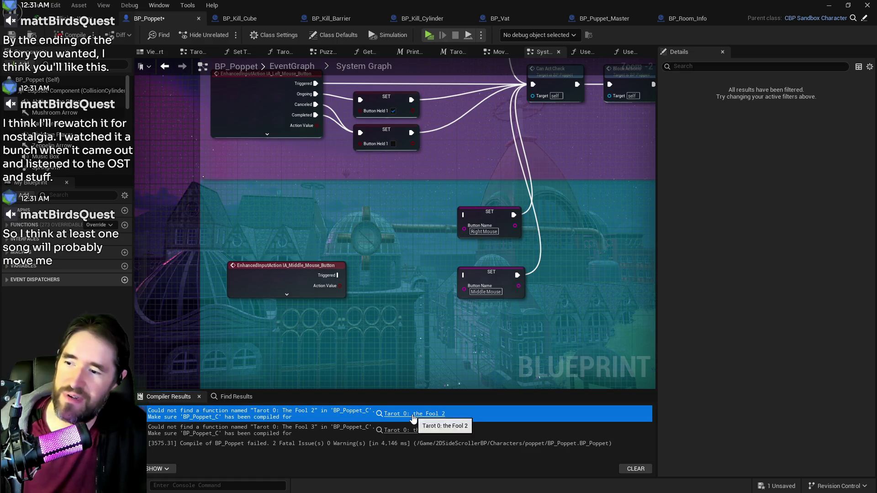
{"action": "left_click", "coordinate": [419, 414]}
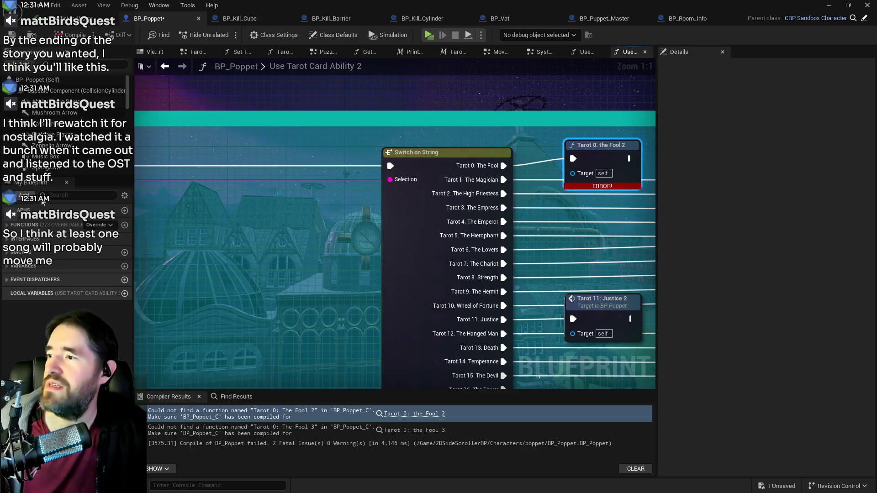
{"action": "left_click", "coordinate": [78, 184]}
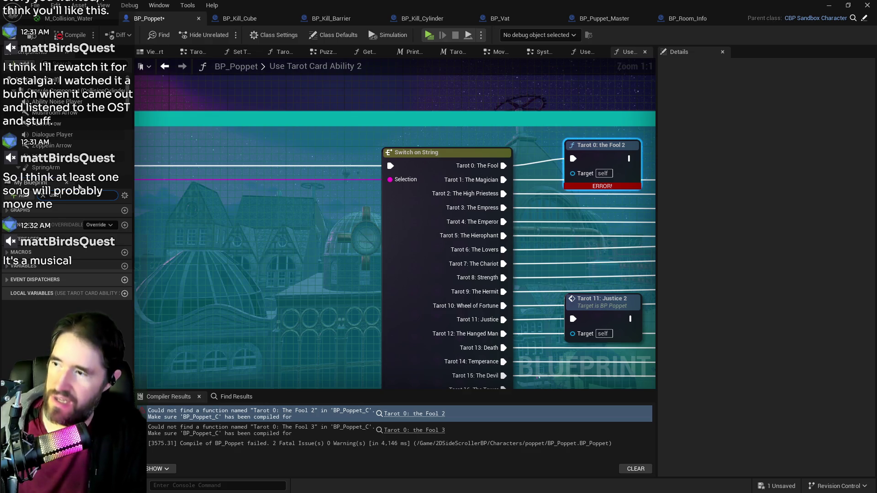
{"action": "type", "text": "use tarot"}
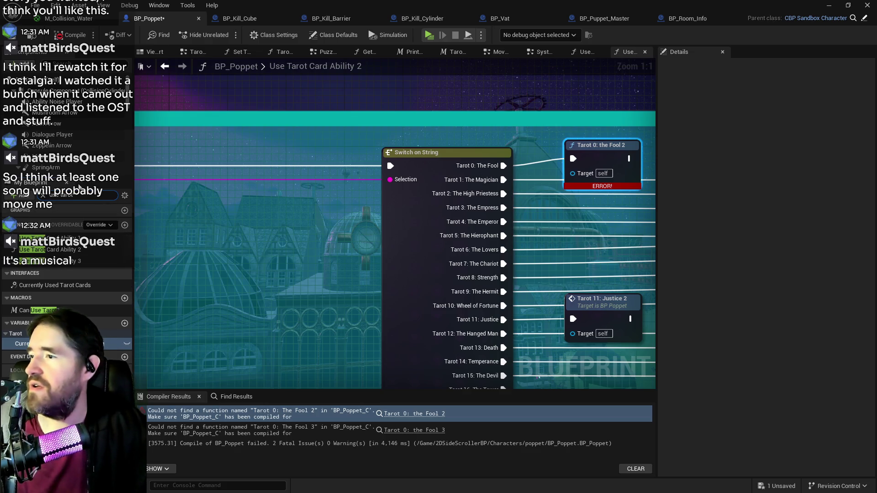
Delete the Use Tarot Card Ability 2 and 3 functions and recompile with F7
{"action": "left_click", "coordinate": [50, 261]}
{"action": "left_click", "coordinate": [50, 249]}
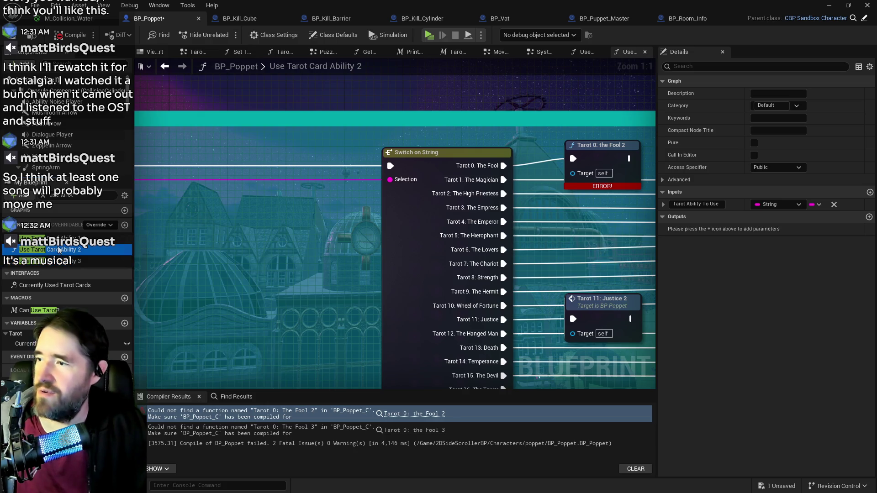
{"action": "left_click", "coordinate": [644, 52]}
{"action": "left_click", "coordinate": [64, 257]}
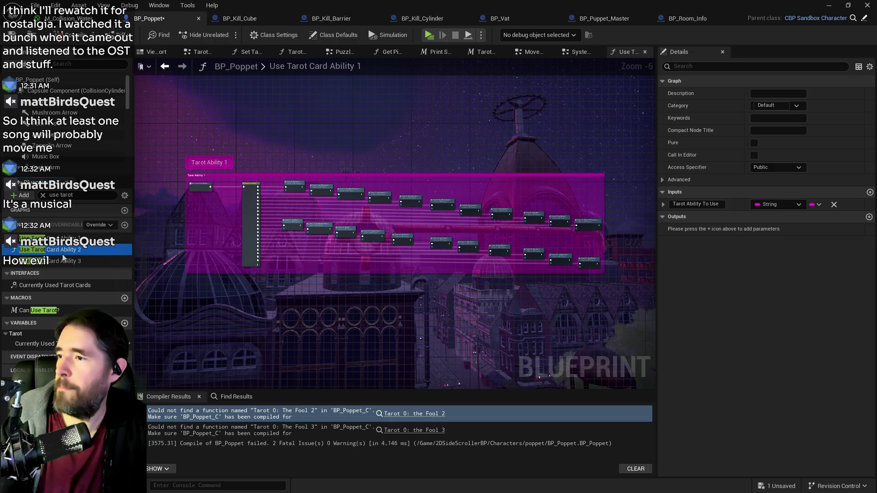
{"action": "key", "text": "Delete"}
{"action": "left_click", "coordinate": [62, 251]}
{"action": "key", "text": "Delete"}
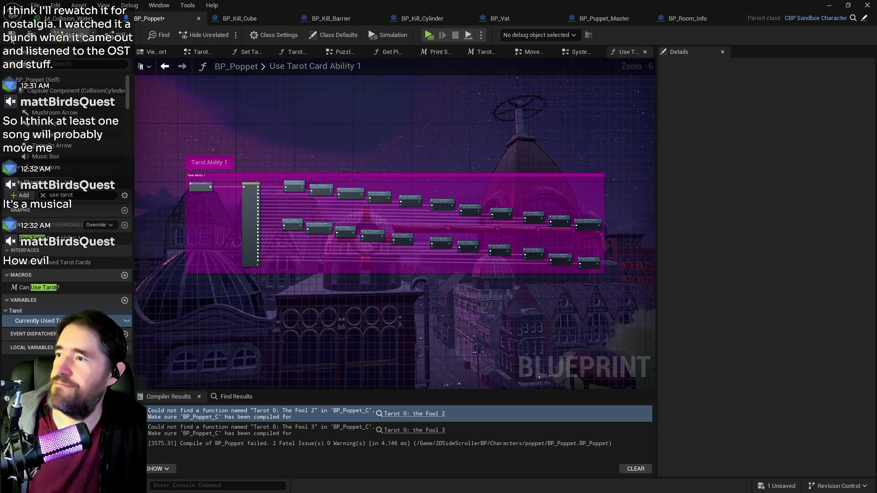
{"action": "key", "text": "F7"}
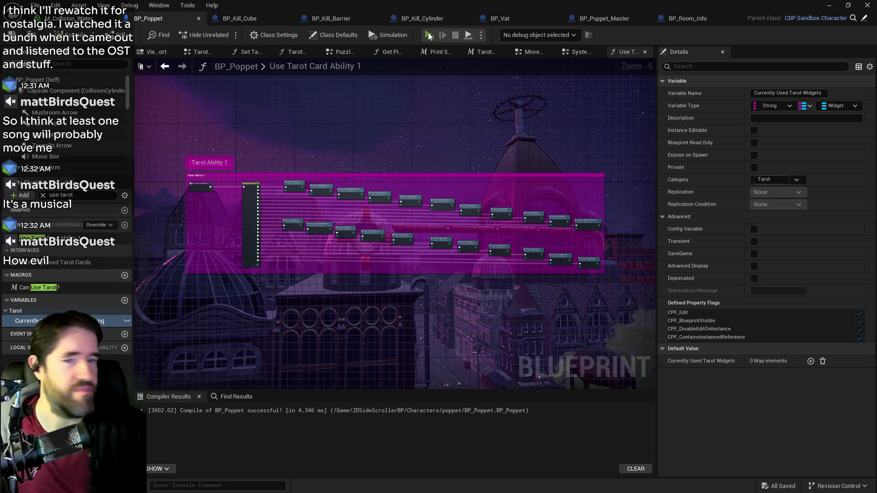
Launch a Standalone Game preview of Poppet_Quest
{"action": "left_click", "coordinate": [428, 36]}
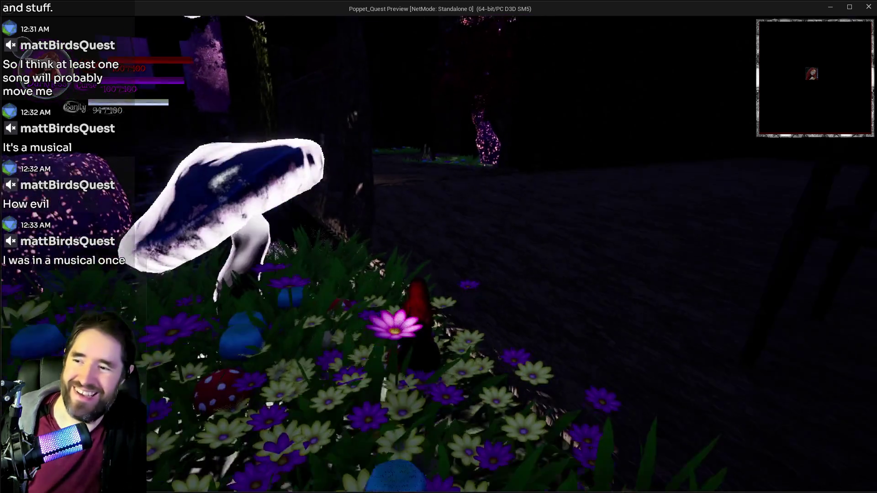
Walk the poppet around, pick The Final Battle tarot card, and swing the red hammer
{"action": "key", "text": "w"}
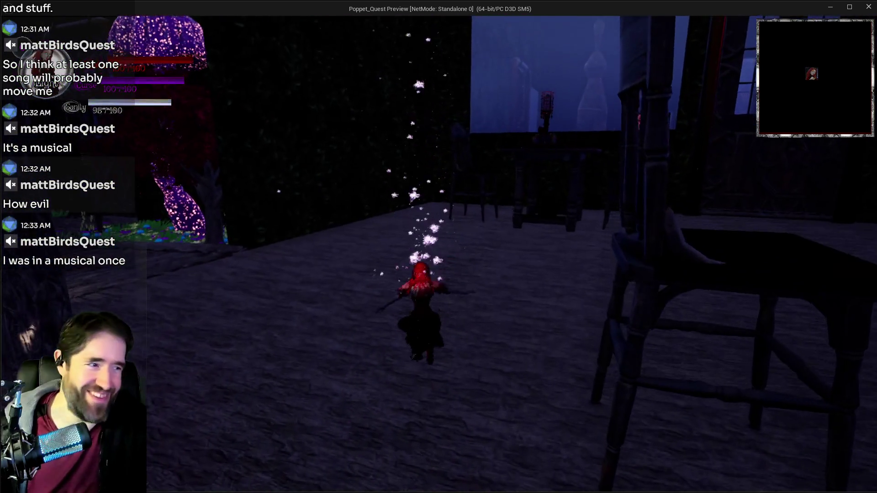
{"action": "key", "text": "a"}
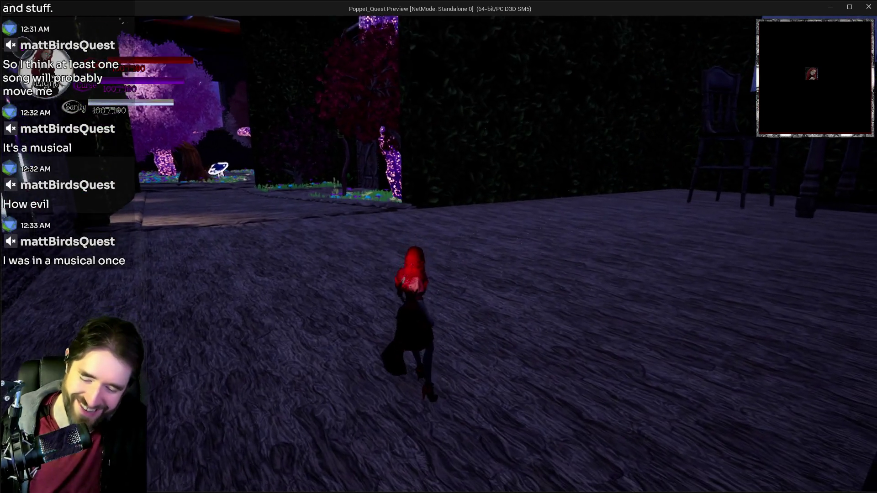
{"action": "key", "text": "w"}
{"action": "key", "text": "Tab"}
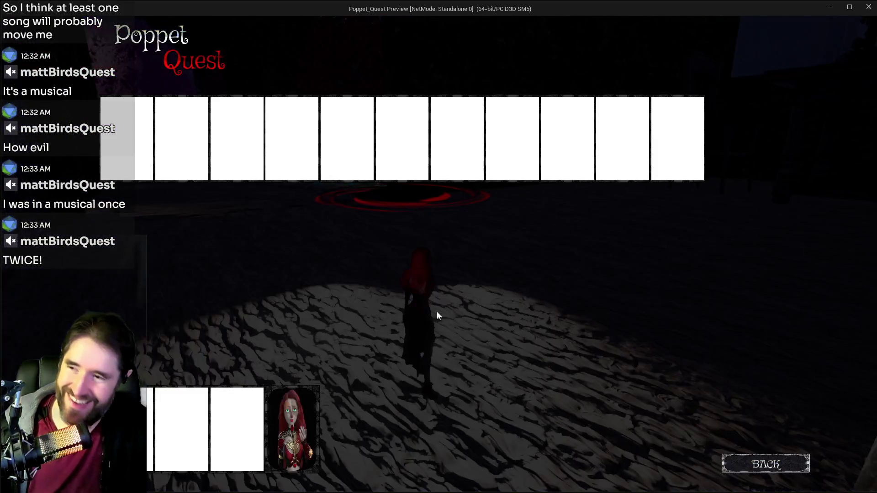
{"action": "left_click", "coordinate": [278, 423]}
{"action": "key", "text": "a"}
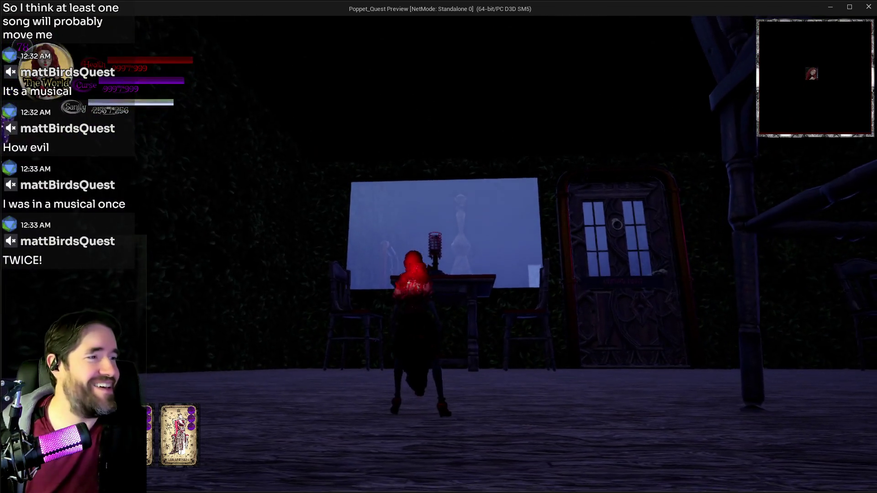
{"action": "key", "text": "w"}
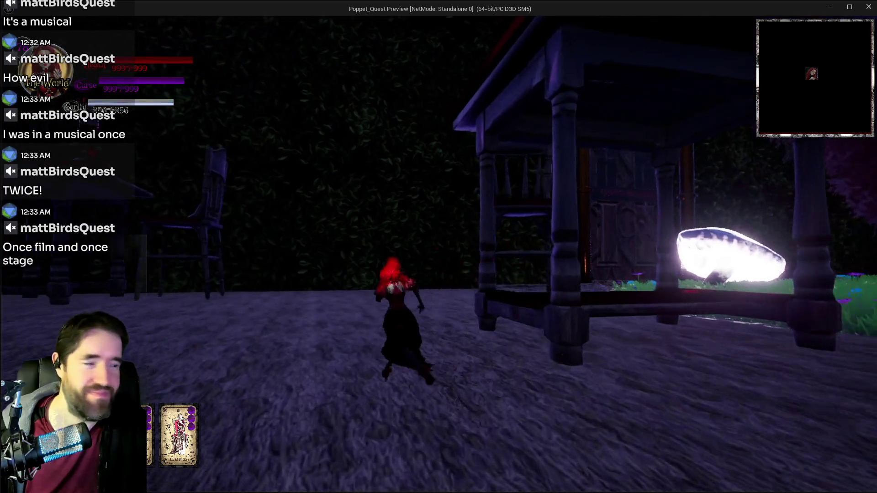
{"action": "key", "text": "e"}
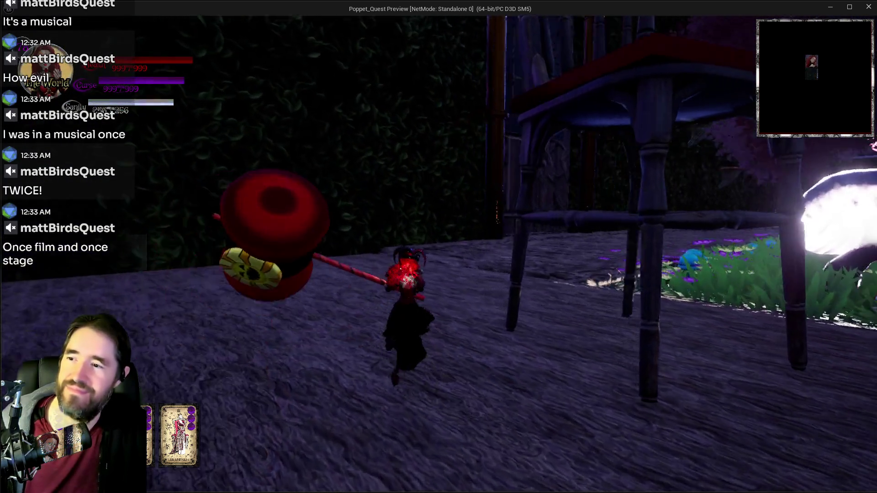
{"action": "key", "text": "shift"}
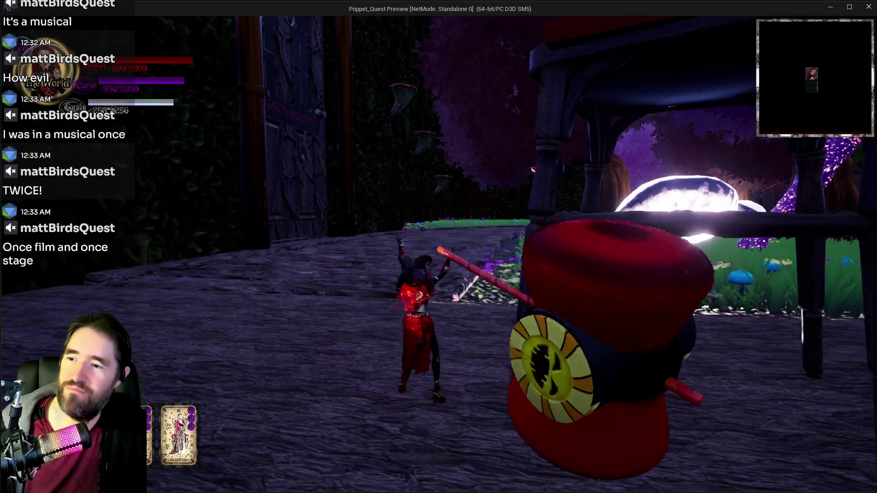
Run across the garden, patio and doorway rooms, then return to the editor and stop play
{"action": "key", "text": "w"}
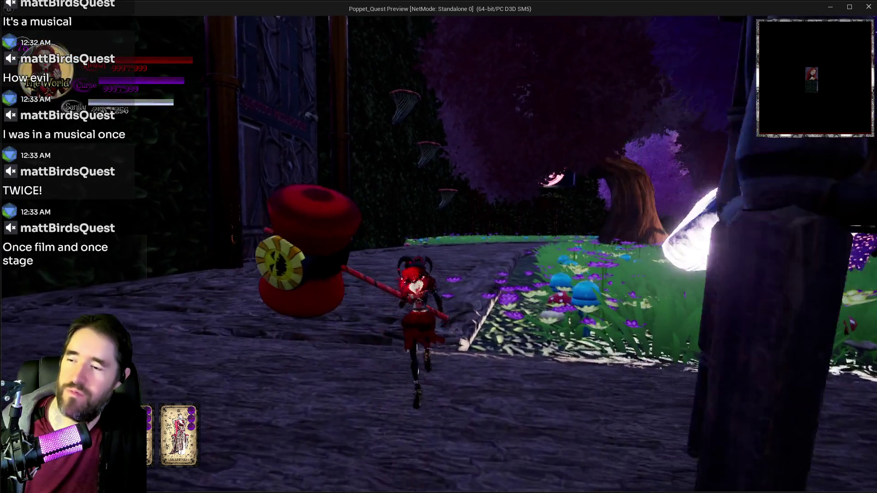
{"action": "key", "text": "w"}
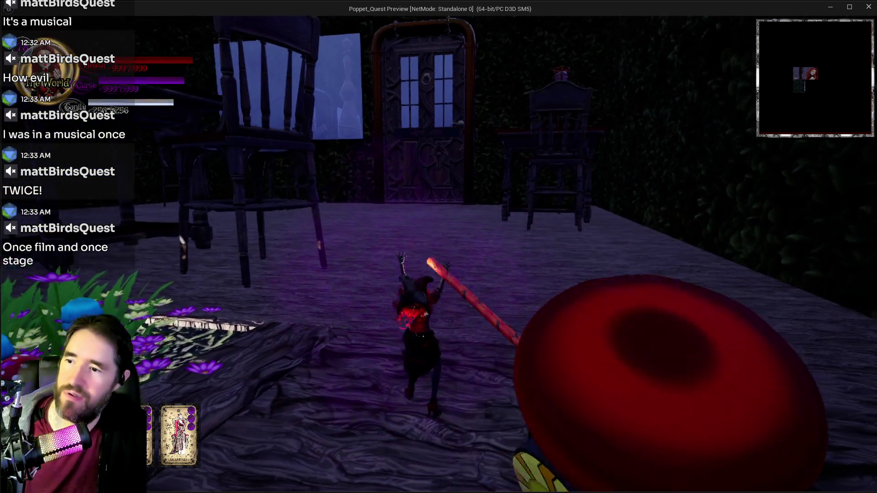
{"action": "key", "text": "w"}
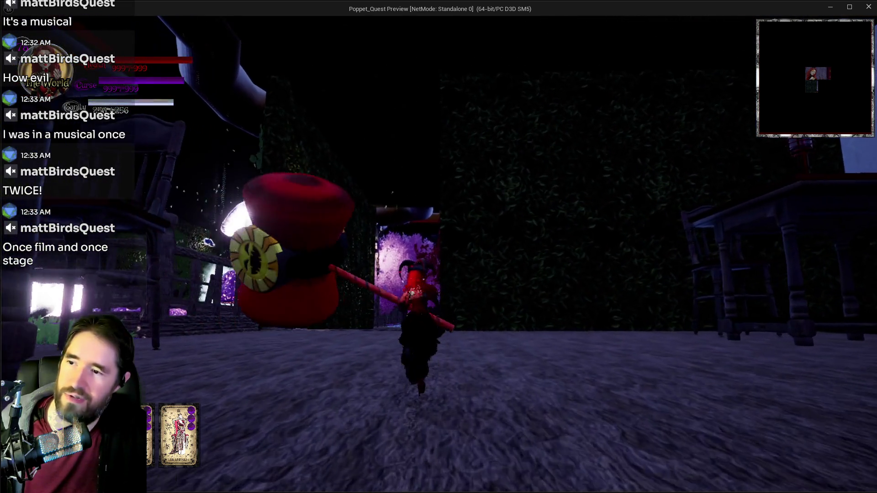
{"action": "key", "text": "w"}
{"action": "key", "text": "s"}
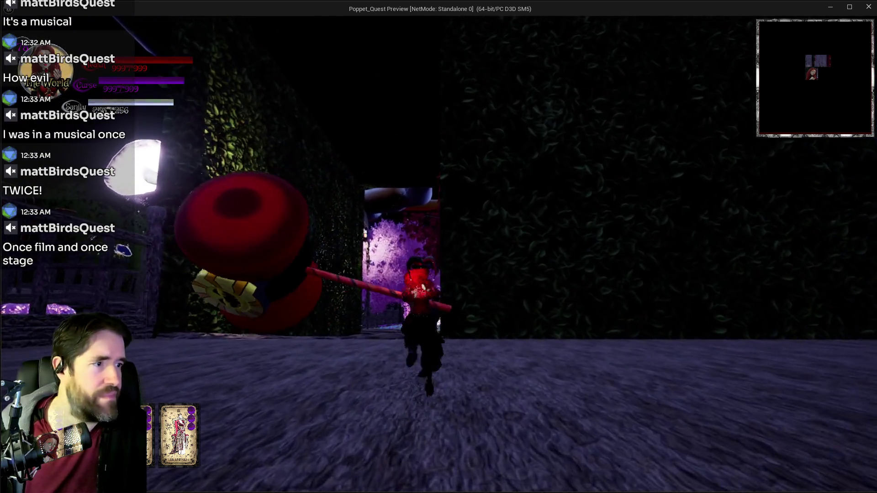
{"action": "key", "text": "s"}
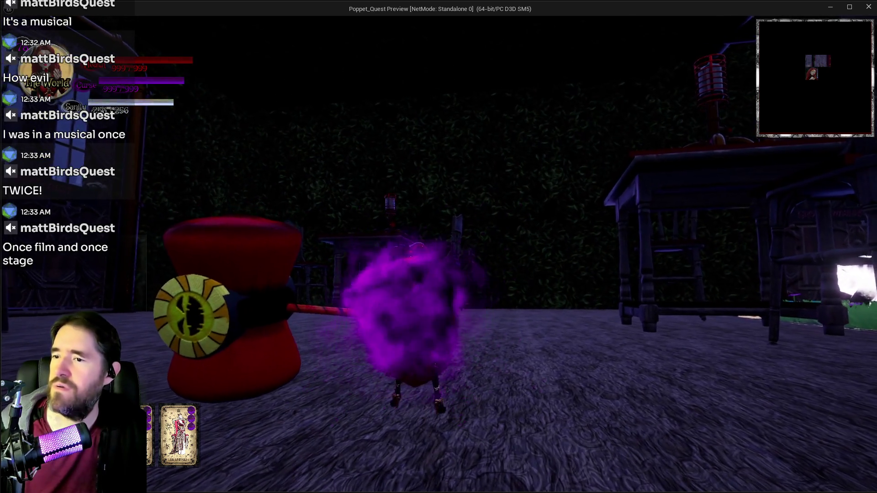
{"action": "key", "text": "w"}
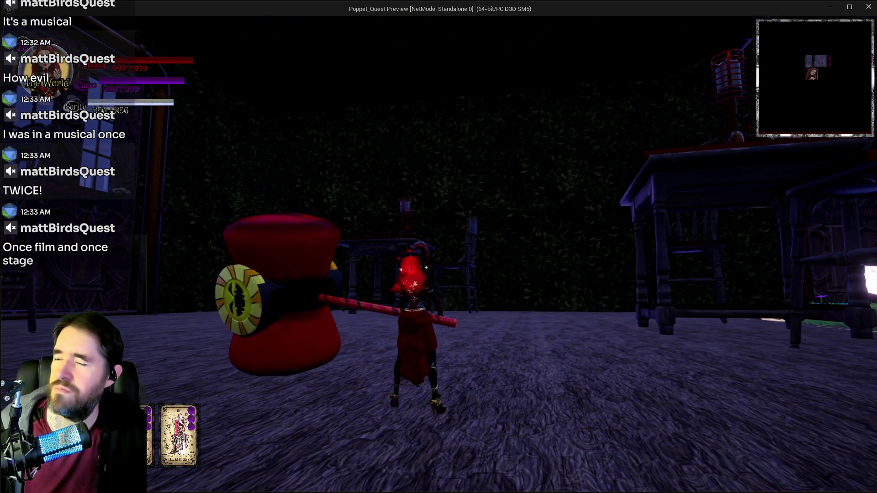
{"action": "key", "text": "d"}
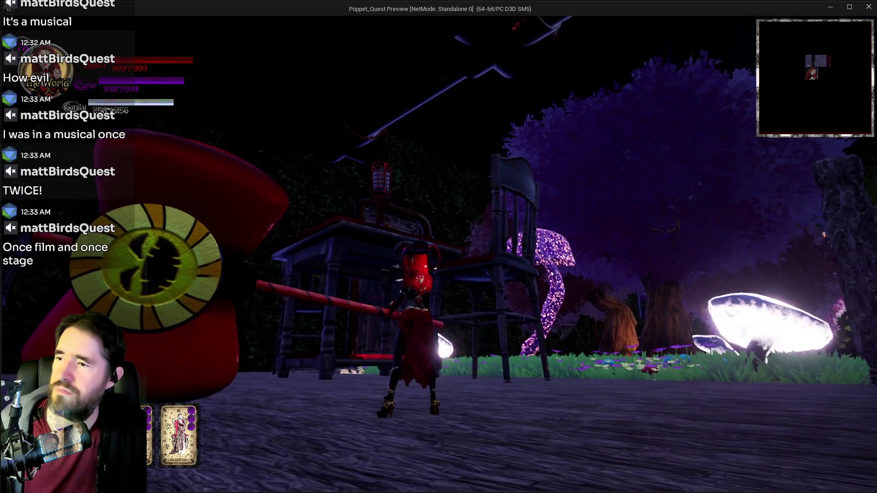
{"action": "key", "text": "s"}
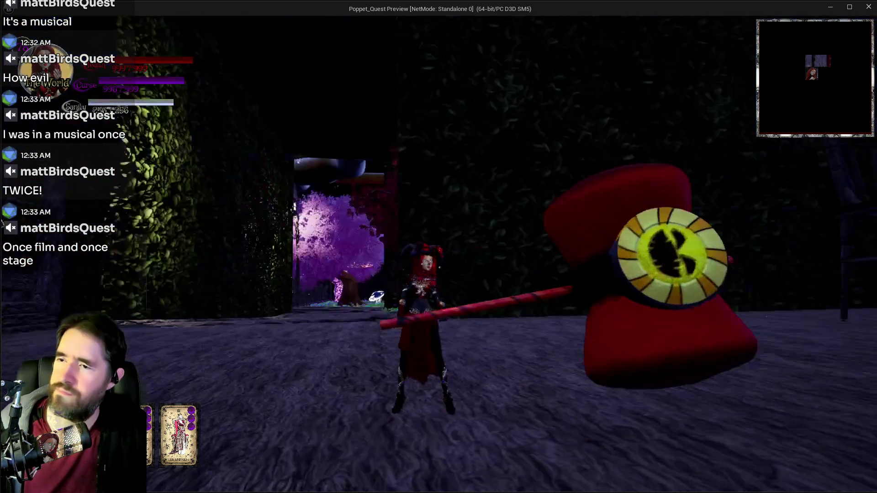
{"action": "key", "text": "w"}
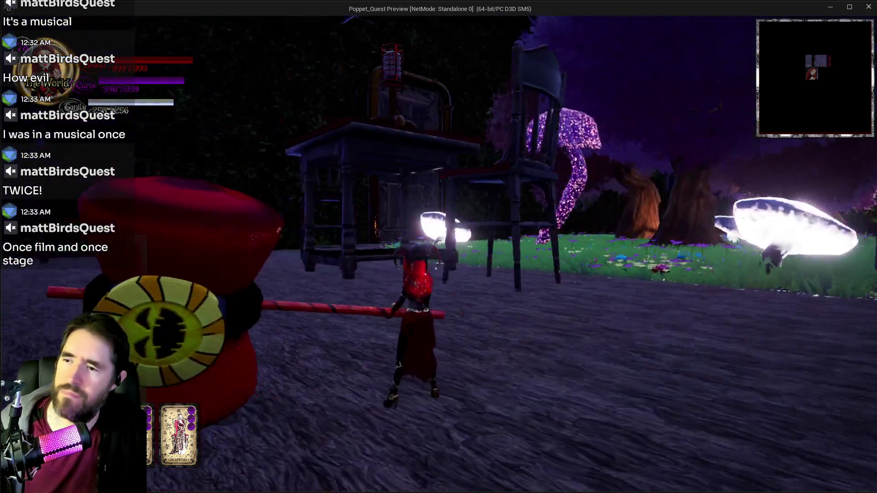
{"action": "key", "text": "a"}
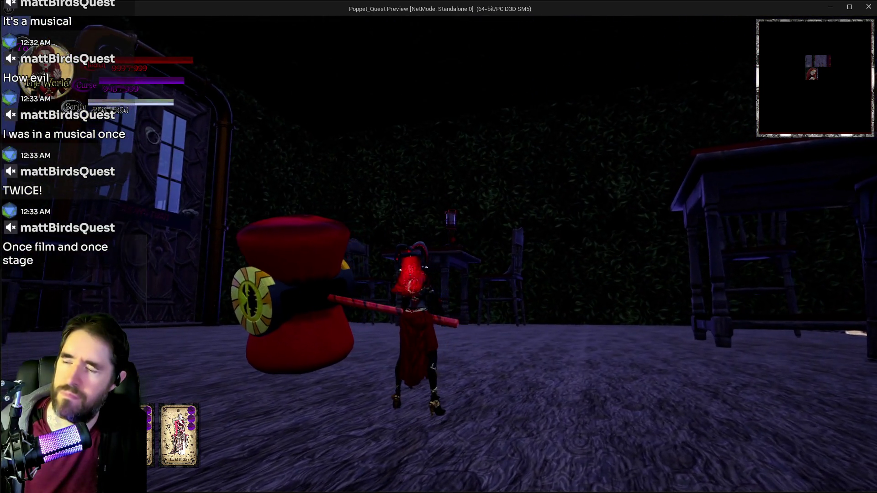
{"action": "key", "text": "alt+Tab"}
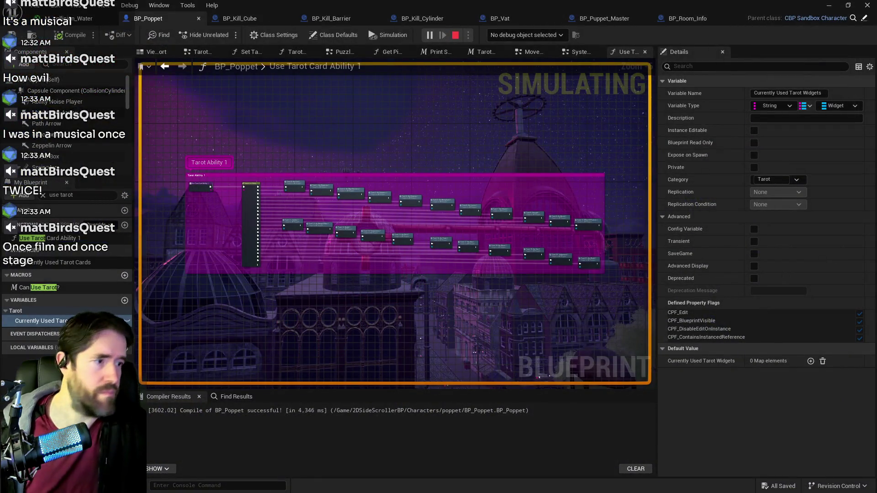
{"action": "key", "text": "Escape"}
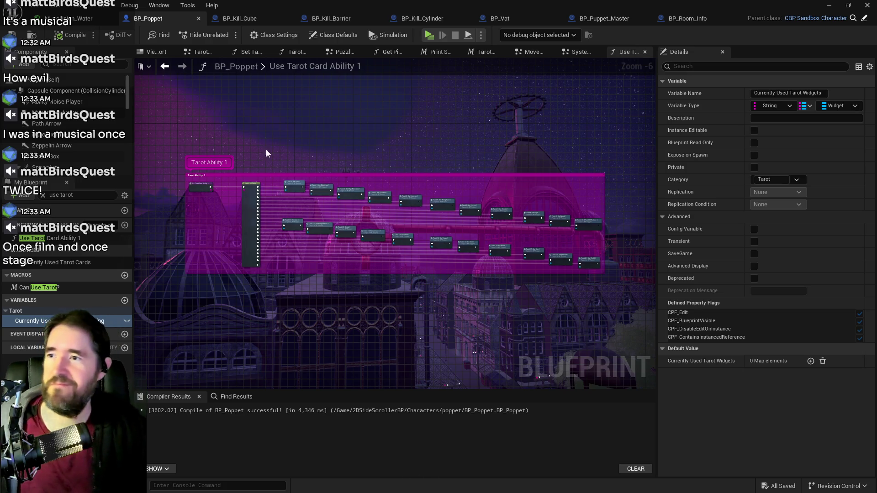
Switch to the Movement Graph and inspect the Sprint Or Dodge and Block Actions nodes
{"action": "left_click", "coordinate": [578, 53]}
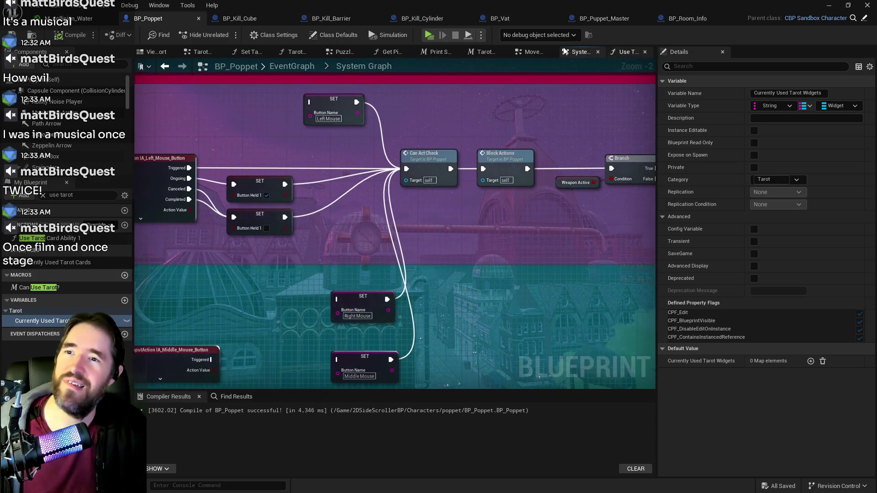
{"action": "left_click", "coordinate": [533, 53]}
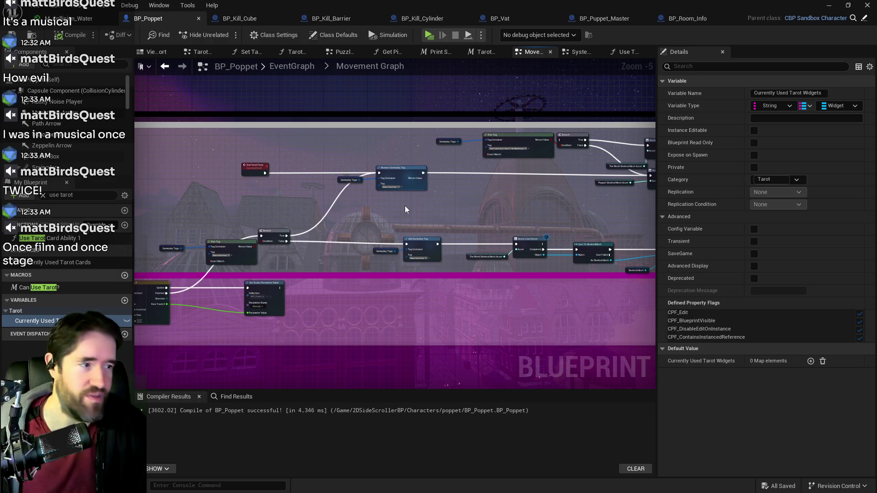
{"action": "left_click_drag", "start_coordinate": [380, 218], "coordinate": [285, 222]}
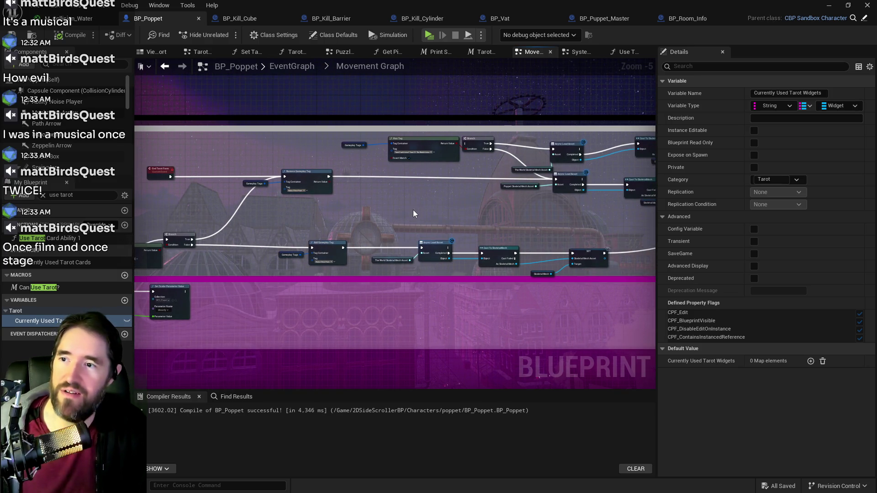
{"action": "mouse_move", "coordinate": [412, 213]}
{"action": "left_mouse_down"}
{"action": "mouse_move", "coordinate": [527, 212]}
{"action": "mouse_move", "coordinate": [387, 225]}
{"action": "left_mouse_up"}
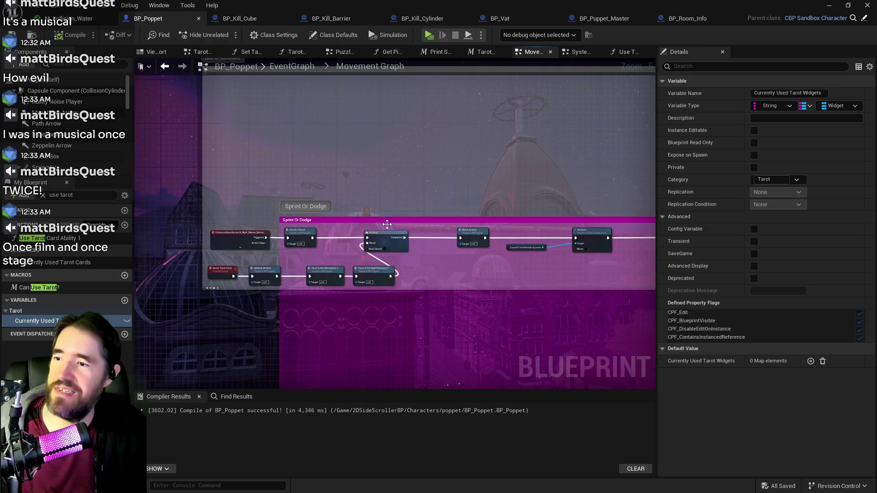
{"action": "scroll", "coordinate": [462, 223], "scroll_direction": "up", "scroll_amount": 4}
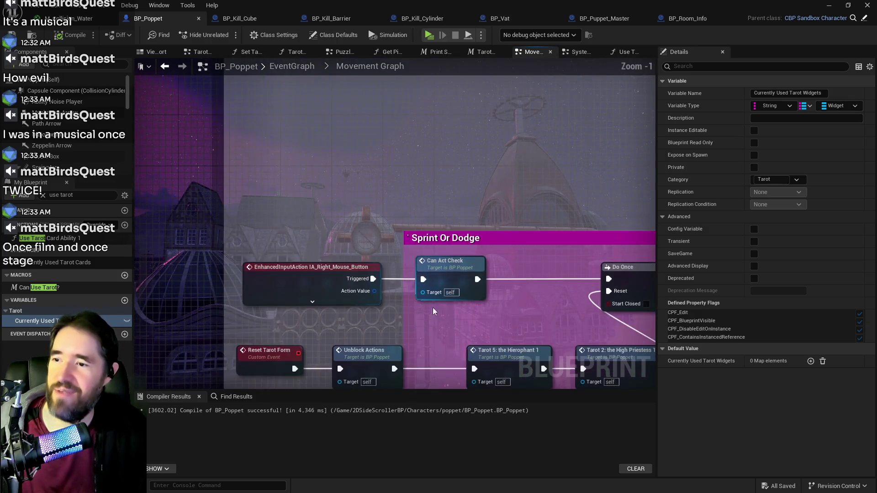
{"action": "left_click_drag", "start_coordinate": [549, 308], "coordinate": [326, 252]}
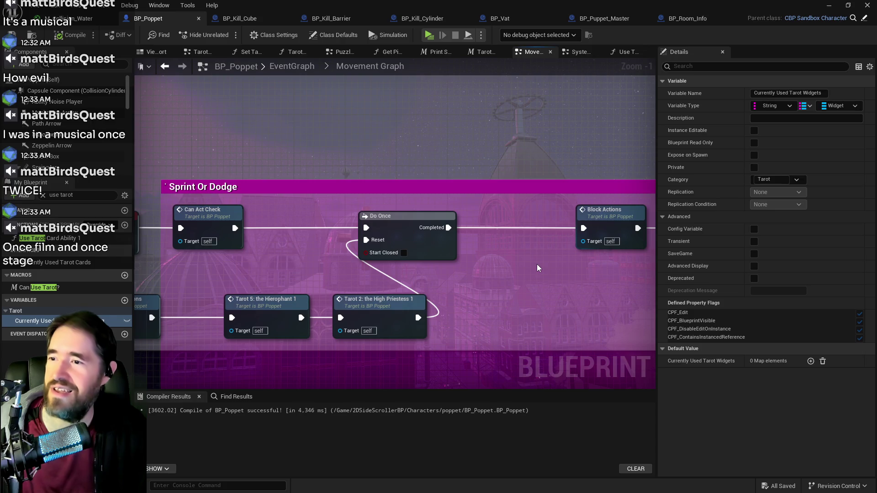
{"action": "mouse_move", "coordinate": [537, 268]}
{"action": "left_mouse_down"}
{"action": "mouse_move", "coordinate": [550, 265]}
{"action": "mouse_move", "coordinate": [420, 265]}
{"action": "mouse_move", "coordinate": [649, 261]}
{"action": "mouse_move", "coordinate": [584, 255]}
{"action": "mouse_move", "coordinate": [420, 274]}
{"action": "mouse_move", "coordinate": [167, 270]}
{"action": "mouse_move", "coordinate": [501, 245]}
{"action": "mouse_move", "coordinate": [362, 254]}
{"action": "mouse_move", "coordinate": [426, 255]}
{"action": "mouse_move", "coordinate": [387, 271]}
{"action": "mouse_move", "coordinate": [538, 234]}
{"action": "mouse_move", "coordinate": [450, 248]}
{"action": "mouse_move", "coordinate": [524, 183]}
{"action": "mouse_move", "coordinate": [218, 210]}
{"action": "mouse_move", "coordinate": [469, 191]}
{"action": "mouse_move", "coordinate": [378, 191]}
{"action": "mouse_move", "coordinate": [228, 385]}
{"action": "left_mouse_up"}
{"action": "scroll", "coordinate": [538, 234], "scroll_direction": "down", "scroll_amount": 2}
Follow the tarot-form, Timeline_7 and async mesh-loading nodes, and box-select the top row of load nodes
{"action": "mouse_move", "coordinate": [176, 165]}
{"action": "left_mouse_down"}
{"action": "mouse_move", "coordinate": [493, 204]}
{"action": "mouse_move", "coordinate": [530, 190]}
{"action": "mouse_move", "coordinate": [548, 164]}
{"action": "mouse_move", "coordinate": [464, 143]}
{"action": "mouse_move", "coordinate": [464, 121]}
{"action": "left_mouse_up"}
{"action": "mouse_move", "coordinate": [444, 251]}
{"action": "left_mouse_down"}
{"action": "mouse_move", "coordinate": [481, 247]}
{"action": "mouse_move", "coordinate": [458, 180]}
{"action": "mouse_move", "coordinate": [346, 183]}
{"action": "left_mouse_up"}
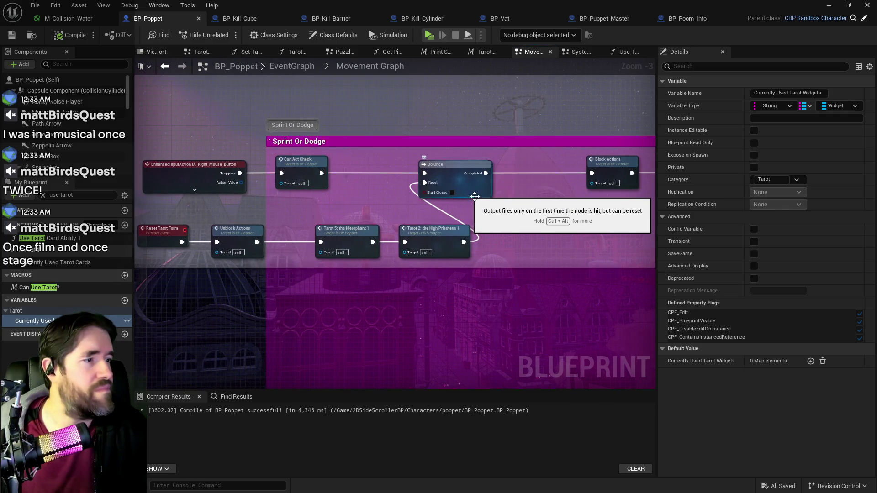
{"action": "left_click_drag", "start_coordinate": [484, 192], "coordinate": [353, 200]}
{"action": "left_click_drag", "start_coordinate": [434, 204], "coordinate": [187, 186]}
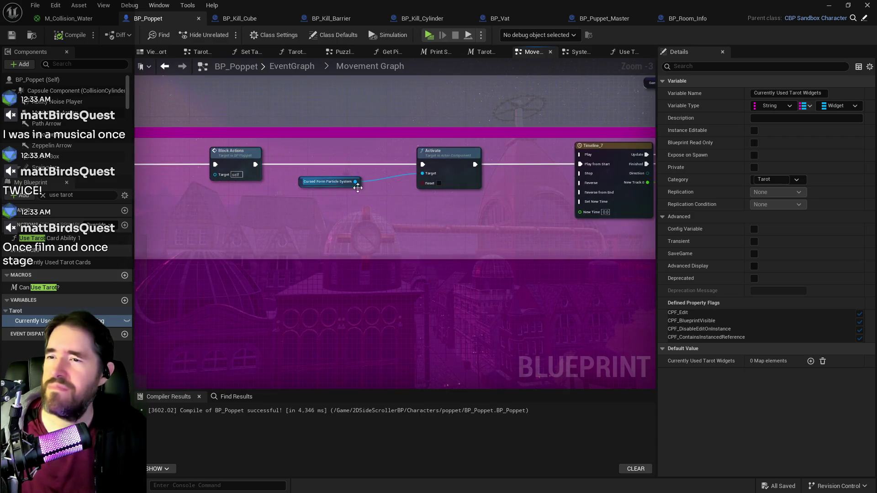
{"action": "left_click_drag", "start_coordinate": [437, 201], "coordinate": [279, 205]}
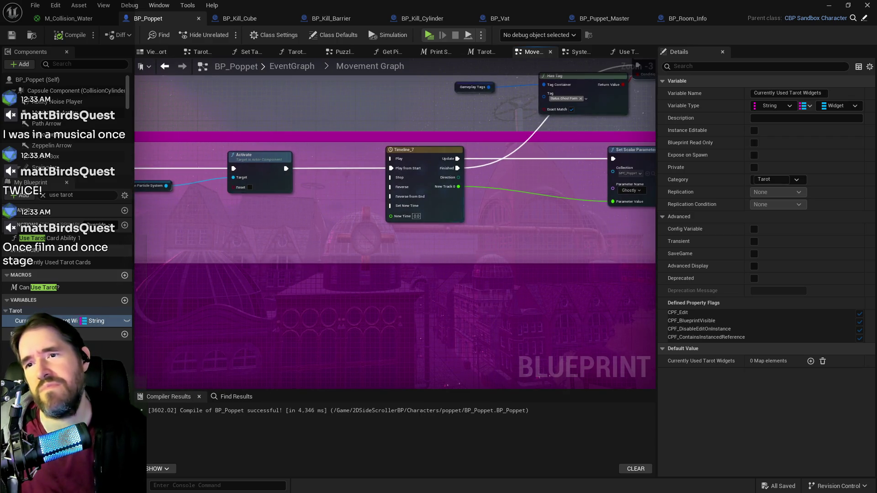
{"action": "mouse_move", "coordinate": [523, 210]}
{"action": "left_mouse_down"}
{"action": "mouse_move", "coordinate": [398, 226]}
{"action": "mouse_move", "coordinate": [358, 260]}
{"action": "left_mouse_up"}
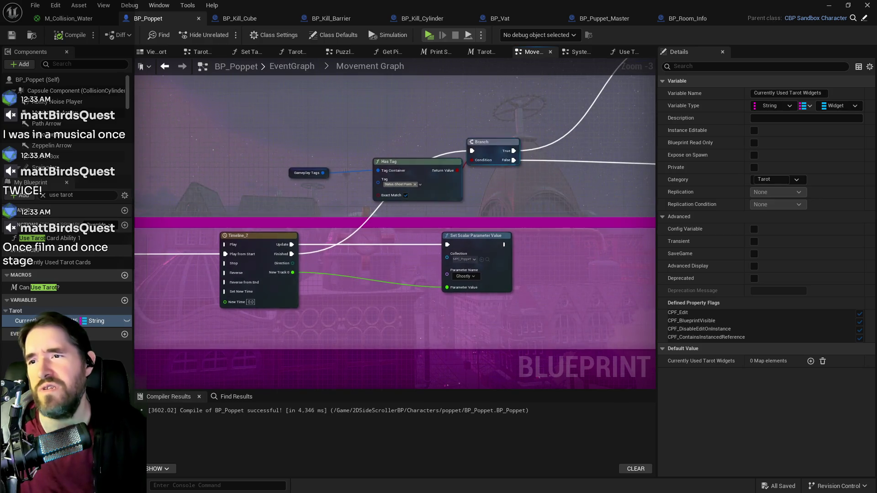
{"action": "left_click_drag", "start_coordinate": [550, 159], "coordinate": [415, 203]}
{"action": "left_click_drag", "start_coordinate": [478, 192], "coordinate": [404, 207]}
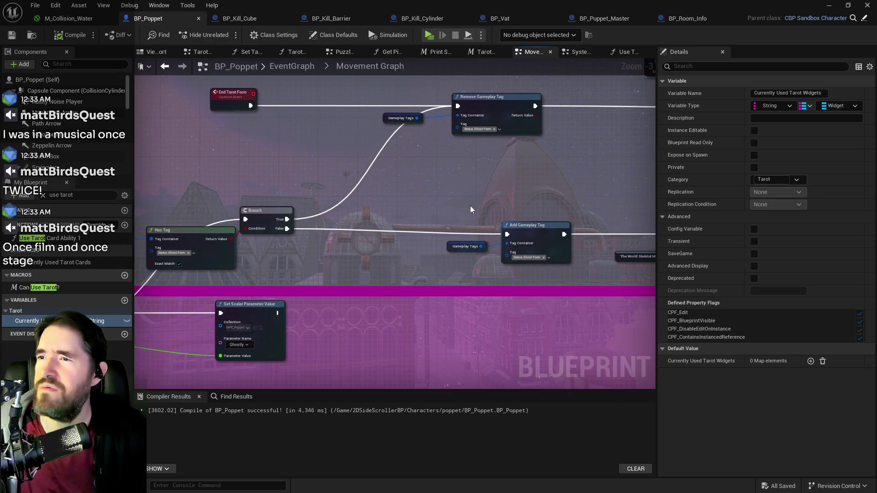
{"action": "mouse_move", "coordinate": [470, 206]}
{"action": "left_mouse_down"}
{"action": "mouse_move", "coordinate": [377, 169]}
{"action": "mouse_move", "coordinate": [400, 199]}
{"action": "mouse_move", "coordinate": [354, 241]}
{"action": "mouse_move", "coordinate": [344, 231]}
{"action": "mouse_move", "coordinate": [276, 223]}
{"action": "mouse_move", "coordinate": [306, 223]}
{"action": "left_mouse_up"}
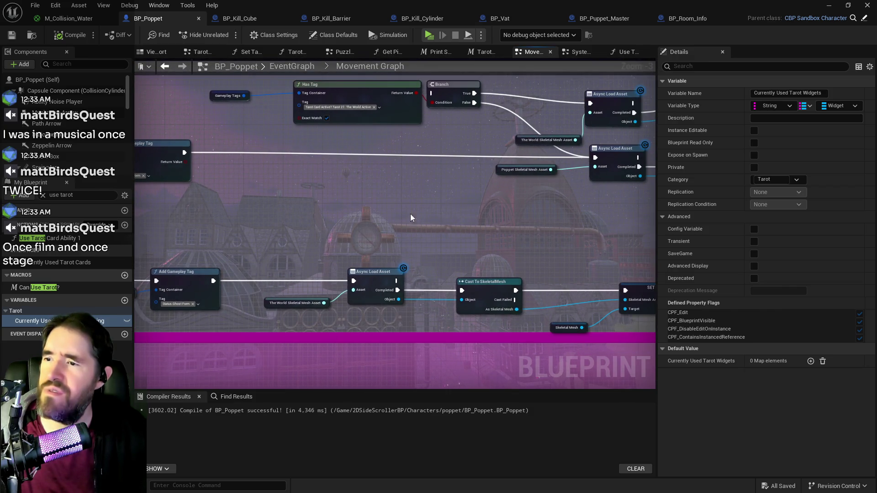
{"action": "mouse_move", "coordinate": [410, 213]}
{"action": "left_mouse_down"}
{"action": "mouse_move", "coordinate": [388, 201]}
{"action": "mouse_move", "coordinate": [410, 208]}
{"action": "mouse_move", "coordinate": [290, 217]}
{"action": "mouse_move", "coordinate": [552, 274]}
{"action": "left_mouse_up"}
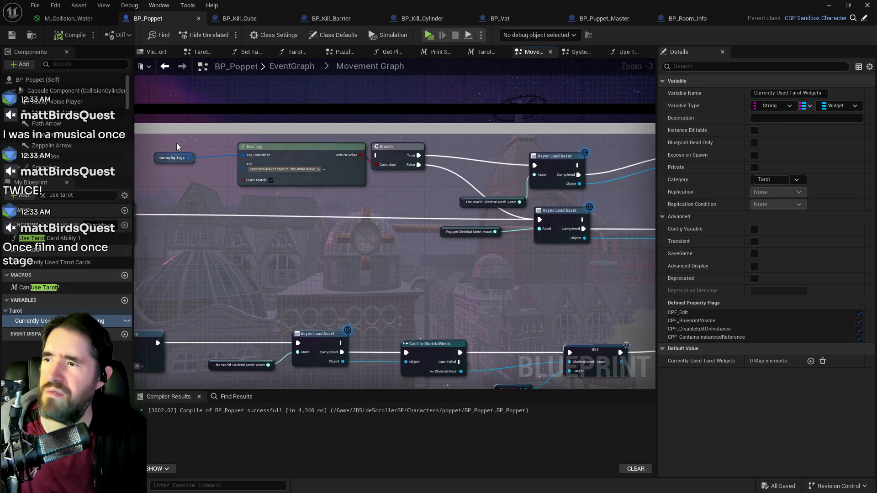
{"action": "mouse_move", "coordinate": [176, 144]}
{"action": "left_mouse_down"}
{"action": "mouse_move", "coordinate": [634, 174]}
{"action": "mouse_move", "coordinate": [632, 196]}
{"action": "mouse_move", "coordinate": [658, 199]}
{"action": "mouse_move", "coordinate": [474, 191]}
{"action": "mouse_move", "coordinate": [377, 202]}
{"action": "left_mouse_up"}
Delete the top-row load nodes and realign Setup Looks, Set Vector Parameter Value and Default Hair Color
{"action": "key", "text": "Delete"}
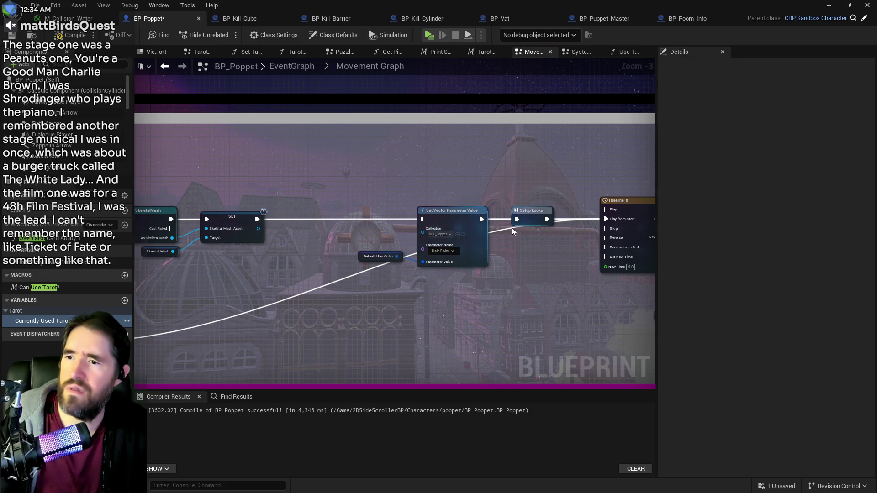
{"action": "mouse_move", "coordinate": [534, 215]}
{"action": "left_mouse_down"}
{"action": "mouse_move", "coordinate": [533, 193]}
{"action": "mouse_move", "coordinate": [543, 187]}
{"action": "left_mouse_up"}
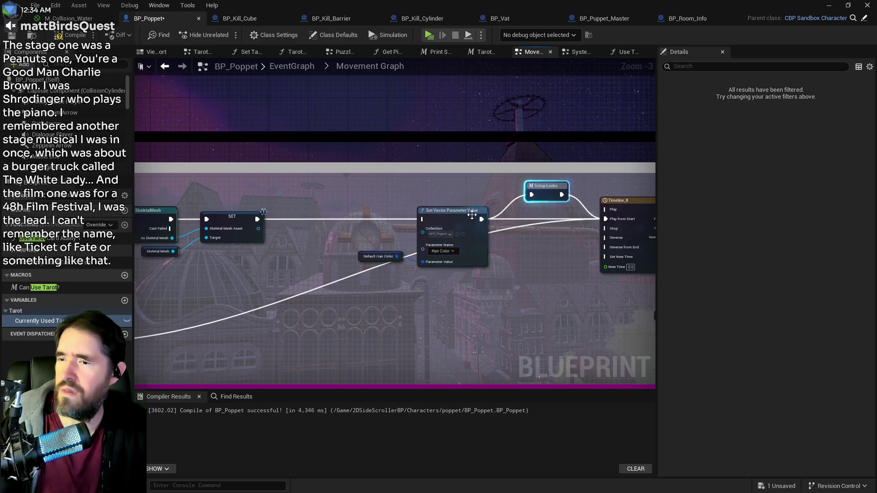
{"action": "left_click", "coordinate": [379, 256]}
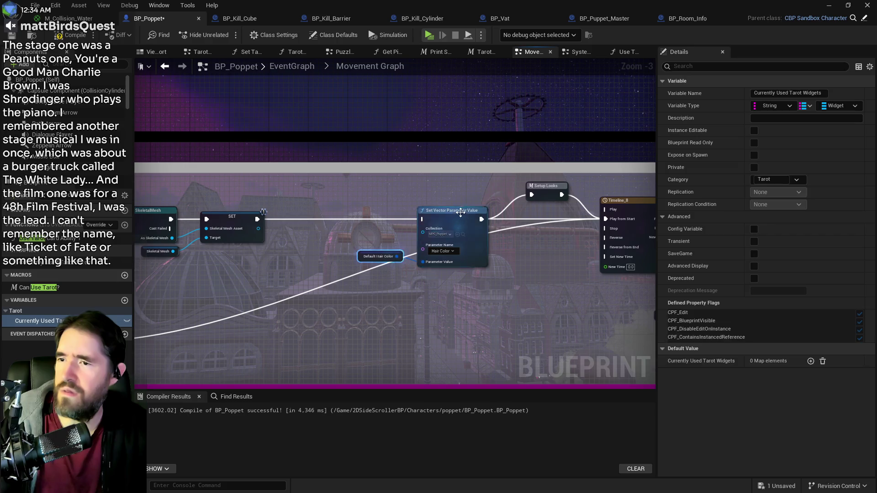
{"action": "left_click_drag", "start_coordinate": [456, 210], "coordinate": [505, 270]}
{"action": "left_click_drag", "start_coordinate": [361, 257], "coordinate": [391, 315]}
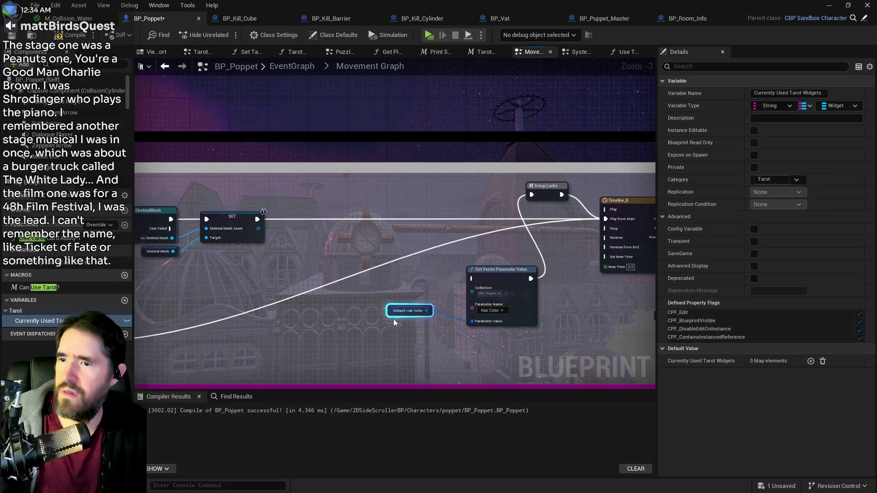
{"action": "mouse_move", "coordinate": [547, 197]}
{"action": "left_mouse_down"}
{"action": "mouse_move", "coordinate": [546, 227]}
{"action": "mouse_move", "coordinate": [498, 233]}
{"action": "mouse_move", "coordinate": [453, 226]}
{"action": "left_mouse_up"}
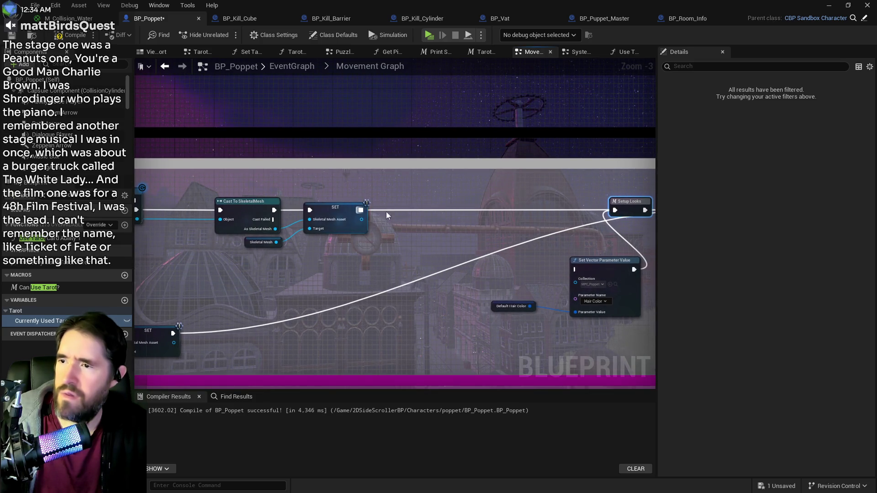
{"action": "left_click", "coordinate": [386, 213]}
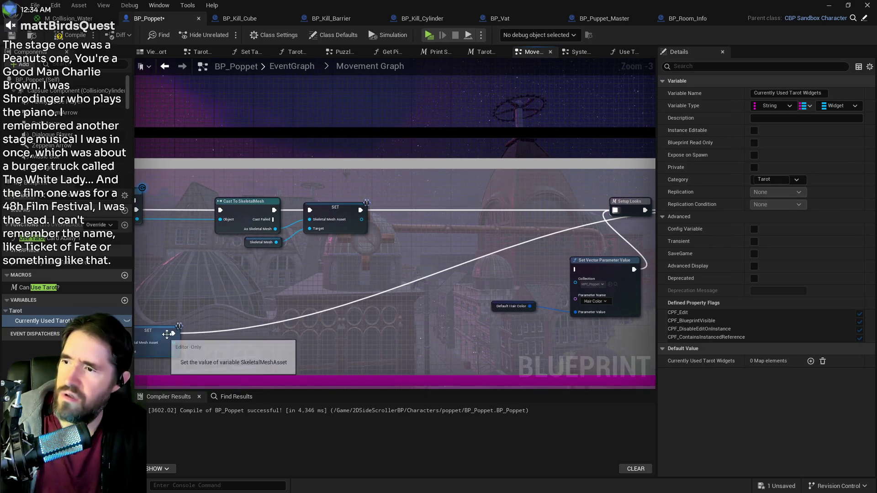
Group Default Hair Color with its setter, review the cast chain, and open the Setup Looks macro
{"action": "left_click", "coordinate": [630, 206]}
{"action": "left_click_drag", "start_coordinate": [550, 243], "coordinate": [421, 246]}
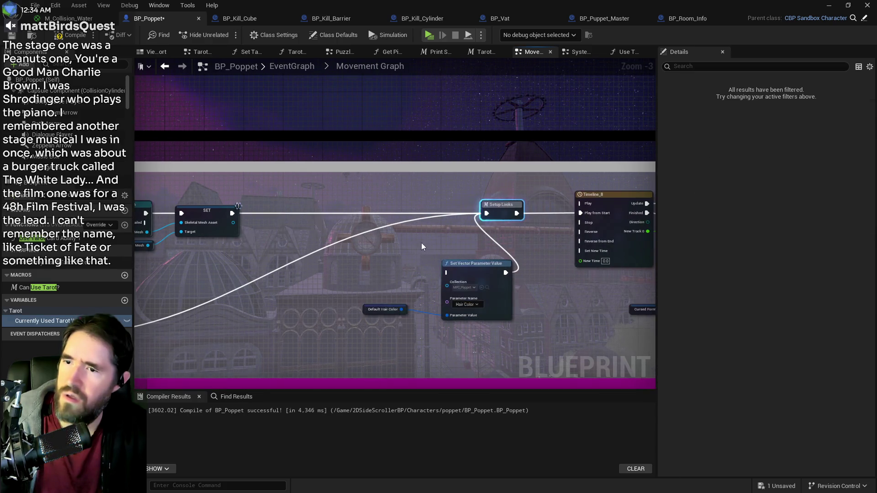
{"action": "left_click_drag", "start_coordinate": [349, 248], "coordinate": [478, 329]}
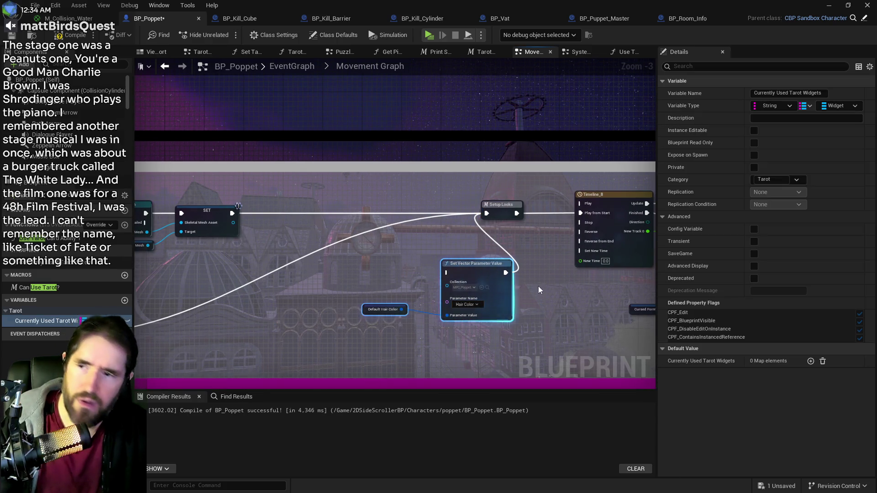
{"action": "mouse_move", "coordinate": [325, 254]}
{"action": "left_mouse_down"}
{"action": "mouse_move", "coordinate": [522, 264]}
{"action": "mouse_move", "coordinate": [390, 209]}
{"action": "left_mouse_up"}
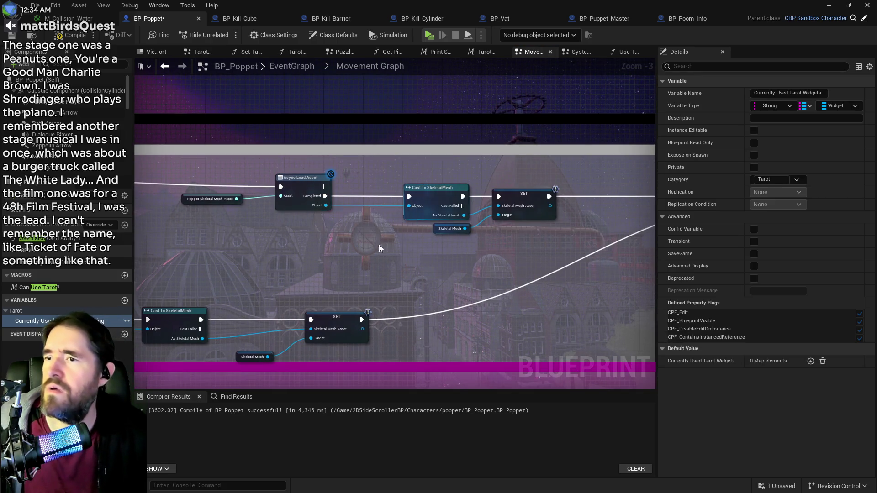
{"action": "left_click_drag", "start_coordinate": [379, 245], "coordinate": [428, 198]}
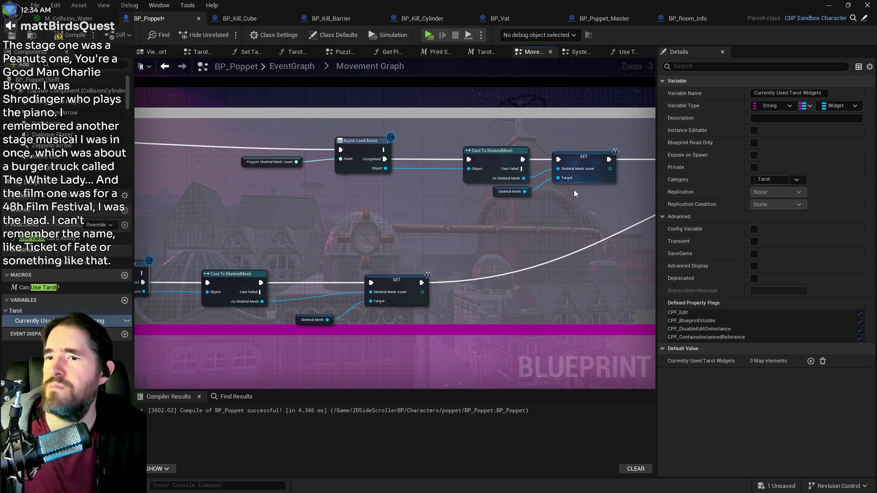
{"action": "mouse_move", "coordinate": [482, 231]}
{"action": "left_mouse_down"}
{"action": "mouse_move", "coordinate": [577, 212]}
{"action": "mouse_move", "coordinate": [522, 156]}
{"action": "mouse_move", "coordinate": [354, 151]}
{"action": "left_mouse_up"}
{"action": "double_click", "coordinate": [351, 149]}
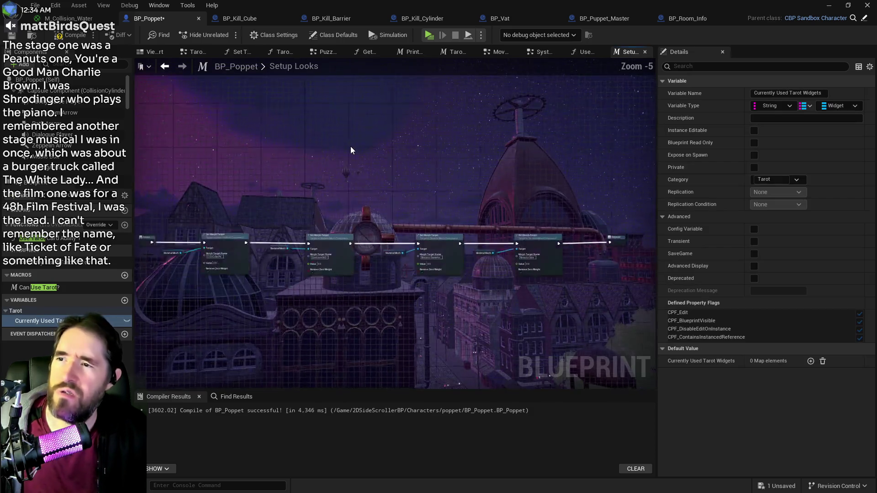
Zoom over the Setup Looks macro, then bring up the Use Tarot Card Ability 1 graph
{"action": "scroll", "coordinate": [348, 146], "scroll_direction": "up", "scroll_amount": 1}
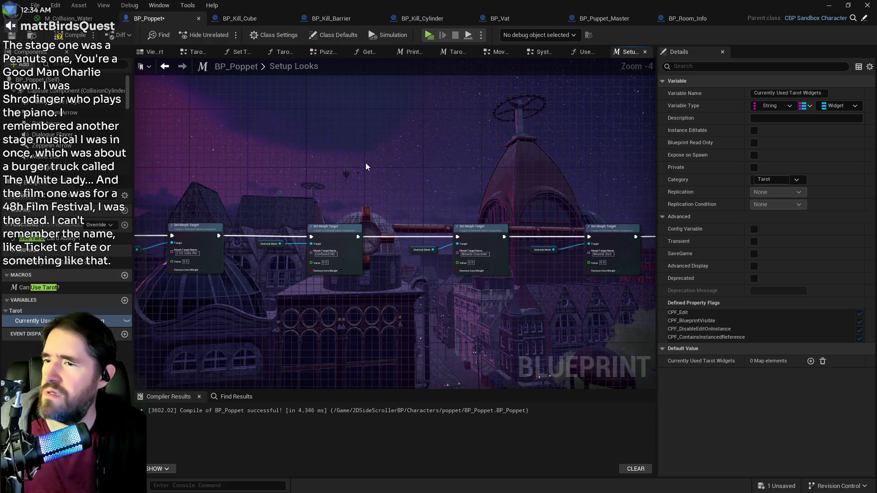
{"action": "scroll", "coordinate": [366, 164], "scroll_direction": "down", "scroll_amount": 1}
{"action": "left_click", "coordinate": [582, 51]}
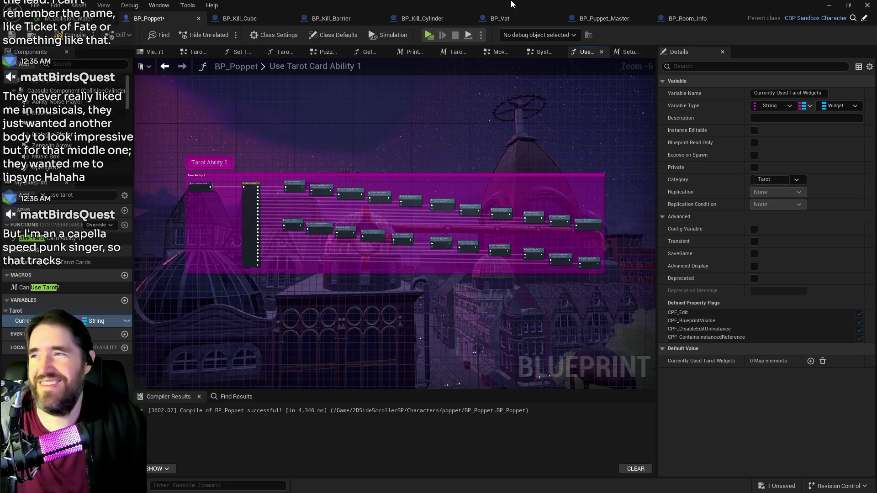
Bring the System Graph tab forward, then compile and save BP_Poppet
{"action": "left_click_drag", "start_coordinate": [544, 52], "coordinate": [587, 51]}
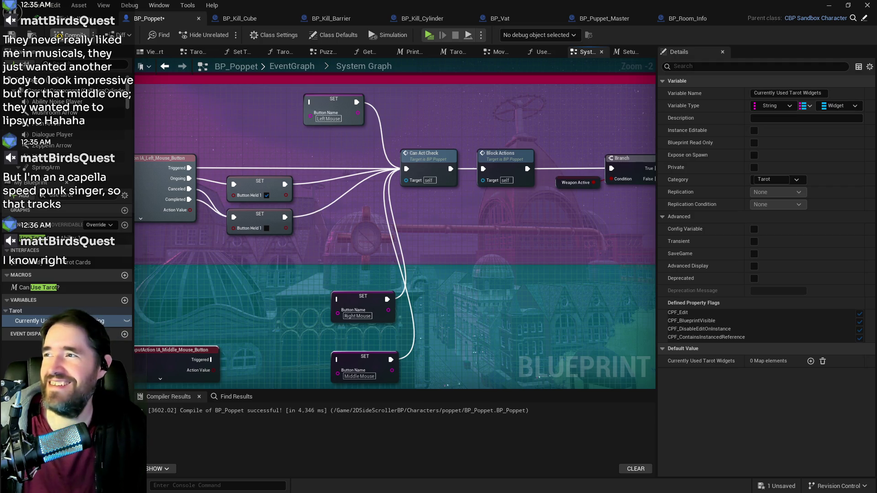
{"action": "key", "text": "F7"}
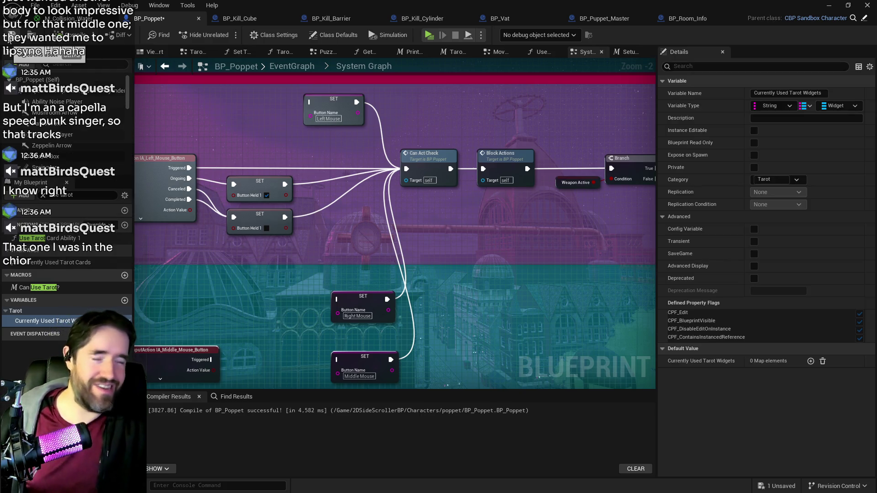
{"action": "key", "text": "ctrl+s"}
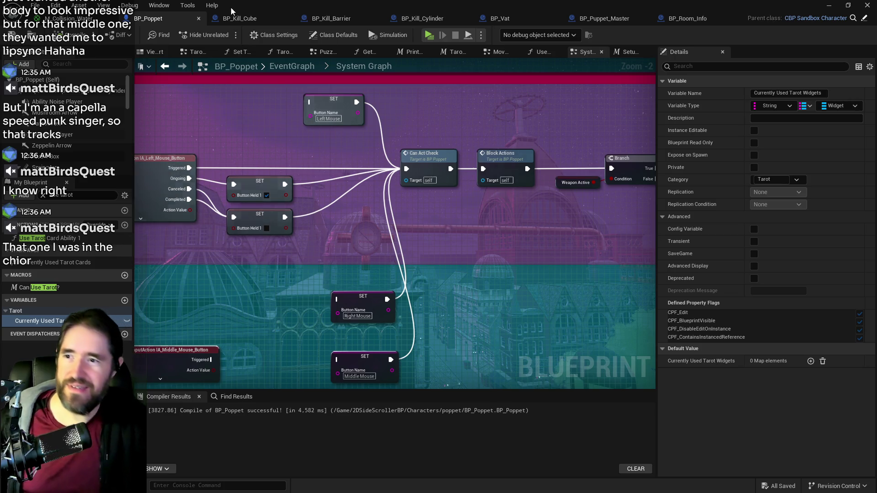
Delete the Left, Right and Middle Mouse button-name SET nodes
{"action": "left_click_drag", "start_coordinate": [394, 201], "coordinate": [392, 117]}
{"action": "mouse_move", "coordinate": [320, 208]}
{"action": "left_mouse_down"}
{"action": "mouse_move", "coordinate": [347, 279]}
{"action": "mouse_move", "coordinate": [398, 303]}
{"action": "left_mouse_up"}
{"action": "left_click_drag", "start_coordinate": [411, 217], "coordinate": [431, 294]}
{"action": "key", "text": "Delete"}
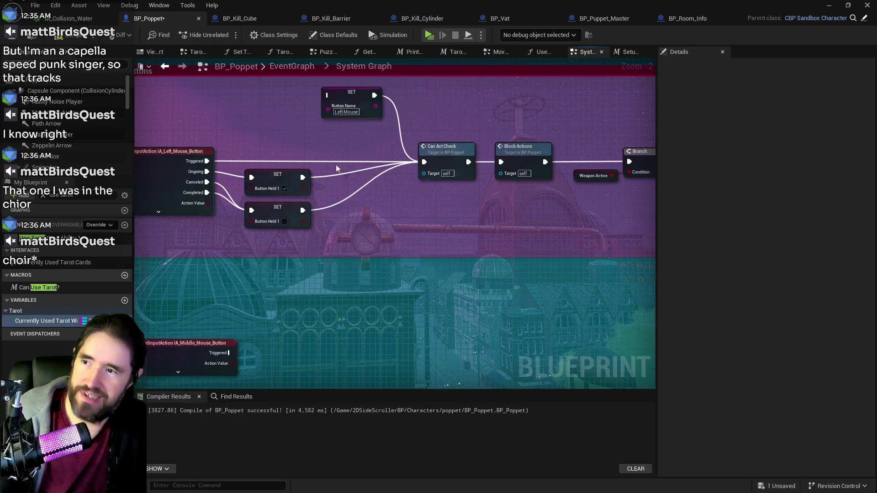
{"action": "left_click", "coordinate": [349, 112]}
{"action": "key", "text": "Delete"}
Nudge the Delay and Unblock Actions nodes, then recompile and save BP_Poppet
{"action": "scroll", "coordinate": [417, 234], "scroll_direction": "down", "scroll_amount": 3}
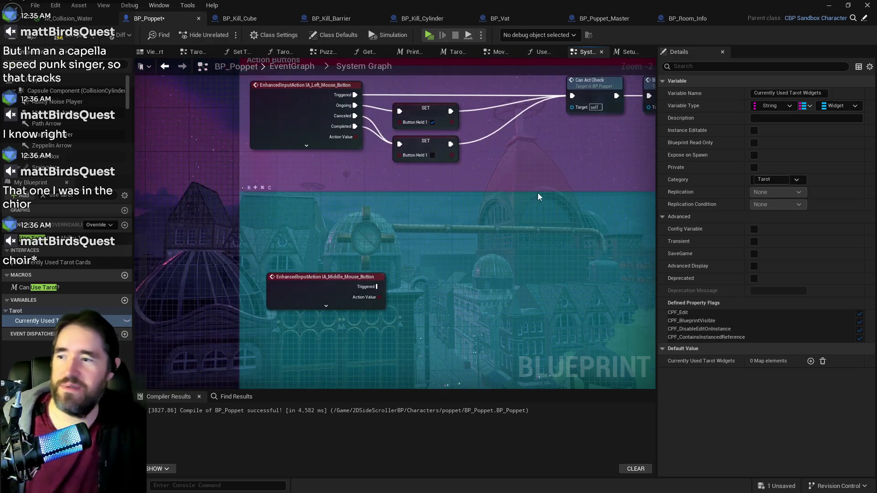
{"action": "left_click_drag", "start_coordinate": [309, 205], "coordinate": [392, 204]}
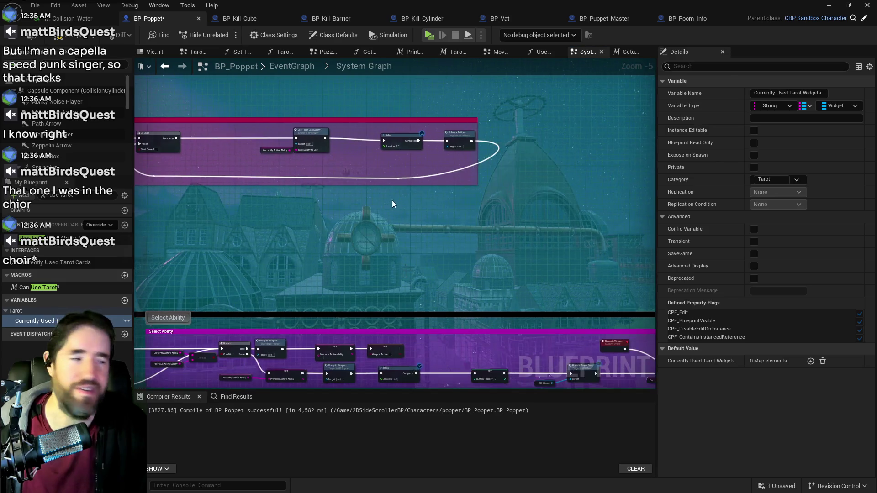
{"action": "scroll", "coordinate": [369, 204], "scroll_direction": "up", "scroll_amount": 2}
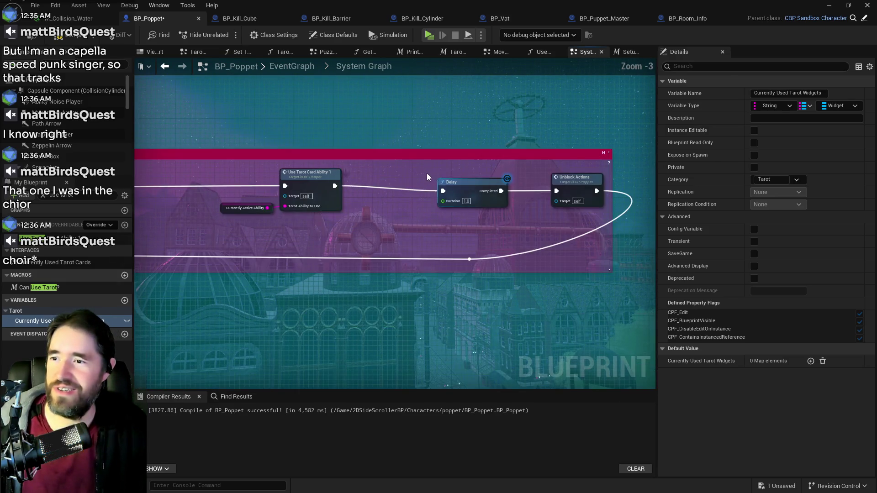
{"action": "left_click", "coordinate": [589, 189]}
{"action": "mouse_move", "coordinate": [589, 189]}
{"action": "left_mouse_down"}
{"action": "mouse_move", "coordinate": [577, 184]}
{"action": "mouse_move", "coordinate": [584, 185]}
{"action": "left_mouse_up"}
{"action": "left_click_drag", "start_coordinate": [515, 230], "coordinate": [626, 218]}
{"action": "scroll", "coordinate": [625, 218], "scroll_direction": "down", "scroll_amount": 2}
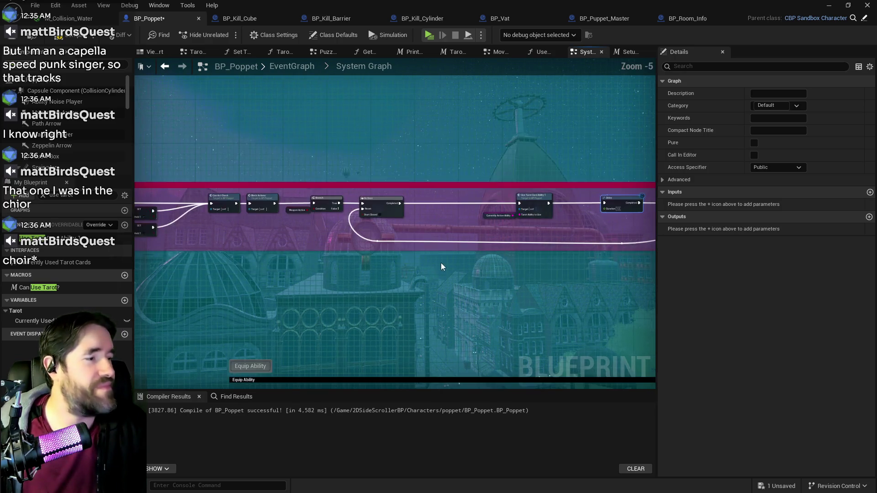
{"action": "mouse_move", "coordinate": [440, 262]}
{"action": "left_mouse_down"}
{"action": "mouse_move", "coordinate": [499, 264]}
{"action": "mouse_move", "coordinate": [452, 162]}
{"action": "mouse_move", "coordinate": [390, 182]}
{"action": "mouse_move", "coordinate": [360, 181]}
{"action": "left_mouse_up"}
{"action": "scroll", "coordinate": [499, 264], "scroll_direction": "down", "scroll_amount": 1}
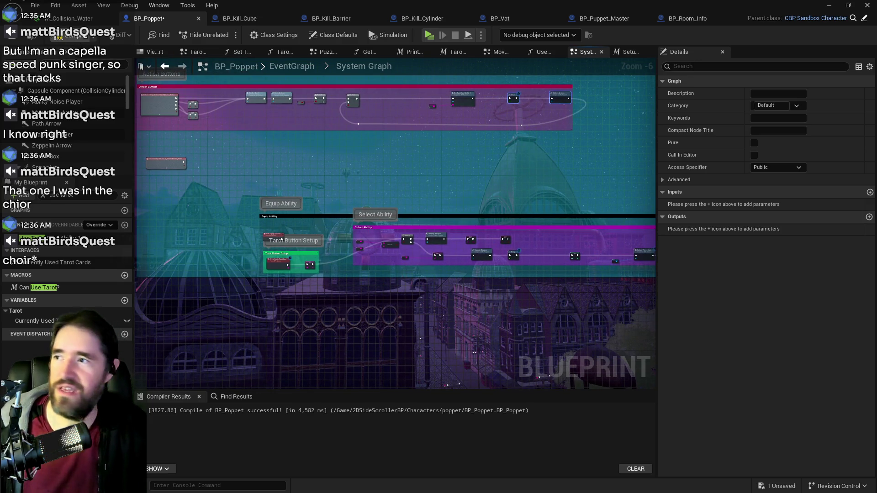
{"action": "left_click", "coordinate": [71, 36]}
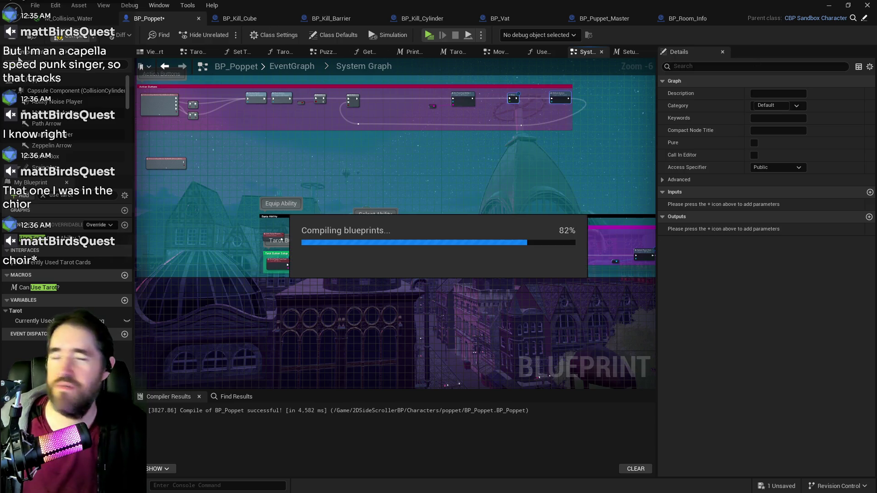
{"action": "left_click", "coordinate": [69, 320]}
{"action": "key", "text": "ctrl+s"}
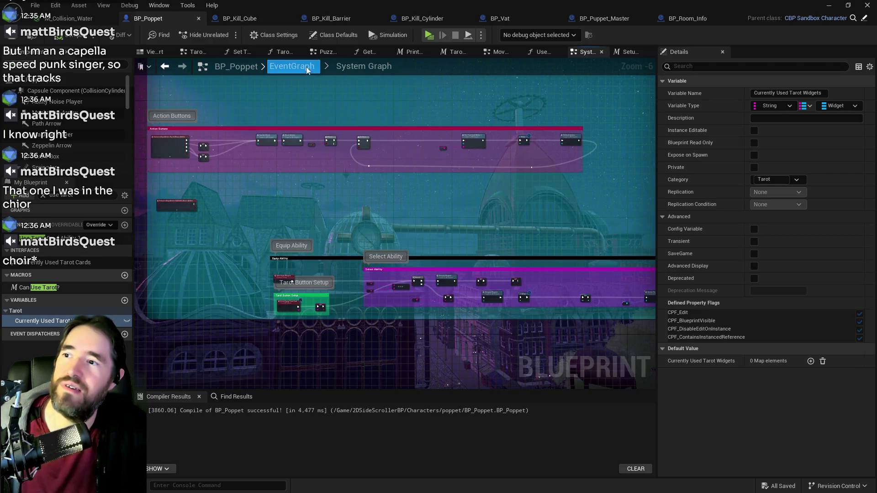
Open the Tarot Graph's Tarot 0: The Fool graph and find The Fool Super Check event
{"action": "left_click", "coordinate": [297, 67]}
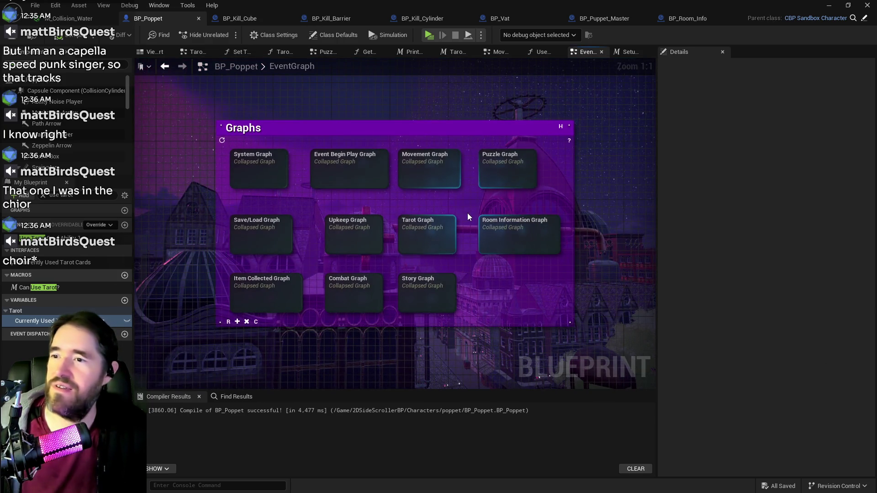
{"action": "double_click", "coordinate": [441, 245]}
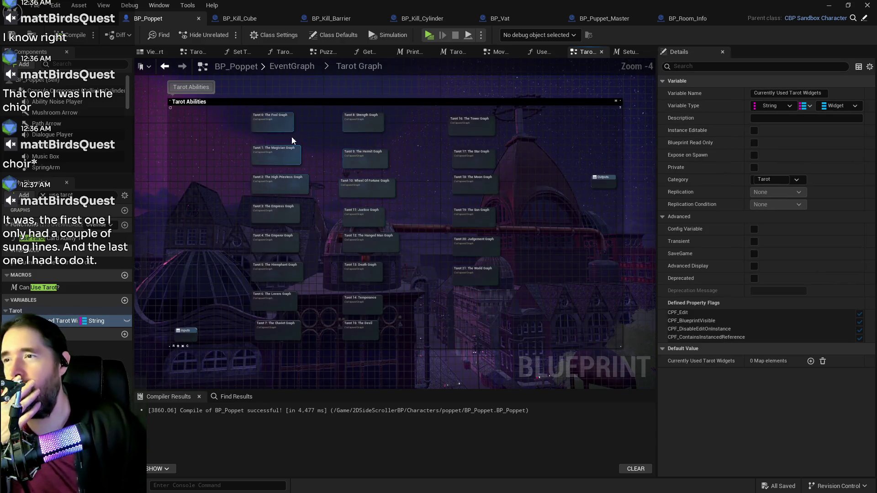
{"action": "double_click", "coordinate": [271, 128]}
{"action": "scroll", "coordinate": [336, 237], "scroll_direction": "up", "scroll_amount": 5}
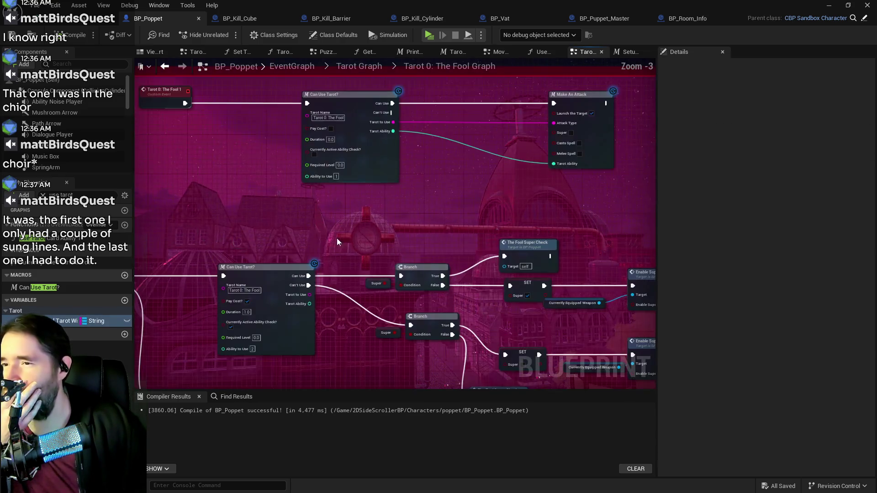
{"action": "left_click_drag", "start_coordinate": [403, 240], "coordinate": [424, 220]}
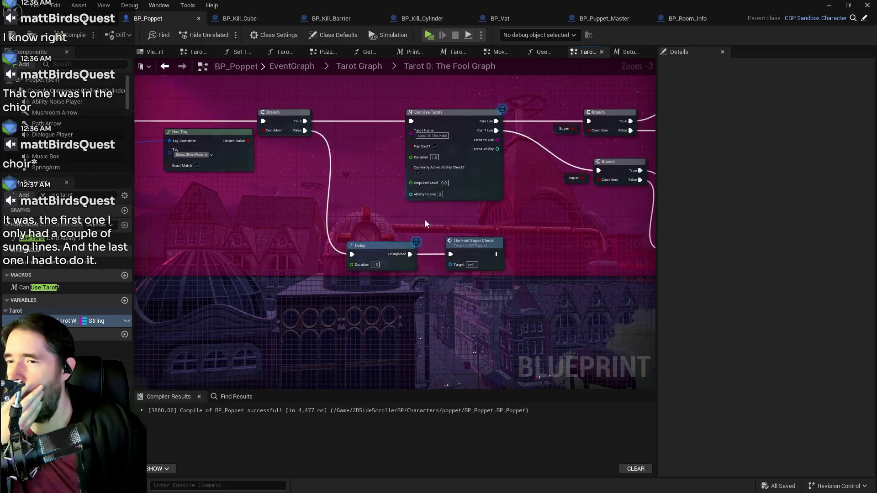
{"action": "mouse_move", "coordinate": [538, 225]}
{"action": "left_mouse_down"}
{"action": "mouse_move", "coordinate": [433, 237]}
{"action": "mouse_move", "coordinate": [320, 232]}
{"action": "left_mouse_up"}
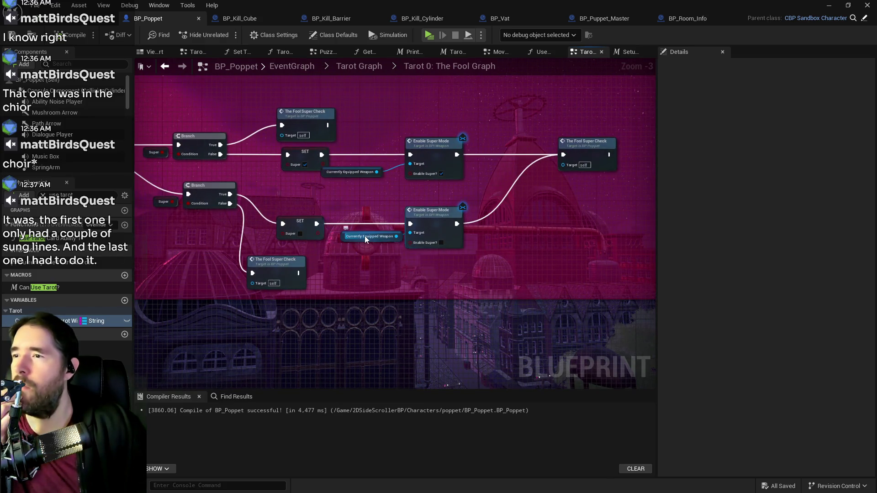
{"action": "left_click_drag", "start_coordinate": [566, 217], "coordinate": [453, 199]}
{"action": "left_click_drag", "start_coordinate": [341, 207], "coordinate": [639, 228]}
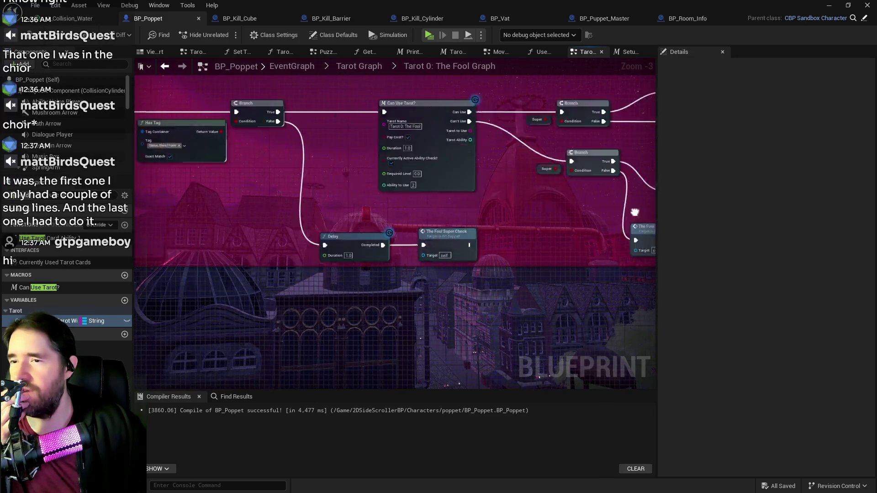
{"action": "left_click_drag", "start_coordinate": [220, 247], "coordinate": [262, 251]}
Add a 'Fool Super' Print String between The Fool Super Check and the Branch
{"action": "right_click", "coordinate": [265, 252]}
{"action": "type", "text": "print string"}
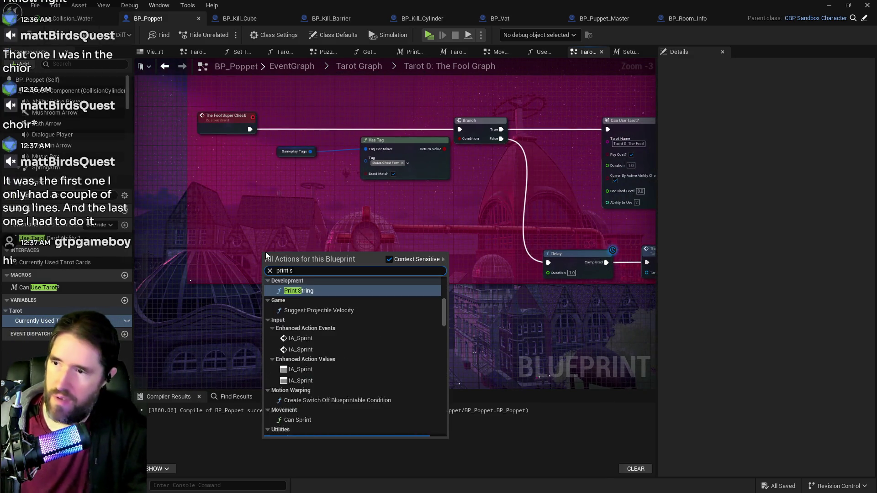
{"action": "left_click", "coordinate": [299, 330]}
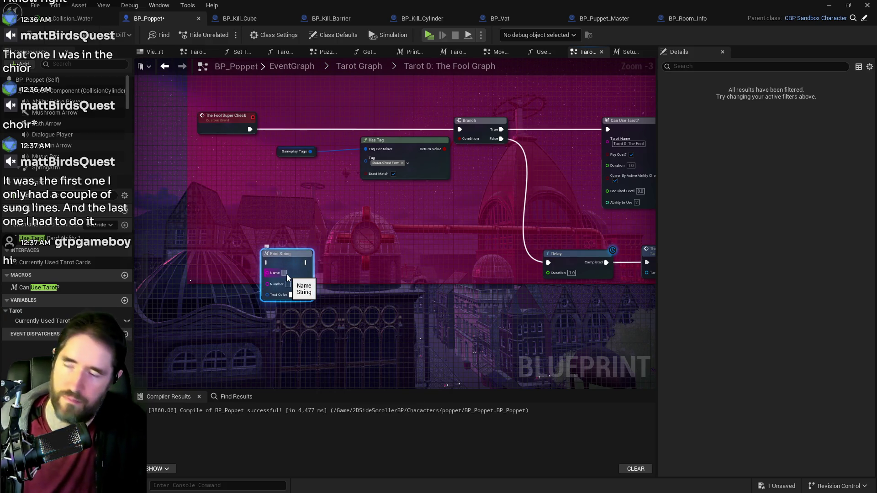
{"action": "type", "text": "Fool super"}
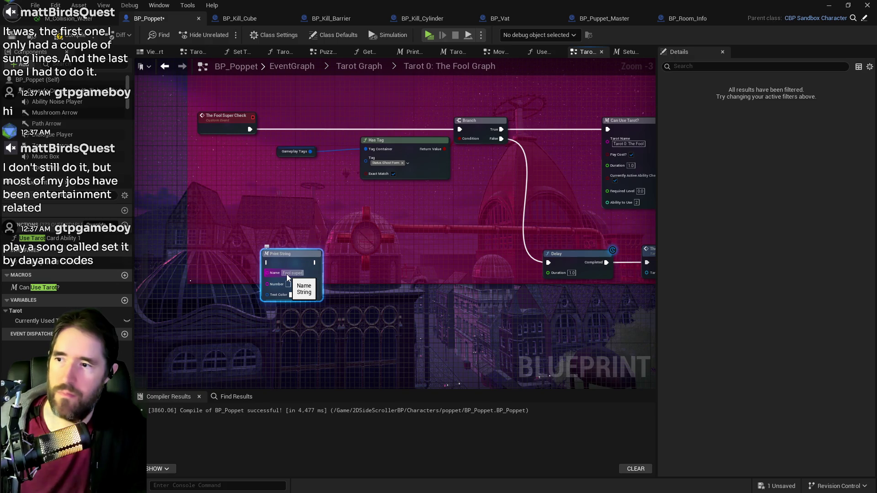
{"action": "key", "text": "BackSpace"}
{"action": "key", "text": "BackSpace"}
{"action": "key", "text": "BackSpace"}
{"action": "type", "text": "Super"}
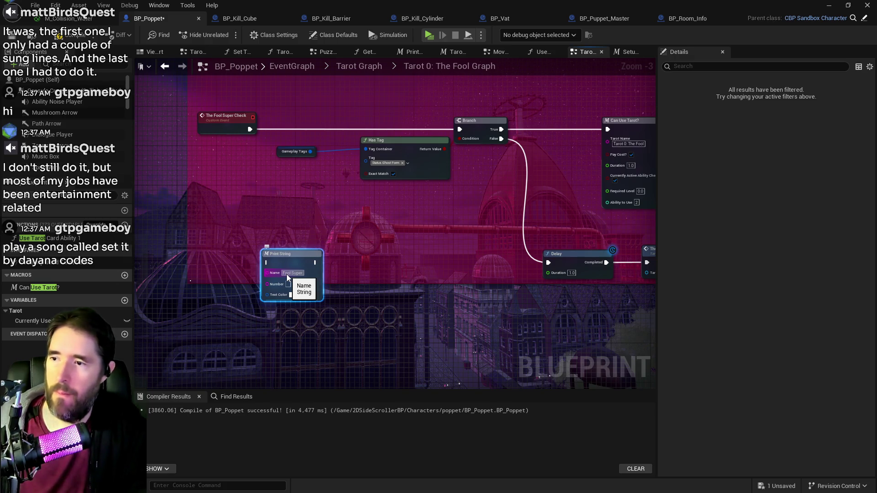
{"action": "left_click", "coordinate": [300, 272]}
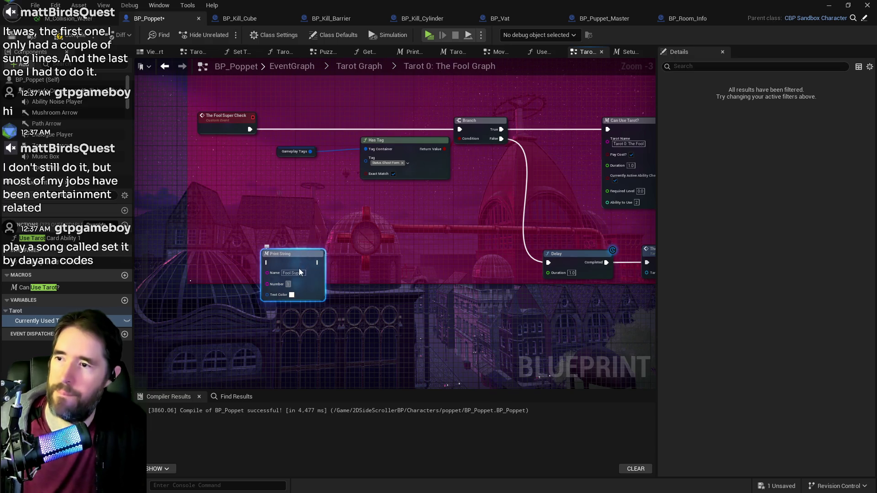
{"action": "mouse_move", "coordinate": [299, 272]}
{"action": "left_mouse_down"}
{"action": "mouse_move", "coordinate": [318, 131]}
{"action": "mouse_move", "coordinate": [344, 104]}
{"action": "left_mouse_up"}
{"action": "mouse_move", "coordinate": [250, 130]}
{"action": "left_mouse_down"}
{"action": "mouse_move", "coordinate": [292, 119]}
{"action": "mouse_move", "coordinate": [311, 99]}
{"action": "left_mouse_up"}
{"action": "left_click_drag", "start_coordinate": [363, 95], "coordinate": [460, 130]}
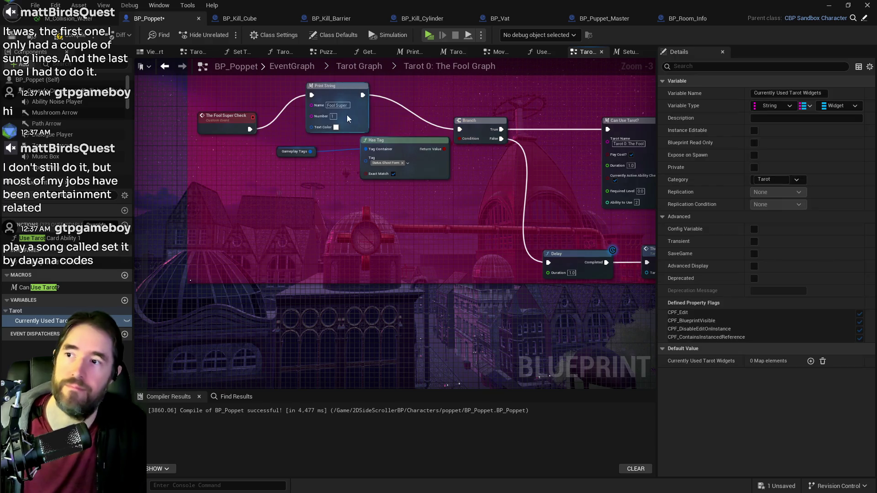
Wire the Fool Super print into the upper Branch and label it 'True'
{"action": "left_click", "coordinate": [347, 118]}
{"action": "left_click_drag", "start_coordinate": [462, 198], "coordinate": [379, 219]}
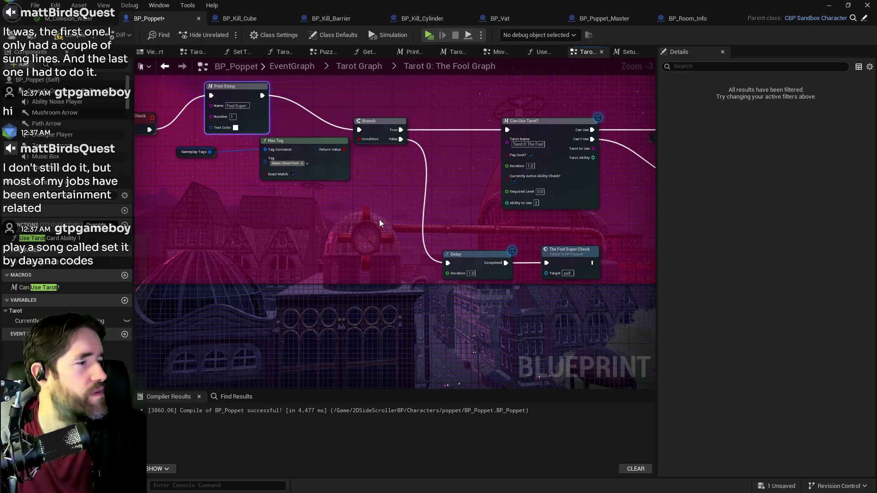
{"action": "left_click_drag", "start_coordinate": [379, 219], "coordinate": [183, 274]}
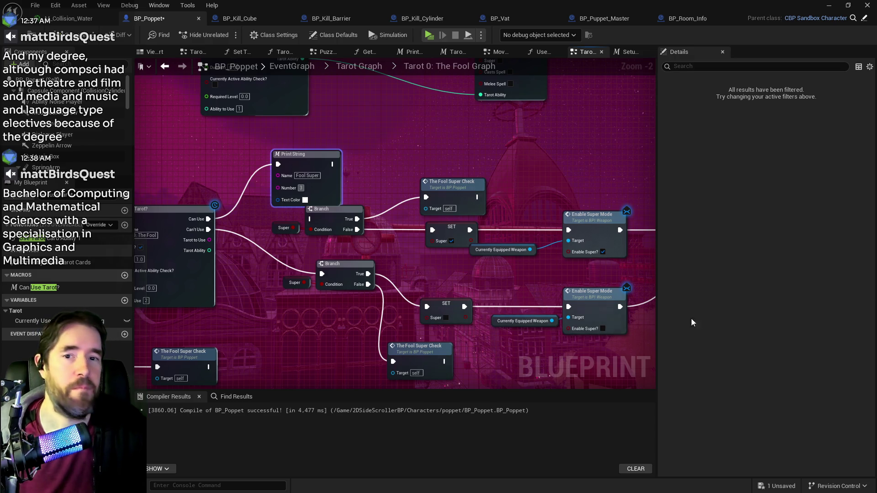
{"action": "mouse_move", "coordinate": [333, 165]}
{"action": "left_mouse_down"}
{"action": "mouse_move", "coordinate": [350, 215]}
{"action": "mouse_move", "coordinate": [310, 219]}
{"action": "mouse_move", "coordinate": [402, 207]}
{"action": "left_mouse_up"}
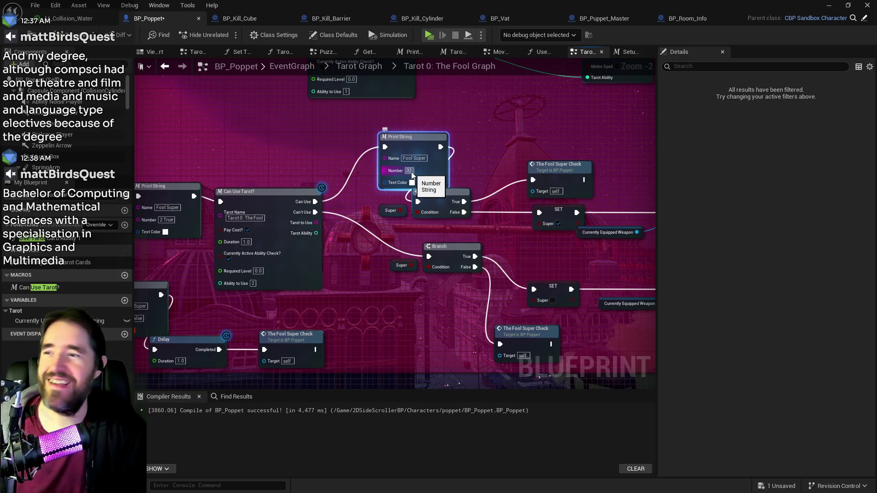
{"action": "type", "text": " True"}
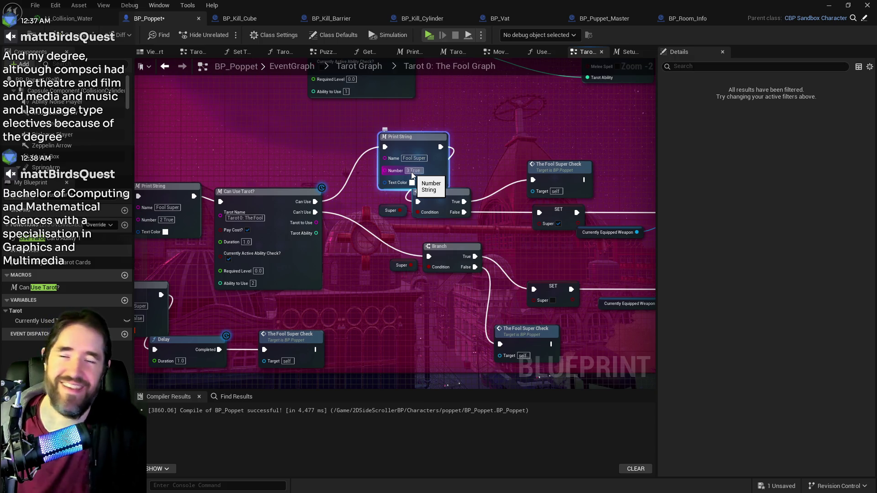
Duplicate the print as '3 False' on the Can't Use path with orange-red text
{"action": "key", "text": "ctrl+c"}
{"action": "key", "text": "ctrl+v"}
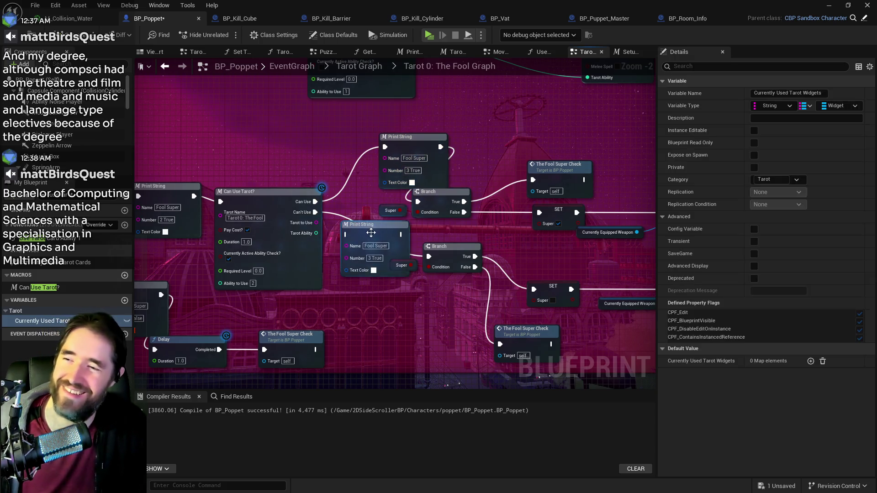
{"action": "left_click_drag", "start_coordinate": [371, 232], "coordinate": [358, 227]}
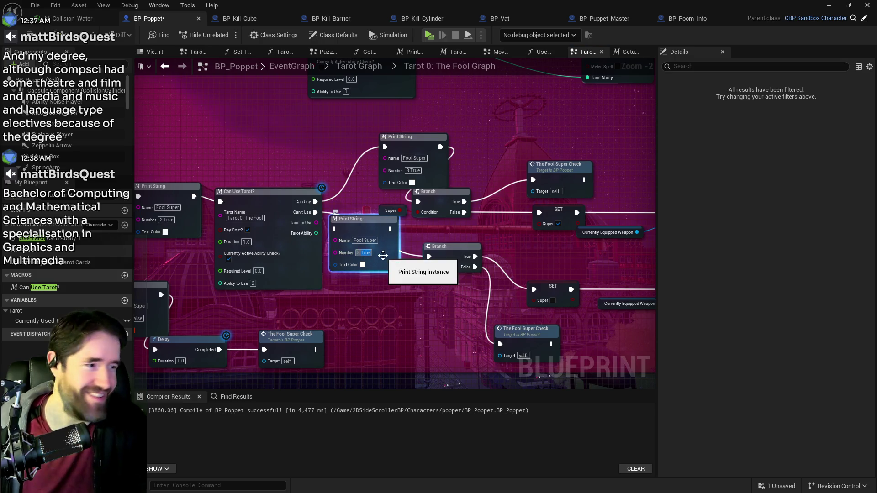
{"action": "type", "text": "3 False"}
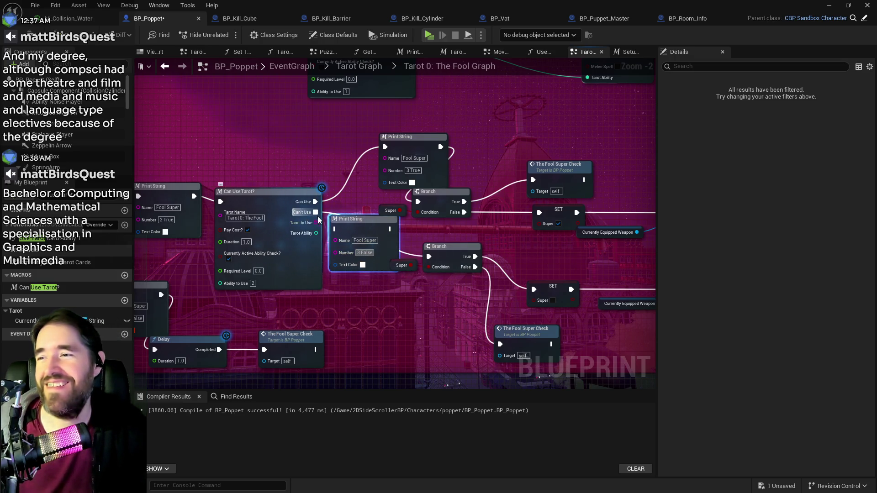
{"action": "left_click_drag", "start_coordinate": [316, 212], "coordinate": [336, 228]}
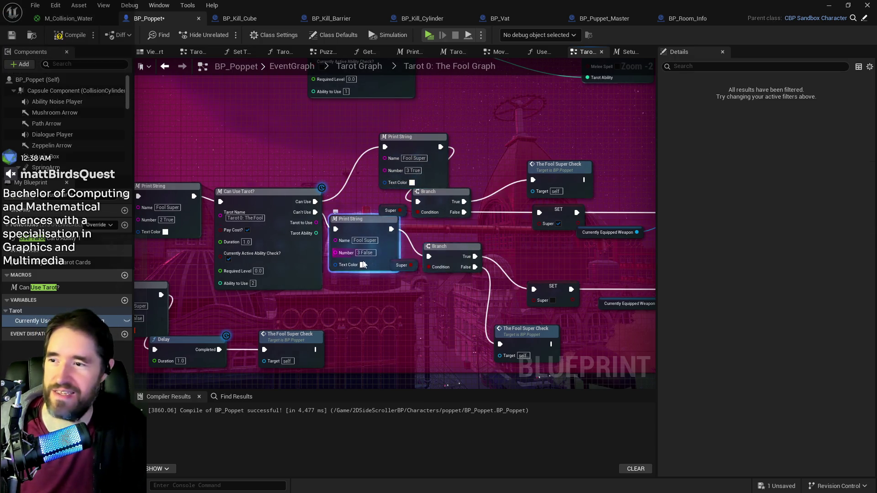
{"action": "left_click", "coordinate": [364, 265]}
{"action": "left_click", "coordinate": [462, 302]}
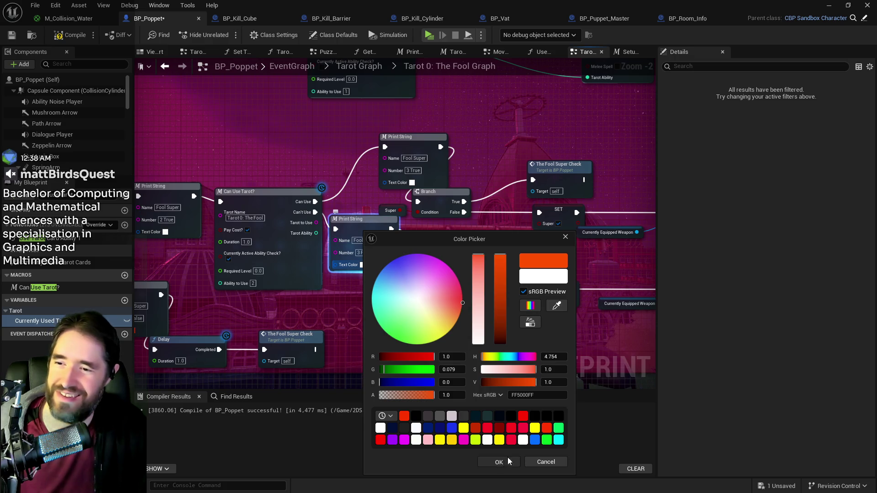
{"action": "left_click", "coordinate": [499, 462]}
{"action": "left_click_drag", "start_coordinate": [551, 296], "coordinate": [453, 355]}
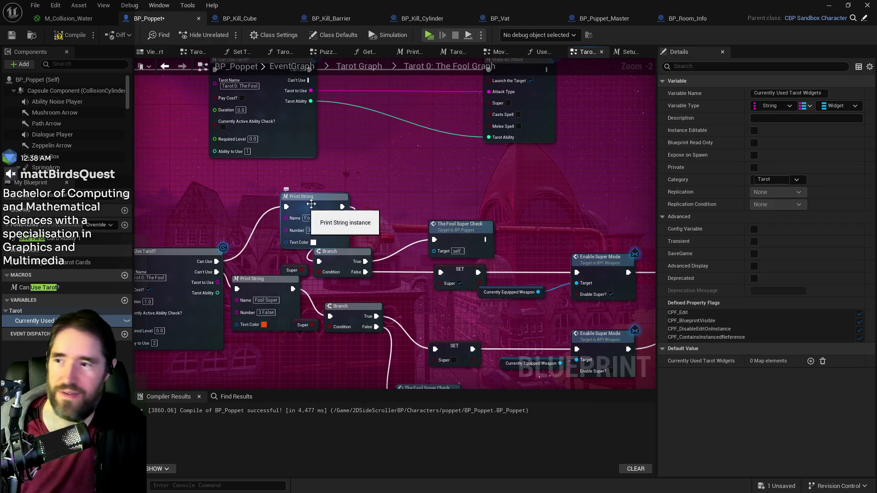
{"action": "left_click", "coordinate": [311, 204]}
{"action": "mouse_move", "coordinate": [589, 270]}
{"action": "left_mouse_down"}
{"action": "mouse_move", "coordinate": [373, 231]}
{"action": "mouse_move", "coordinate": [391, 220]}
{"action": "mouse_move", "coordinate": [461, 212]}
{"action": "mouse_move", "coordinate": [432, 161]}
{"action": "mouse_move", "coordinate": [528, 163]}
{"action": "left_mouse_up"}
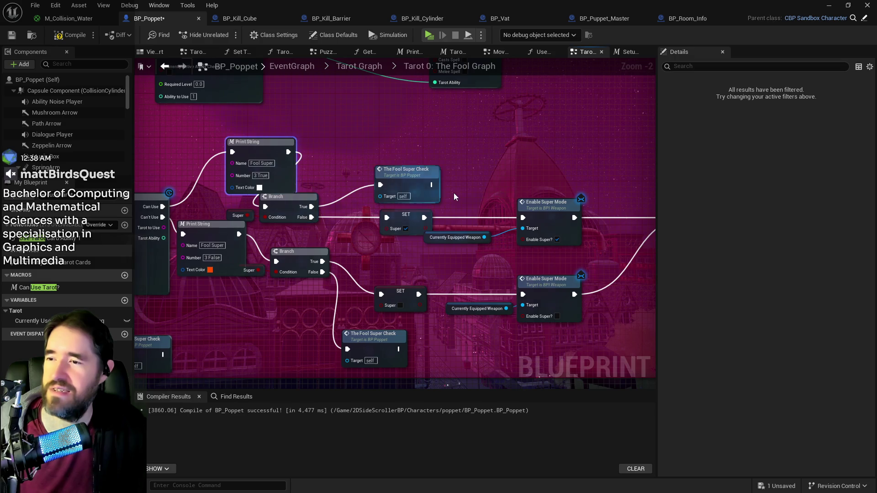
Paste a '4 True' print after Enable Super Mode, wired into The Fool Super Check
{"action": "left_click_drag", "start_coordinate": [560, 186], "coordinate": [400, 182]}
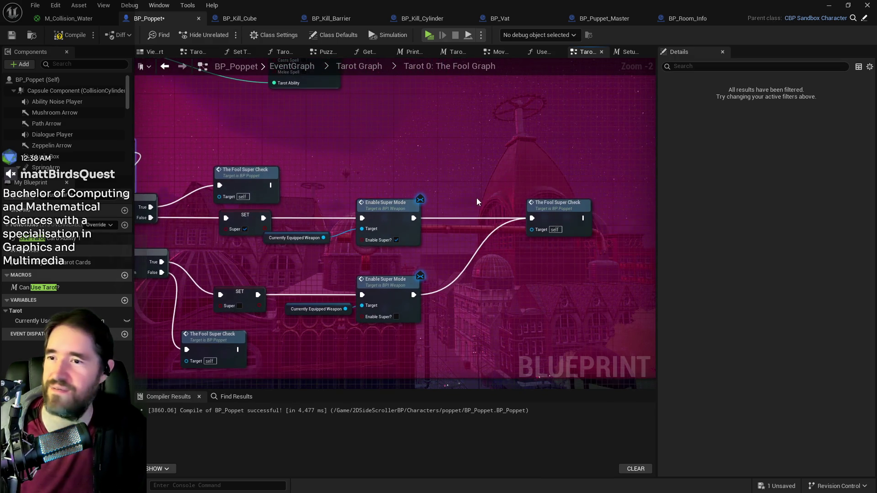
{"action": "key", "text": "ctrl+v"}
{"action": "left_click_drag", "start_coordinate": [461, 203], "coordinate": [439, 187]}
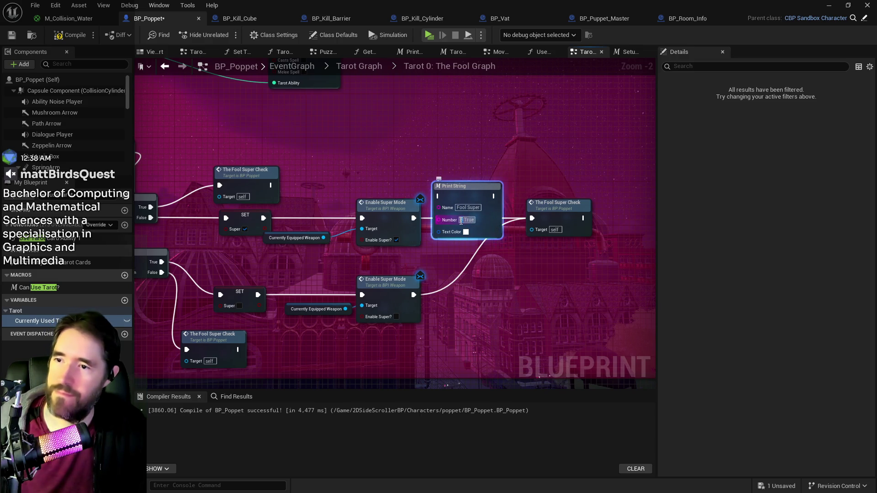
{"action": "type", "text": "4"}
{"action": "left_click", "coordinate": [507, 203]}
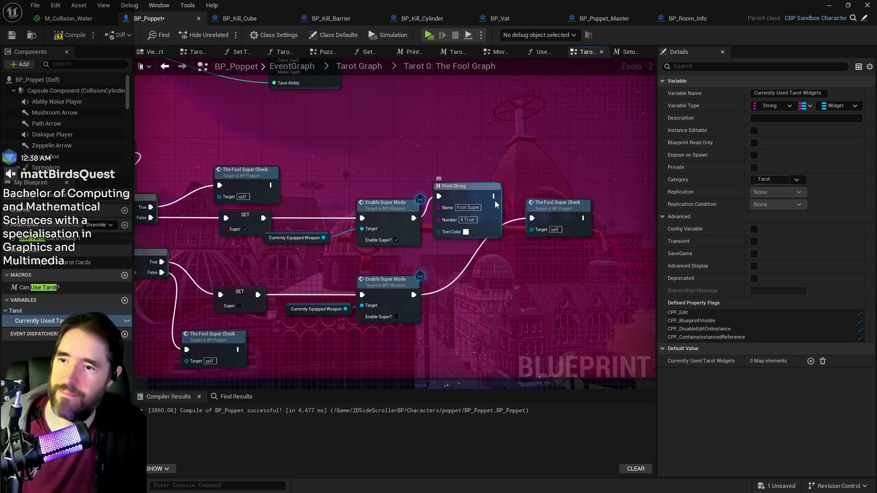
{"action": "left_click_drag", "start_coordinate": [496, 204], "coordinate": [489, 192]}
{"action": "left_click_drag", "start_coordinate": [489, 185], "coordinate": [532, 217]}
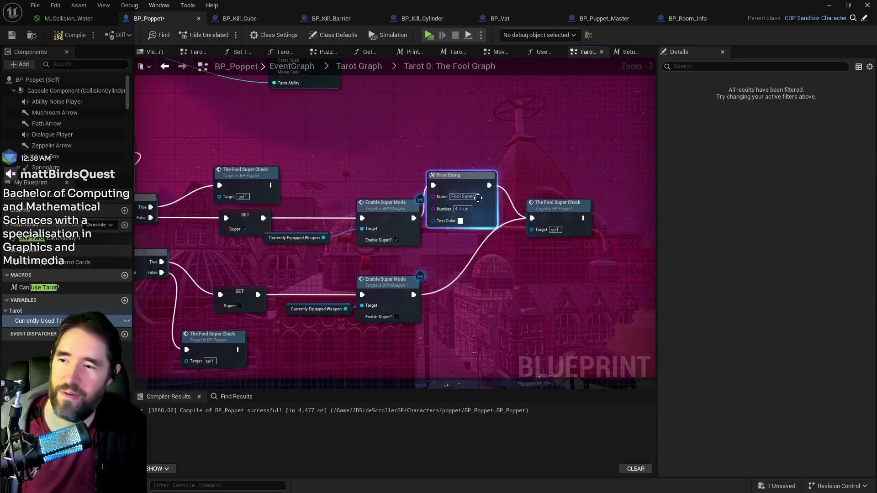
Add a red '4 False' copy wired to The Fool Super Check, then compile and save
{"action": "key", "text": "ctrl+c"}
{"action": "key", "text": "ctrl+v"}
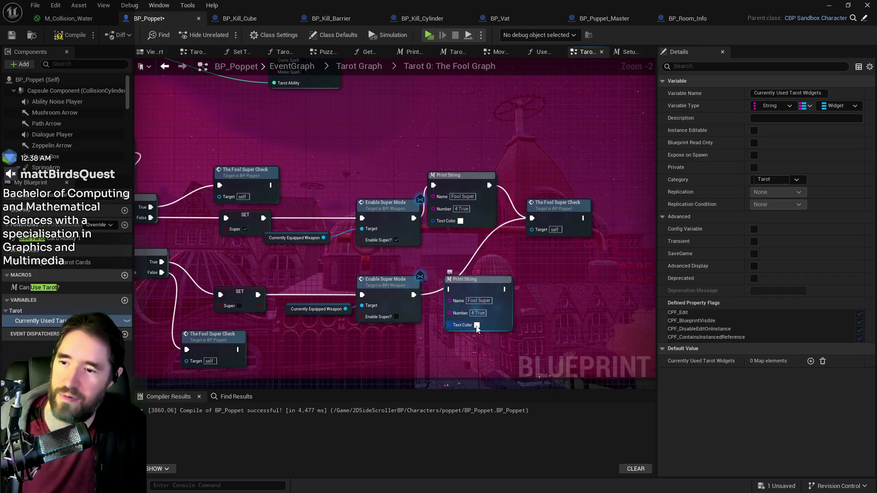
{"action": "left_click", "coordinate": [477, 325]}
{"action": "left_click", "coordinate": [637, 428]}
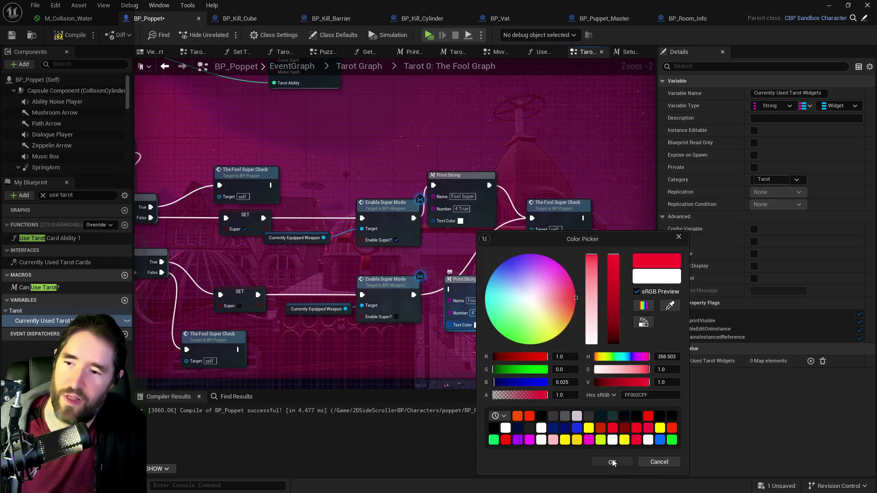
{"action": "left_click", "coordinate": [612, 463]}
{"action": "left_click", "coordinate": [478, 313]}
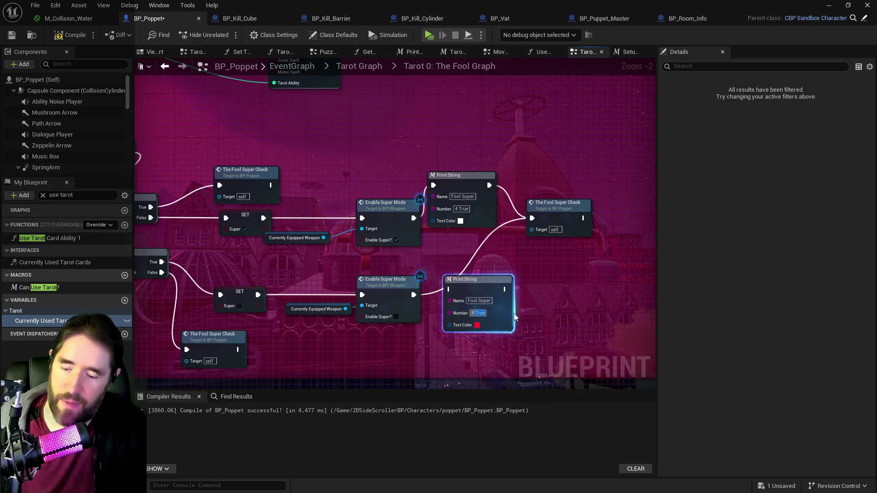
{"action": "type", "text": "4 Fals"}
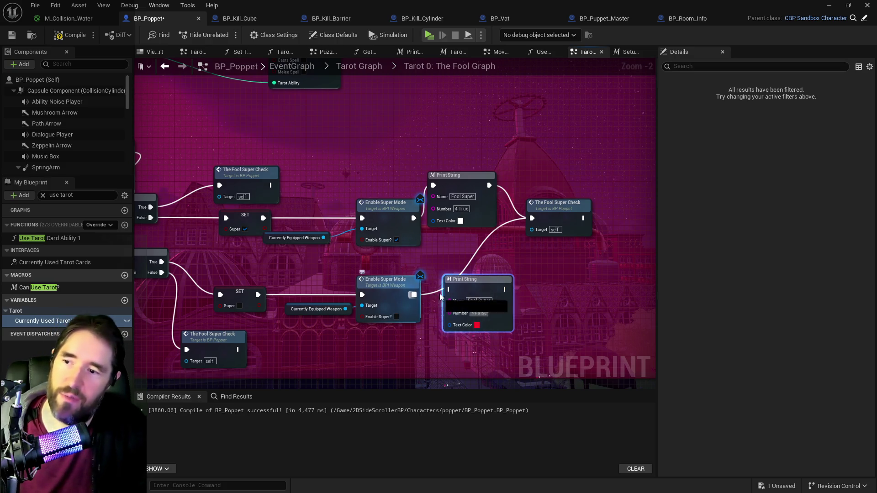
{"action": "left_click", "coordinate": [515, 306]}
{"action": "left_click_drag", "start_coordinate": [504, 289], "coordinate": [532, 218]}
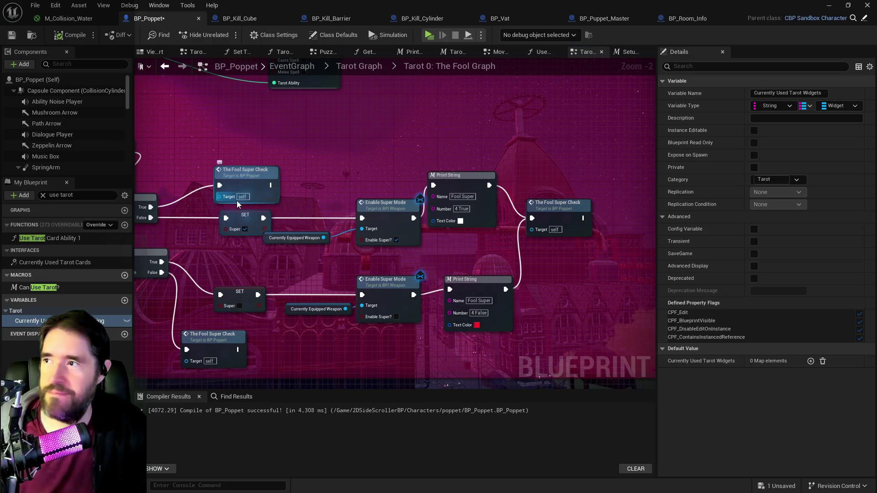
{"action": "key", "text": "ctrl+s"}
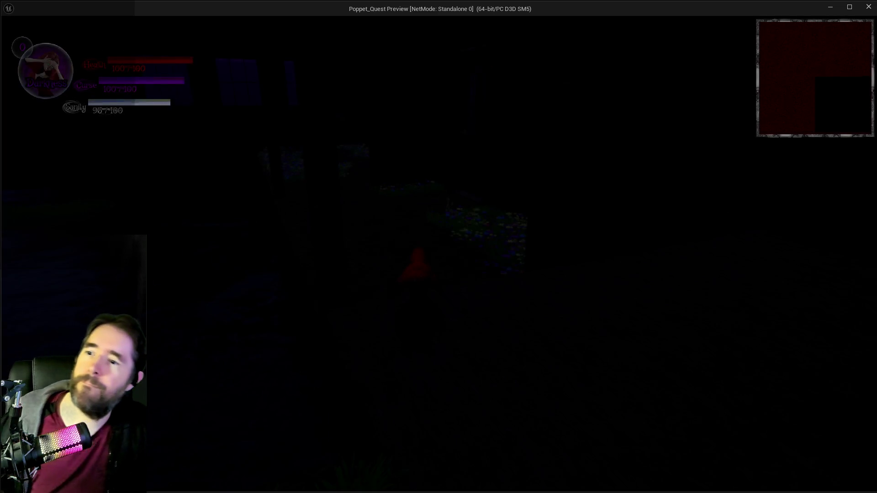
Dismiss the tarot card screen, run across the room and summon the giant hammer
{"action": "key", "text": "w"}
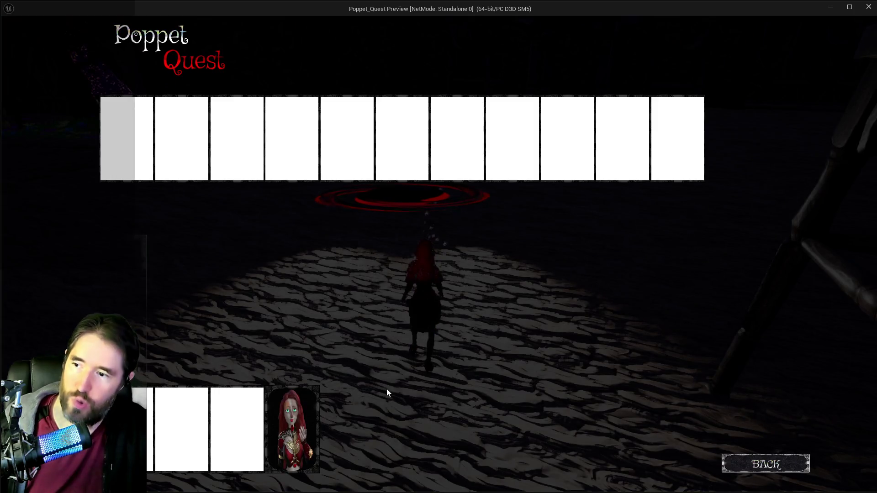
{"action": "left_click", "coordinate": [765, 463]}
{"action": "key", "text": "w"}
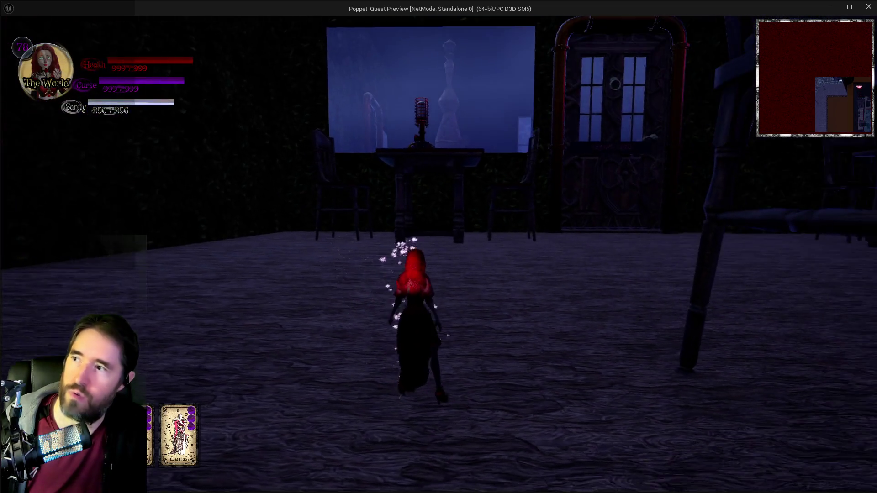
{"action": "key", "text": "w"}
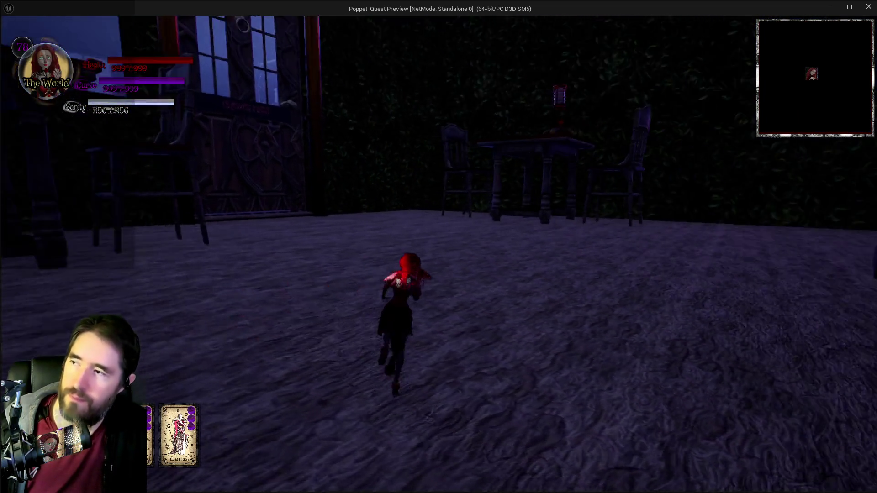
{"action": "key", "text": "q"}
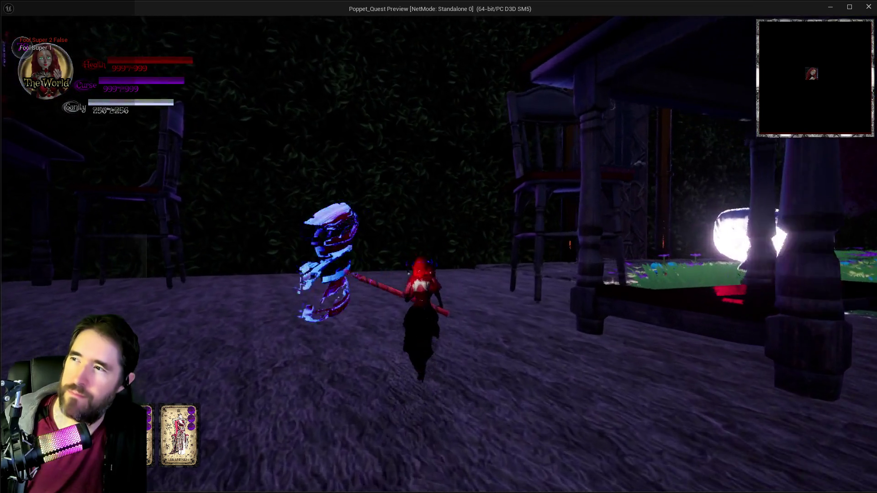
Run along the stone path swinging hammer combos and dashing to trigger Fool Super prints
{"action": "key", "text": "w"}
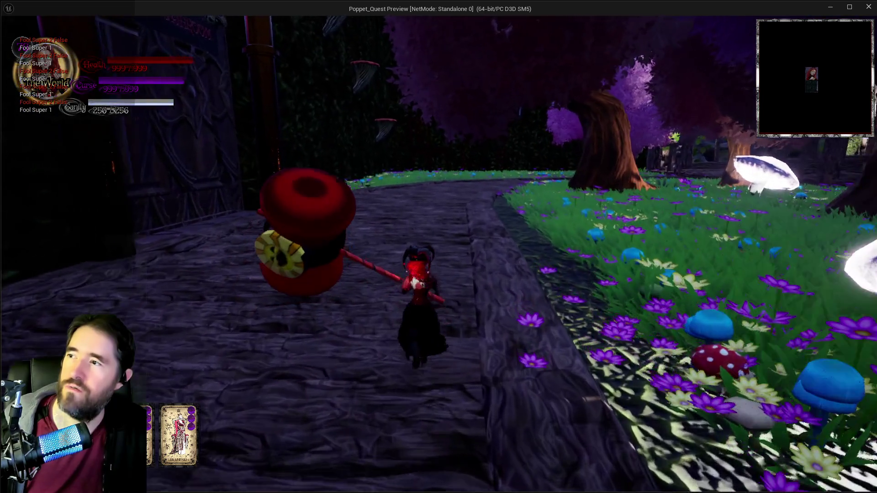
{"action": "key", "text": "q"}
{"action": "key", "text": "q"}
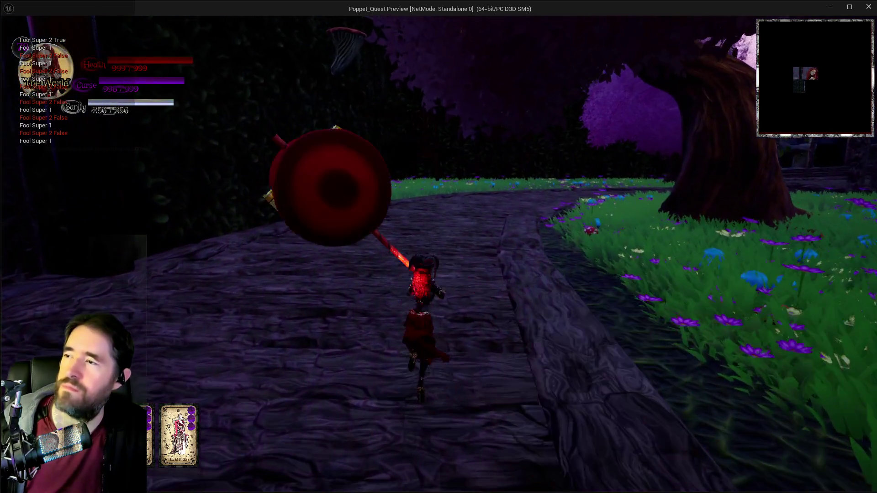
{"action": "key", "text": "q"}
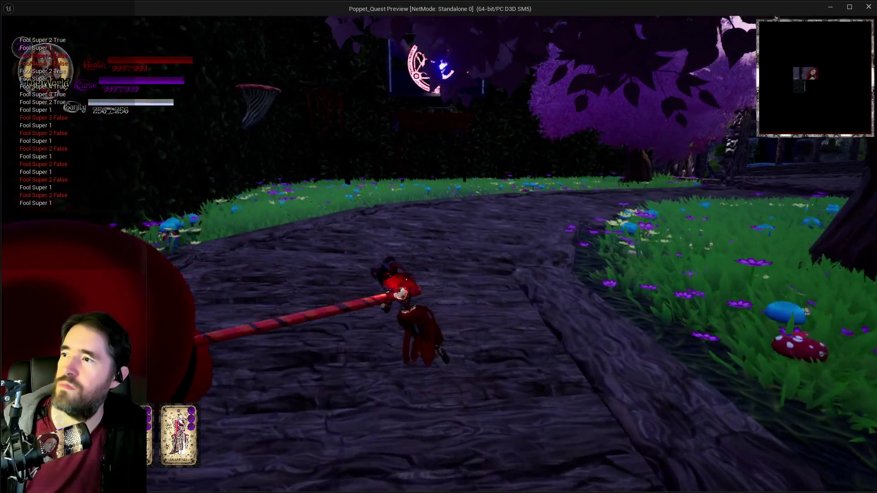
{"action": "key", "text": "q"}
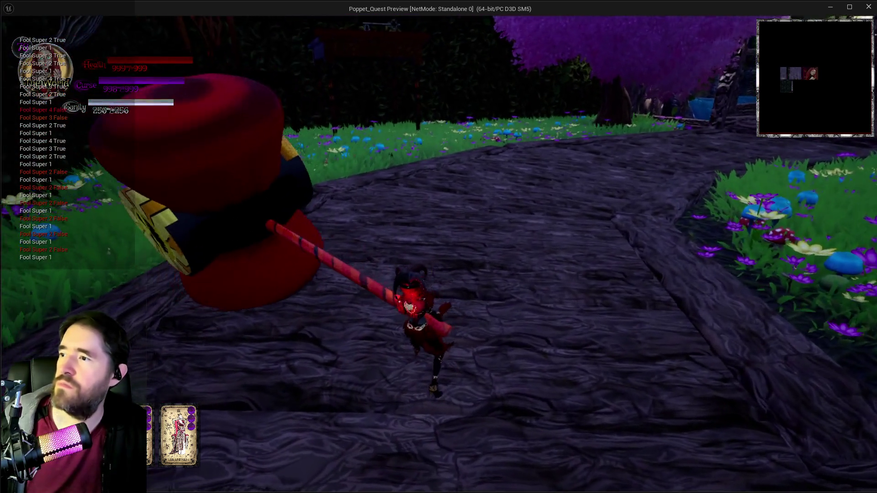
{"action": "key", "text": "q"}
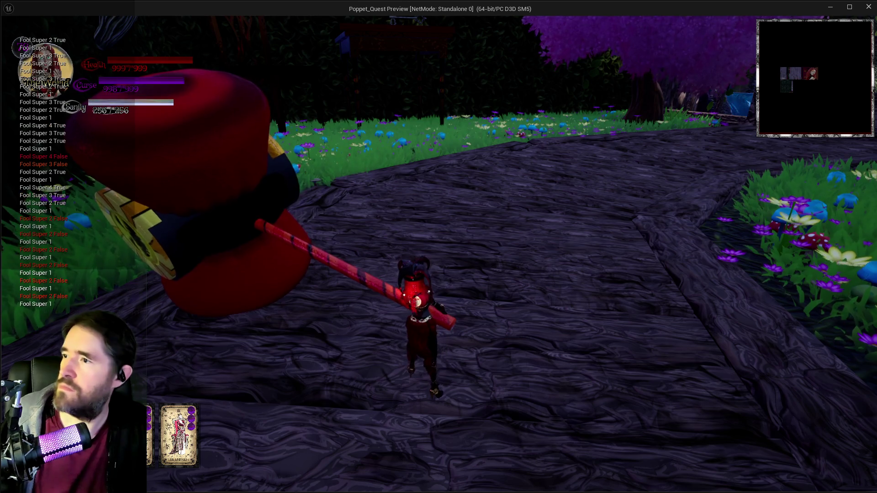
{"action": "key", "text": "q"}
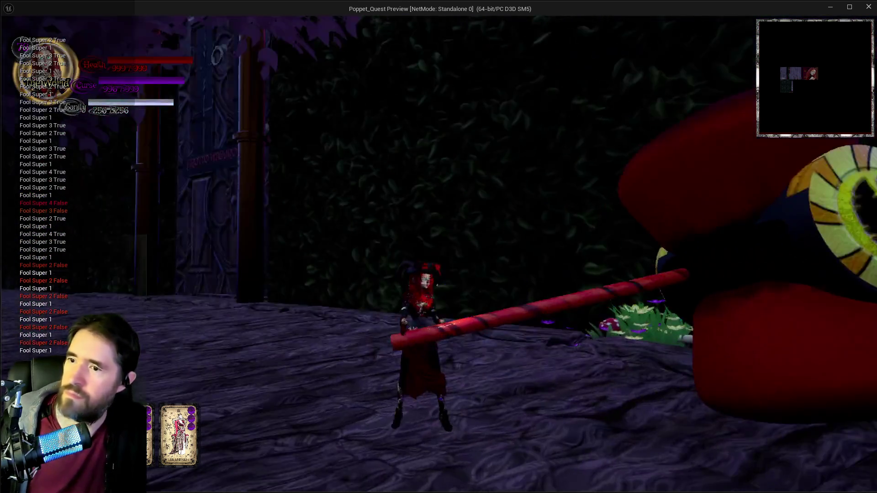
{"action": "key", "text": "q"}
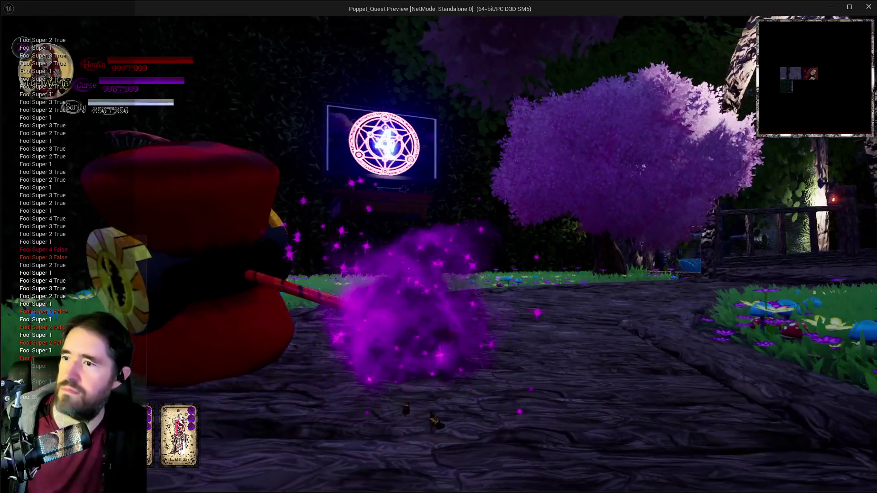
{"action": "key", "text": "q"}
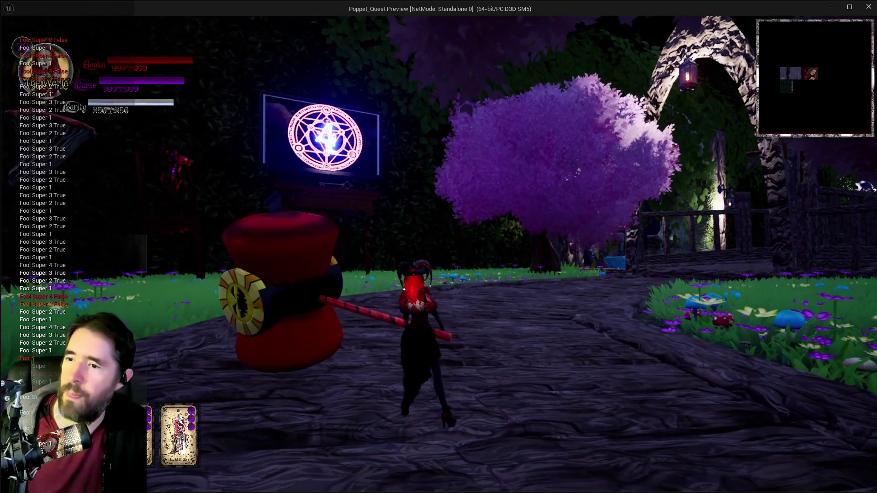
{"action": "key", "text": "q"}
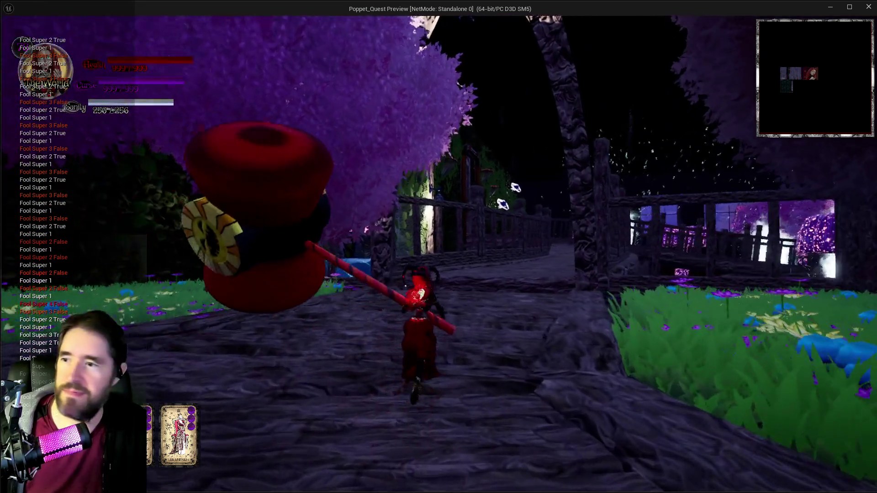
{"action": "key", "text": "shift"}
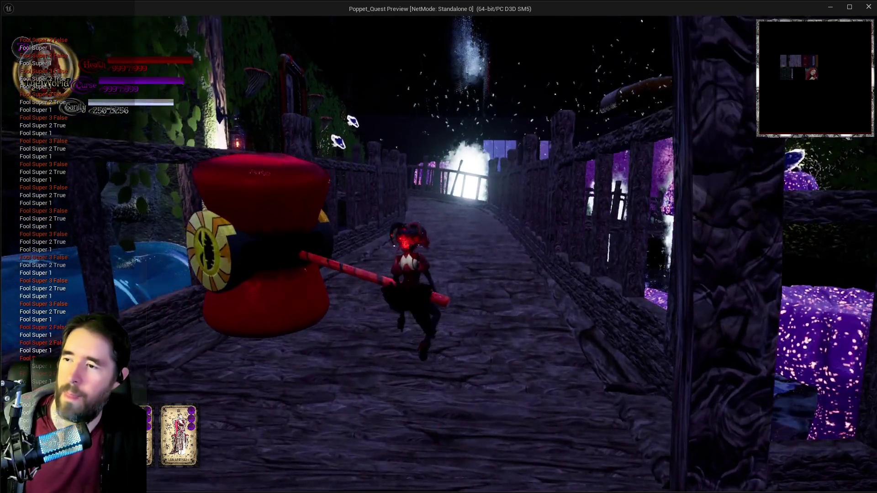
Run down the bridge attacking with the hammer and purple burst to log Fool Super output
{"action": "key", "text": "w"}
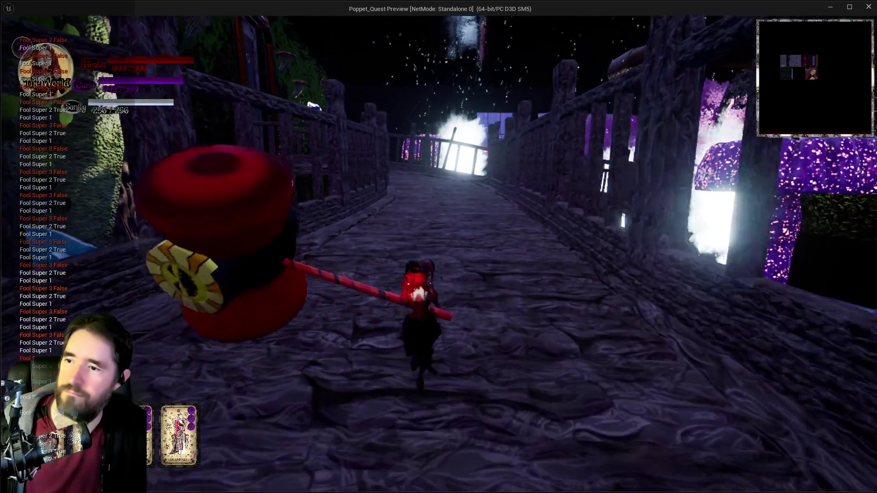
{"action": "key", "text": "w"}
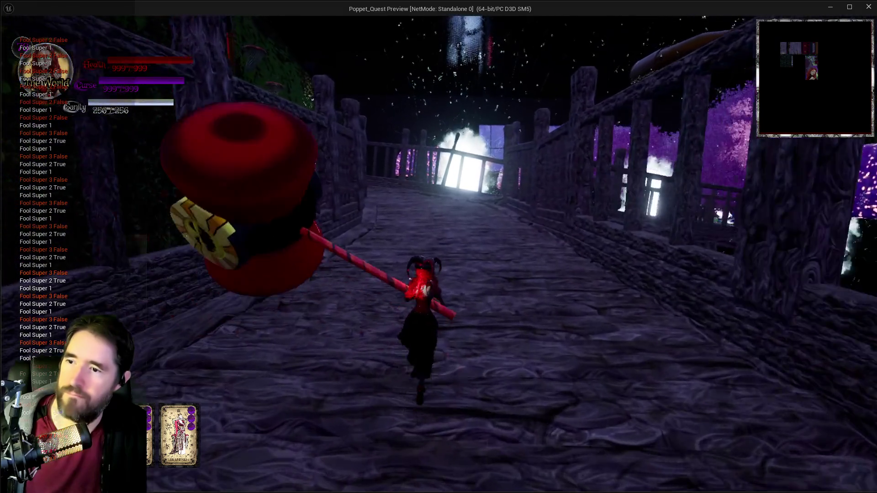
{"action": "key", "text": "w"}
{"action": "left_click", "coordinate": [298, 86]}
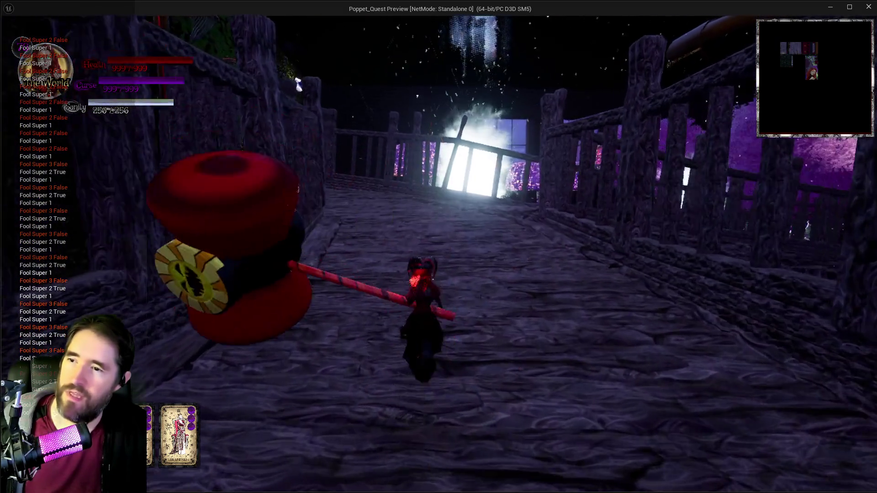
{"action": "key", "text": "w"}
{"action": "left_click", "coordinate": [298, 85]}
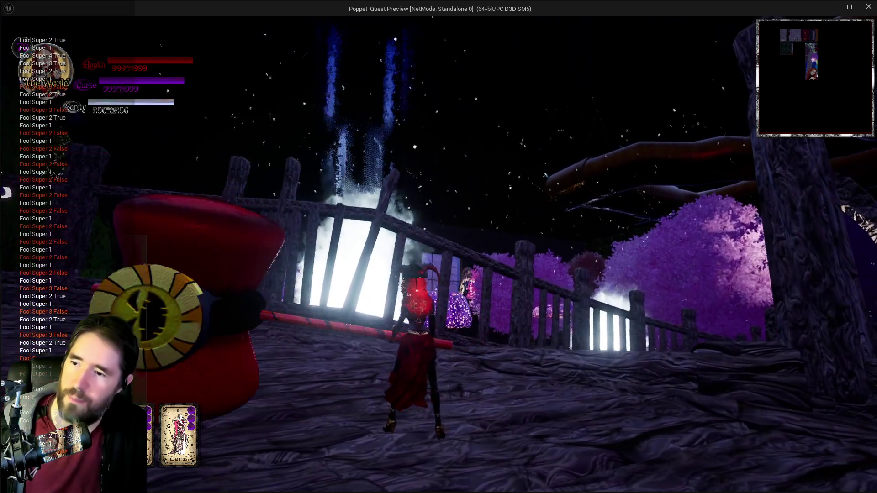
{"action": "left_click", "coordinate": [438, 247]}
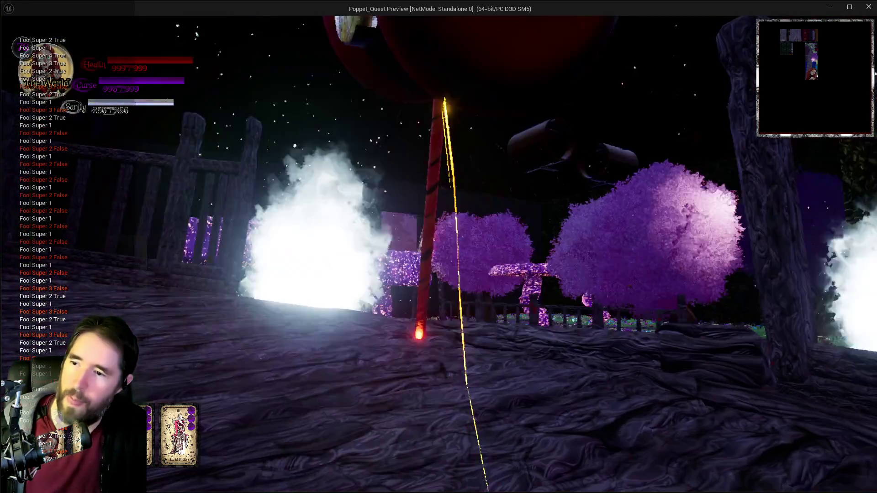
{"action": "key", "text": "w"}
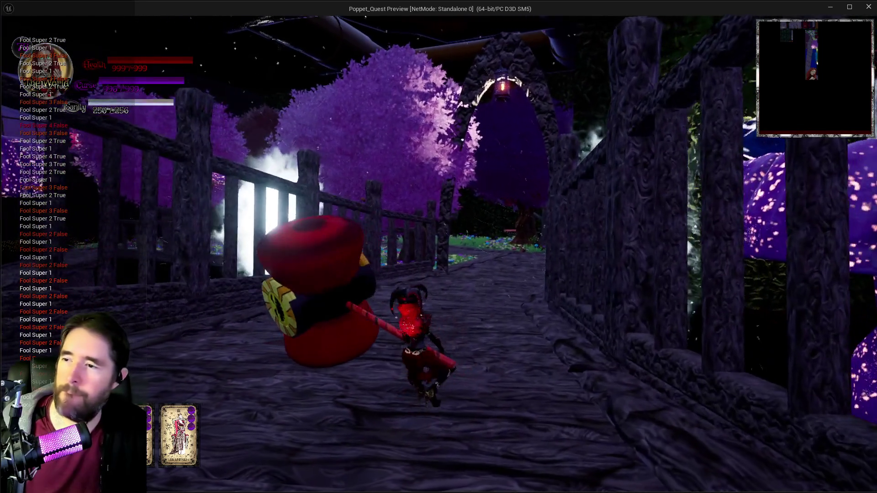
{"action": "left_click", "coordinate": [438, 247]}
{"action": "left_click", "coordinate": [438, 246]}
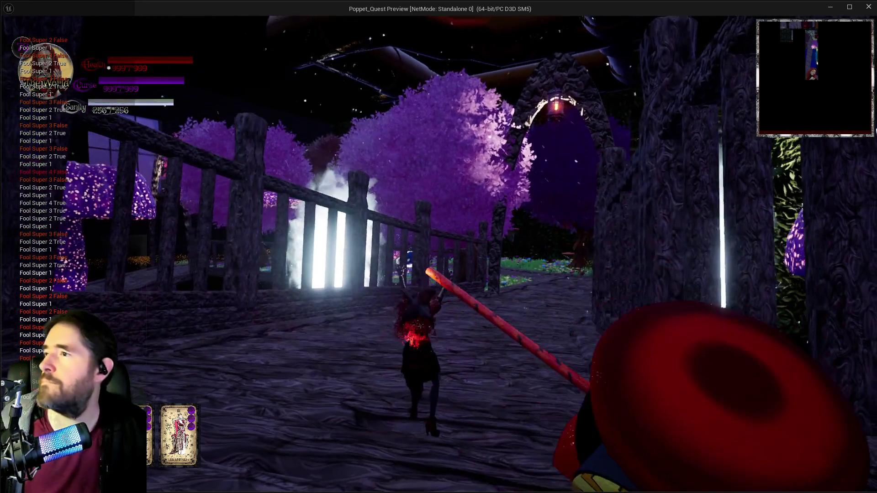
{"action": "key", "text": "w"}
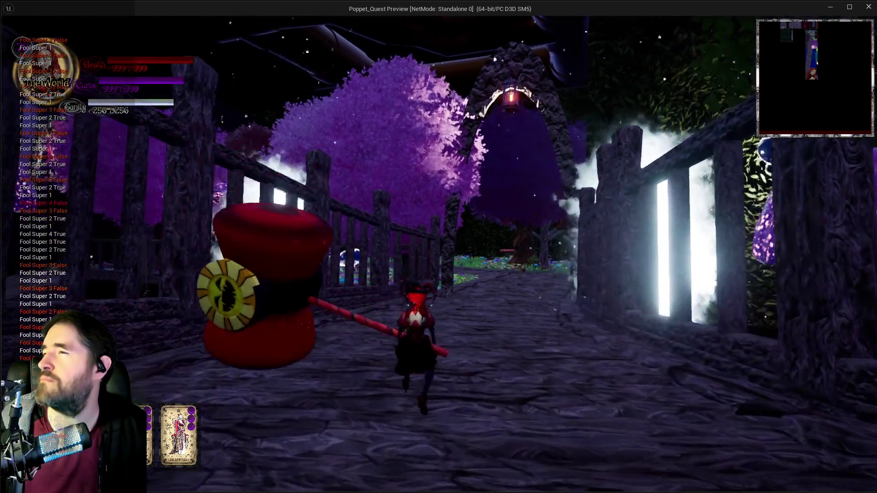
{"action": "key", "text": "w"}
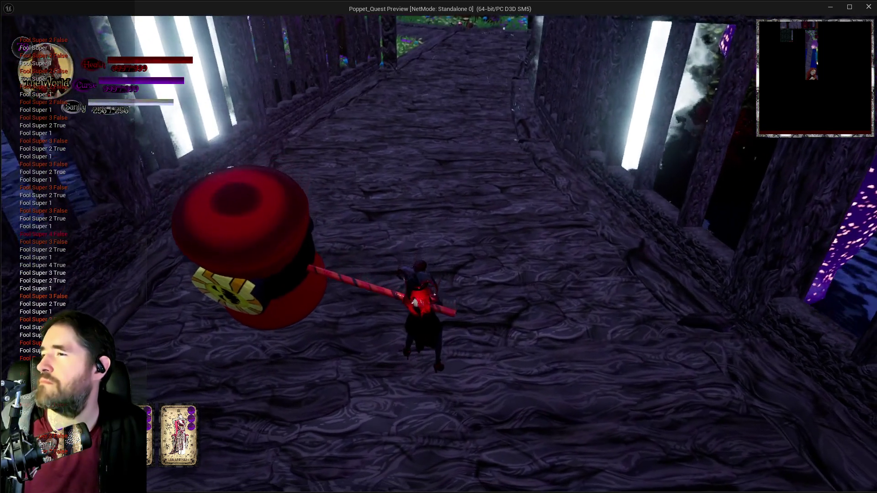
{"action": "key", "text": "w"}
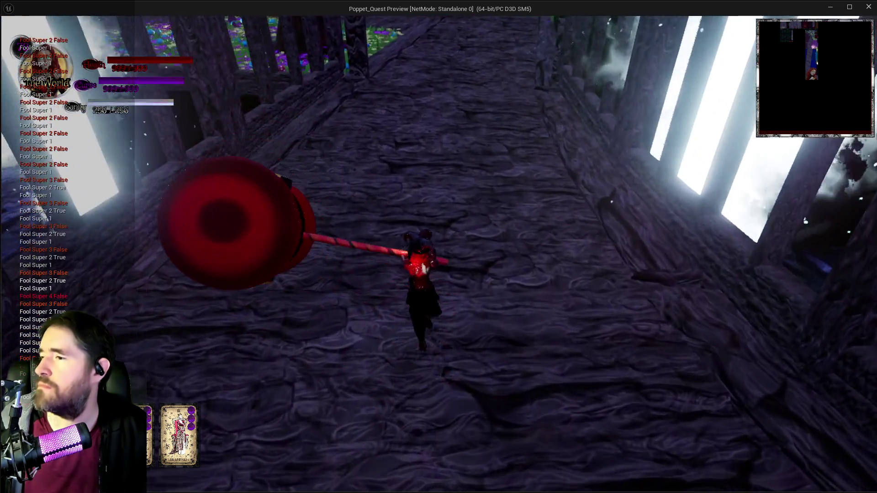
{"action": "key", "text": "e"}
Run the garden path toward the mushrooms, smoke-dash, then exit the preview with Escape
{"action": "key", "text": "w"}
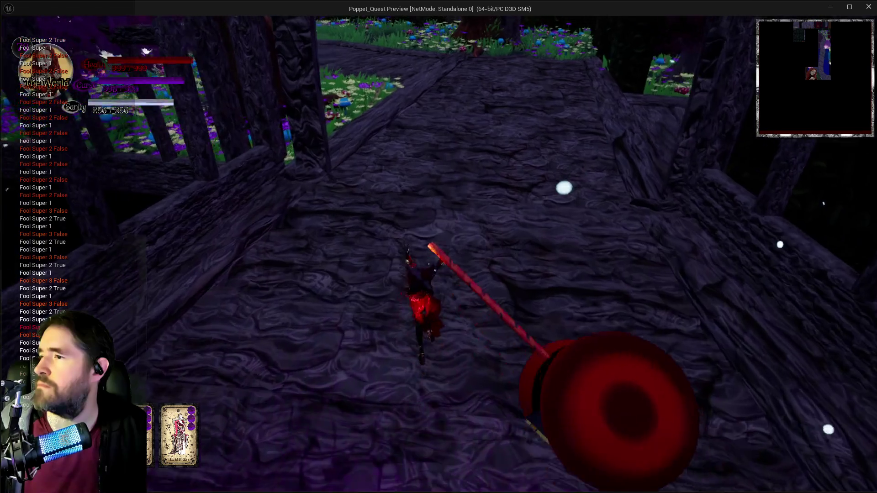
{"action": "key", "text": "w"}
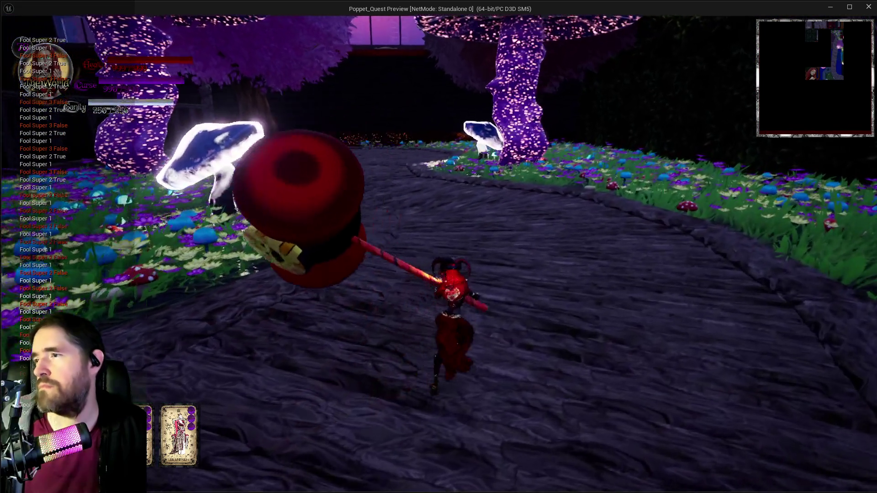
{"action": "key", "text": "w"}
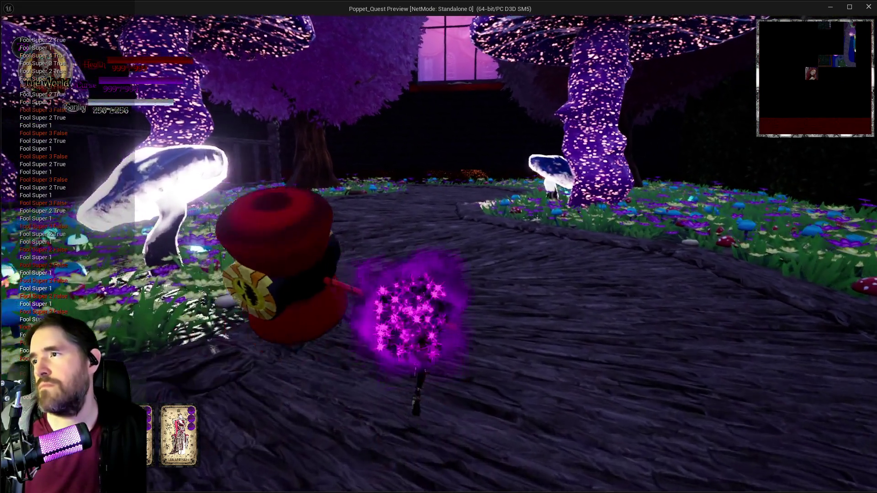
{"action": "key", "text": "w"}
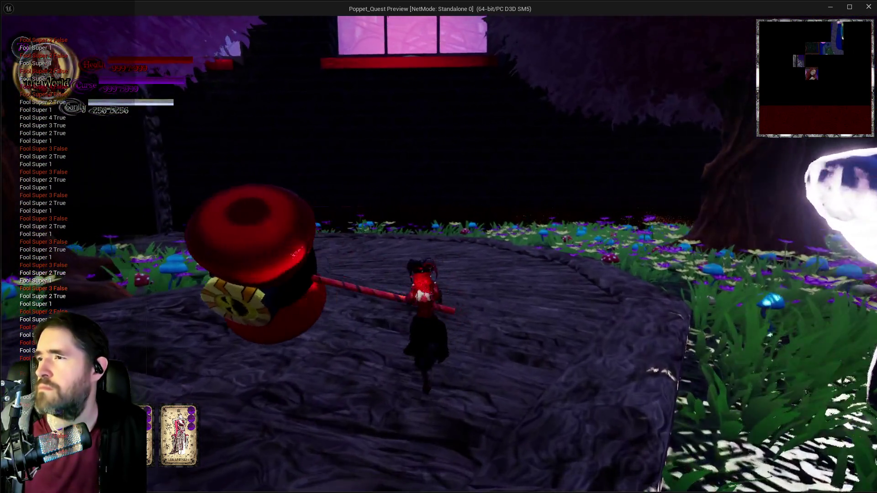
{"action": "key", "text": "w"}
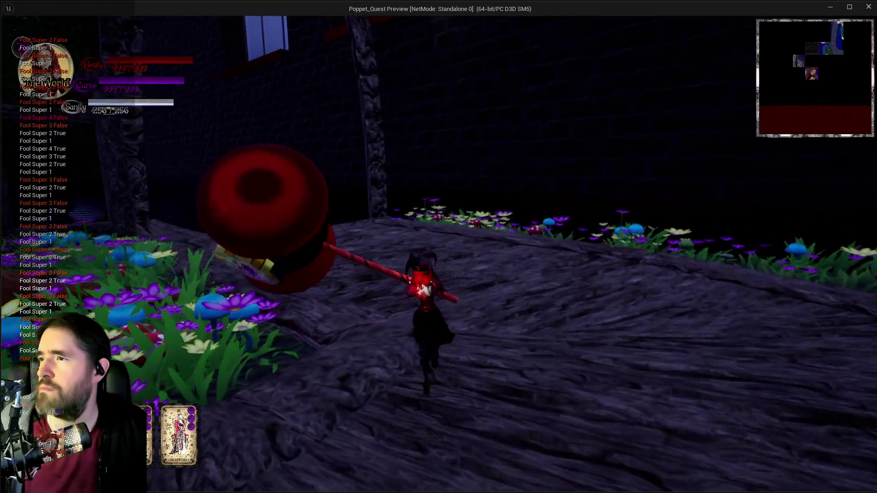
{"action": "key", "text": "w"}
{"action": "key", "text": "shift"}
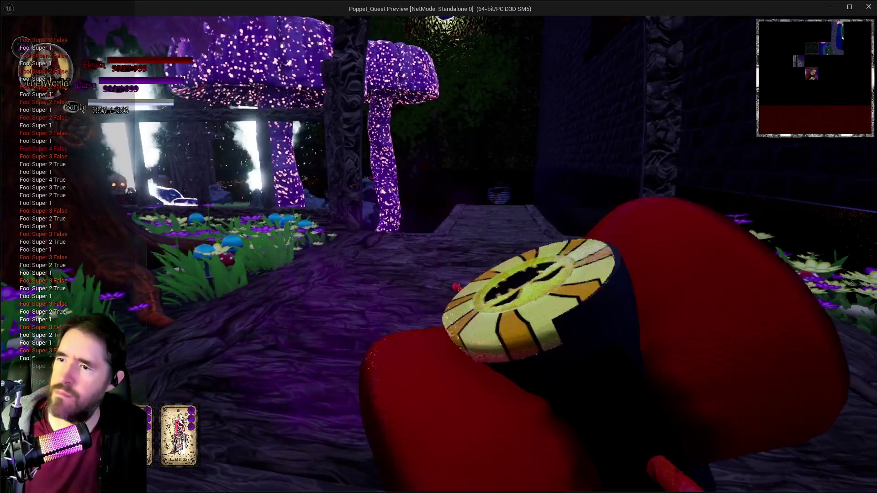
{"action": "key", "text": "w"}
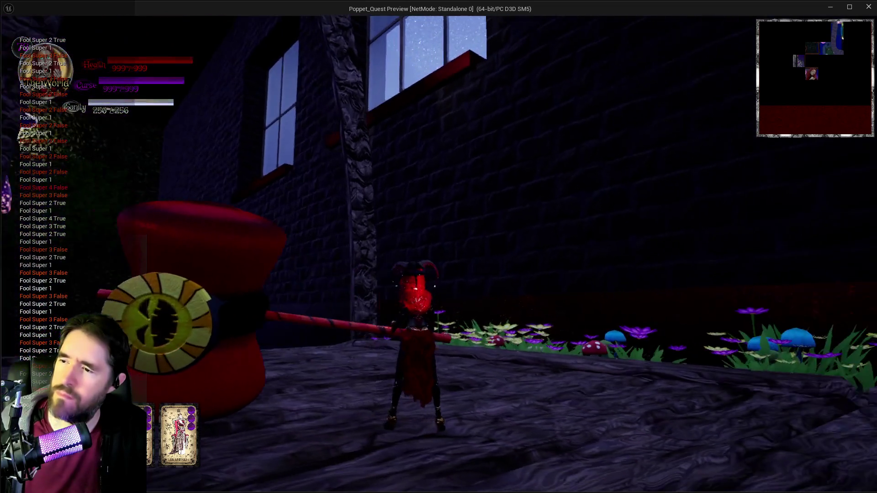
{"action": "key", "text": "w"}
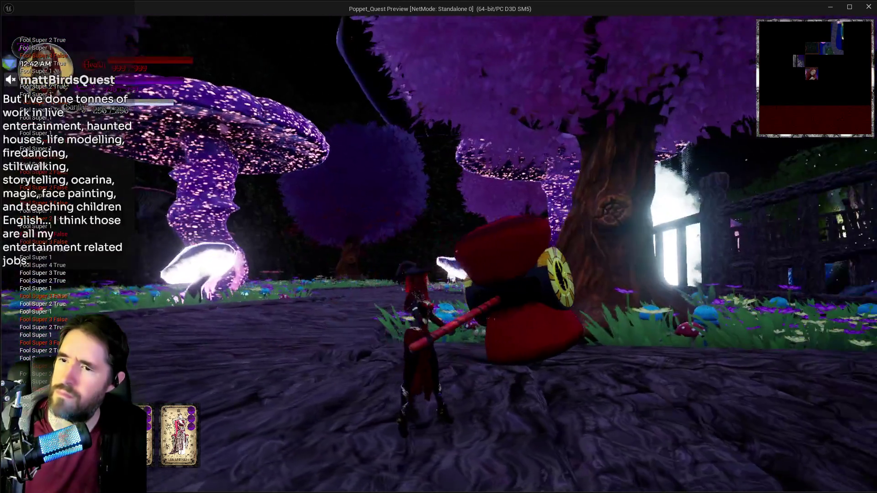
{"action": "key", "text": "s"}
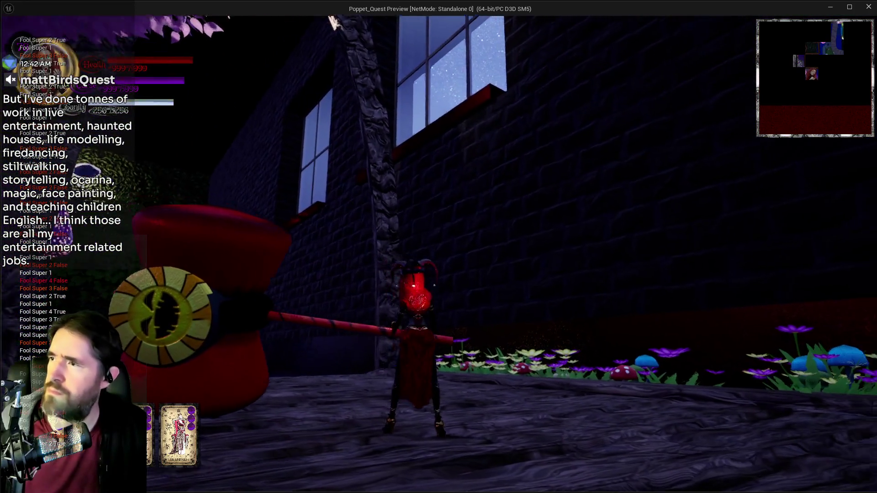
{"action": "key", "text": "w"}
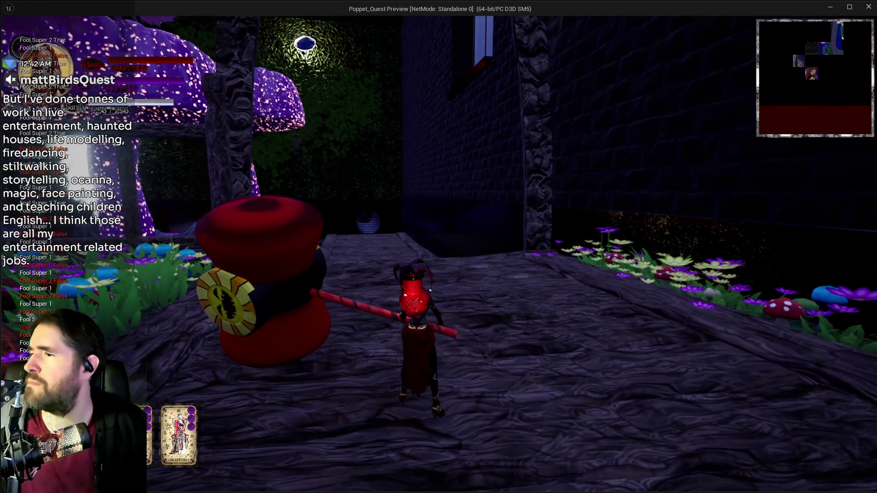
{"action": "key", "text": "w"}
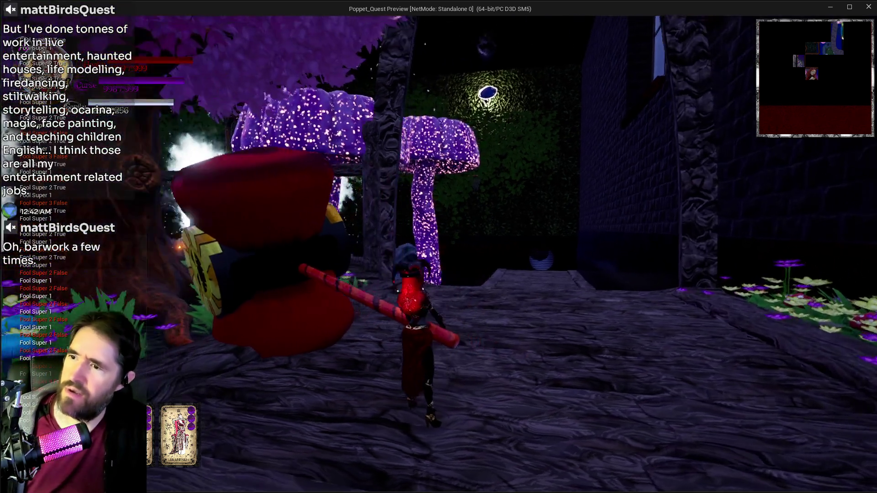
{"action": "key", "text": "Escape"}
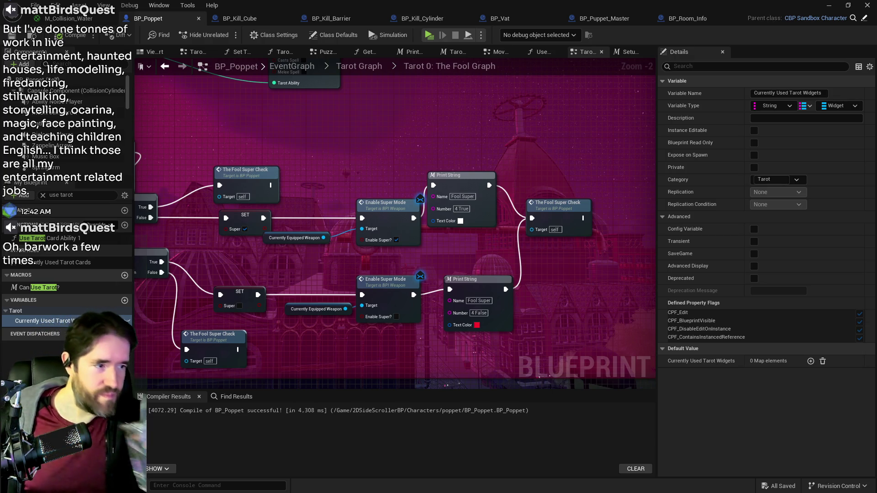
Set the Delay node's Duration to 0.2
{"action": "left_click_drag", "start_coordinate": [393, 220], "coordinate": [515, 174]}
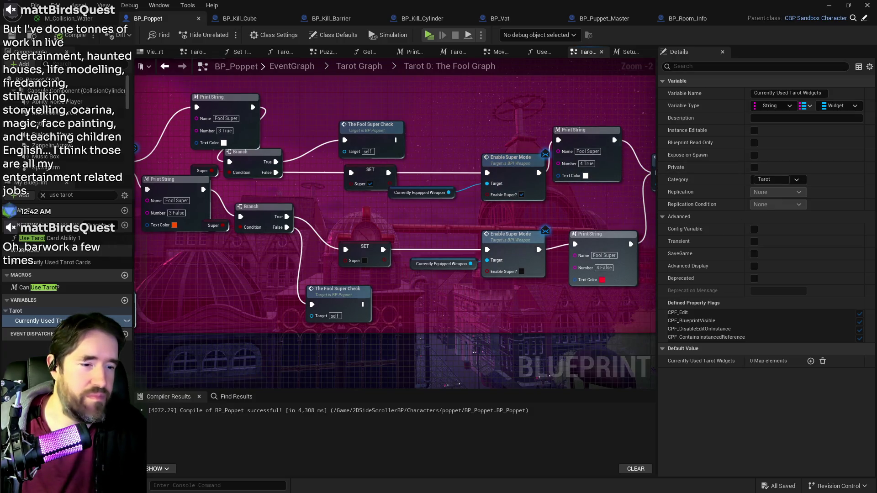
{"action": "left_click_drag", "start_coordinate": [137, 256], "coordinate": [402, 292]}
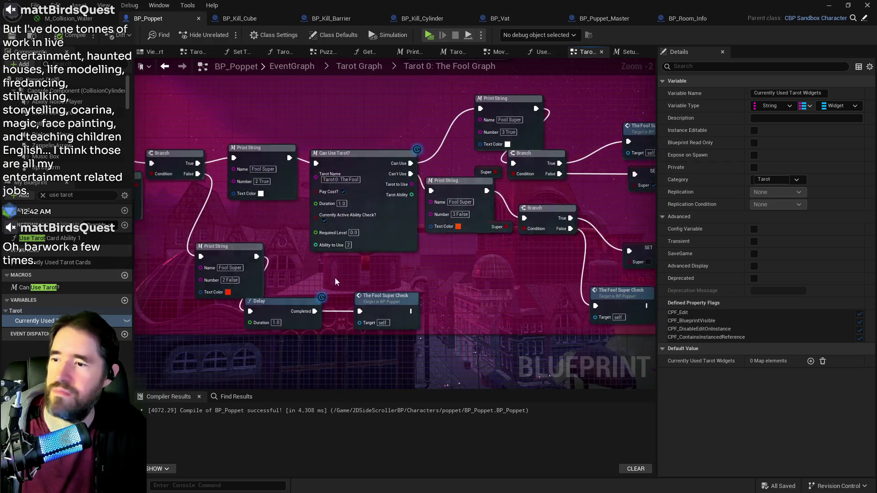
{"action": "scroll", "coordinate": [269, 338], "scroll_direction": "up", "scroll_amount": 2}
{"action": "left_click", "coordinate": [255, 327]}
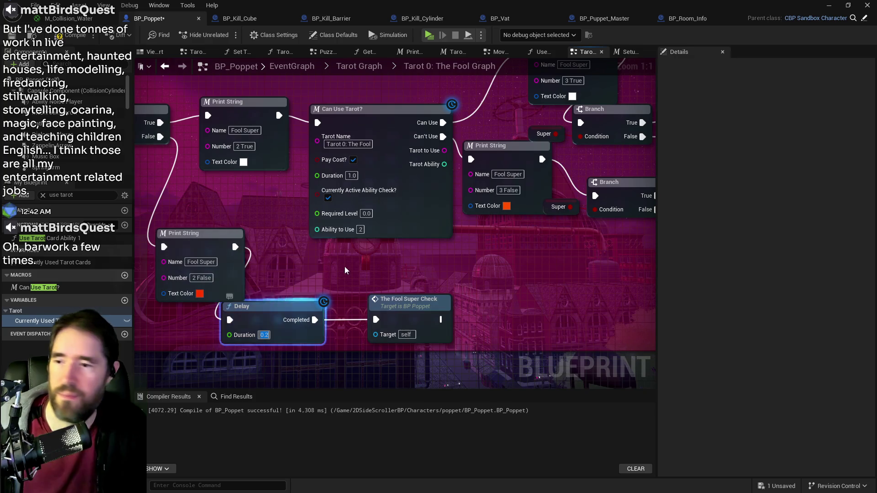
{"action": "scroll", "coordinate": [254, 327], "scroll_direction": "down", "scroll_amount": 2}
Rearrange the Fool Super Check, Delay and Print String nodes, moving the 2 False print down
{"action": "mouse_move", "coordinate": [318, 295]}
{"action": "left_mouse_down"}
{"action": "mouse_move", "coordinate": [565, 273]}
{"action": "mouse_move", "coordinate": [330, 254]}
{"action": "mouse_move", "coordinate": [665, 263]}
{"action": "mouse_move", "coordinate": [872, 303]}
{"action": "left_mouse_up"}
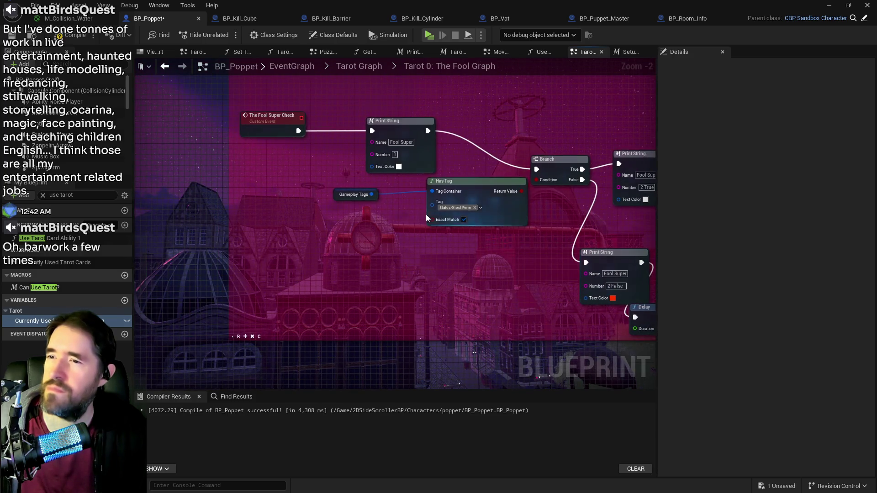
{"action": "mouse_move", "coordinate": [265, 86]}
{"action": "left_mouse_down"}
{"action": "mouse_move", "coordinate": [420, 137]}
{"action": "mouse_move", "coordinate": [275, 157]}
{"action": "mouse_move", "coordinate": [284, 161]}
{"action": "left_mouse_up"}
{"action": "left_click_drag", "start_coordinate": [473, 161], "coordinate": [315, 161]}
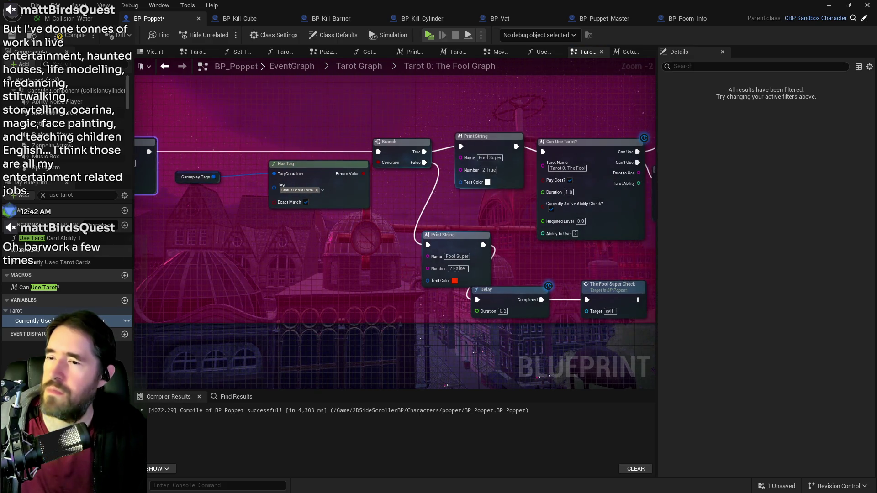
{"action": "left_click_drag", "start_coordinate": [475, 256], "coordinate": [387, 250]}
{"action": "left_click_drag", "start_coordinate": [457, 277], "coordinate": [561, 282]}
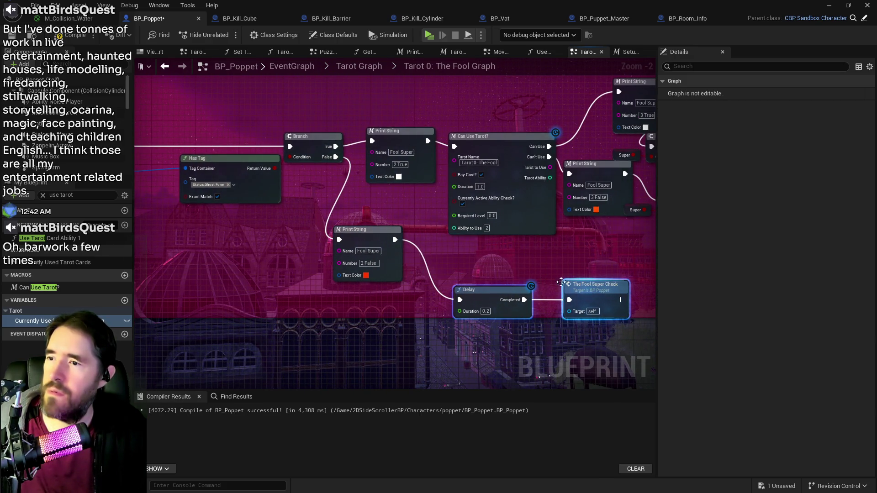
{"action": "left_click", "coordinate": [388, 256]}
{"action": "mouse_move", "coordinate": [416, 251]}
{"action": "left_mouse_down"}
{"action": "mouse_move", "coordinate": [488, 251]}
{"action": "mouse_move", "coordinate": [457, 268]}
{"action": "mouse_move", "coordinate": [462, 299]}
{"action": "mouse_move", "coordinate": [570, 291]}
{"action": "left_mouse_up"}
{"action": "left_click_drag", "start_coordinate": [474, 245], "coordinate": [303, 229]}
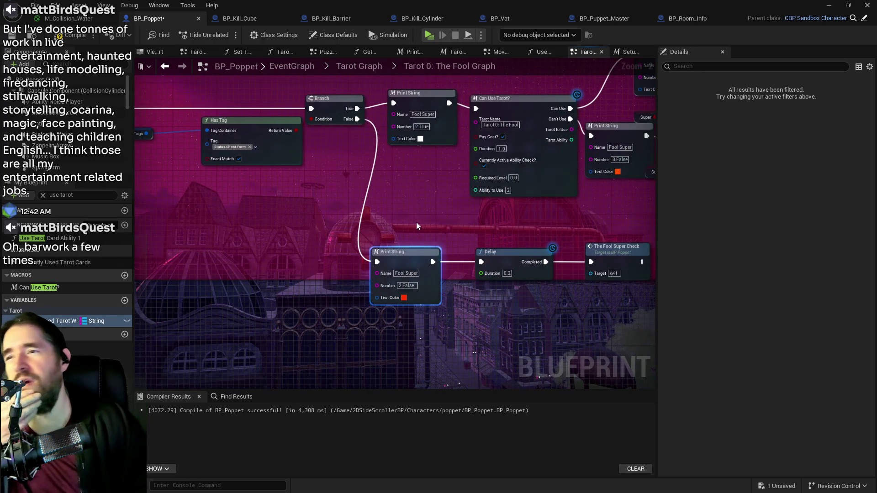
{"action": "scroll", "coordinate": [352, 224], "scroll_direction": "down", "scroll_amount": 1}
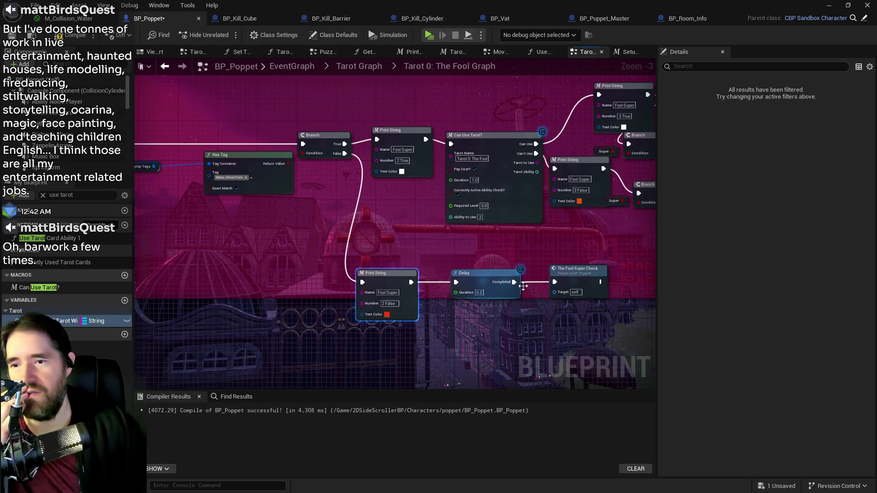
{"action": "left_click_drag", "start_coordinate": [320, 228], "coordinate": [465, 227]}
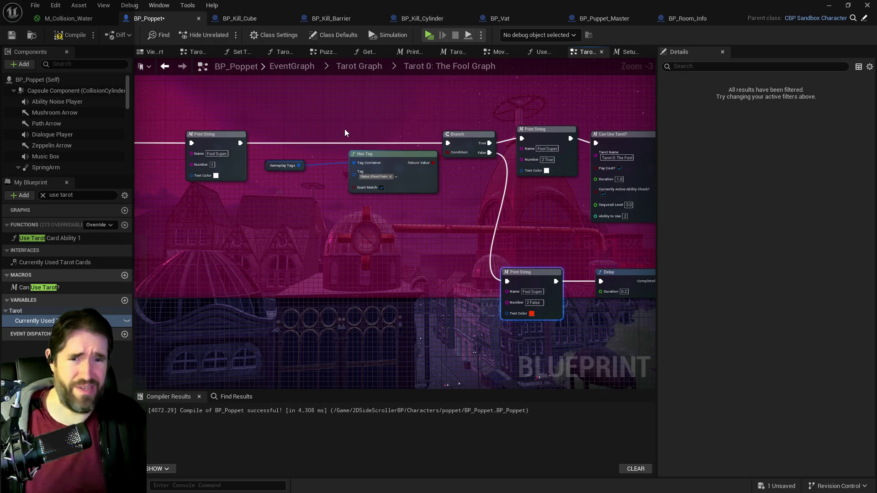
{"action": "mouse_move", "coordinate": [410, 268]}
{"action": "left_mouse_down"}
{"action": "mouse_move", "coordinate": [435, 280]}
{"action": "mouse_move", "coordinate": [216, 267]}
{"action": "left_mouse_up"}
{"action": "mouse_move", "coordinate": [309, 257]}
{"action": "left_mouse_down"}
{"action": "mouse_move", "coordinate": [361, 279]}
{"action": "mouse_move", "coordinate": [541, 281]}
{"action": "mouse_move", "coordinate": [560, 267]}
{"action": "left_mouse_up"}
{"action": "left_click_drag", "start_coordinate": [371, 146], "coordinate": [394, 194]}
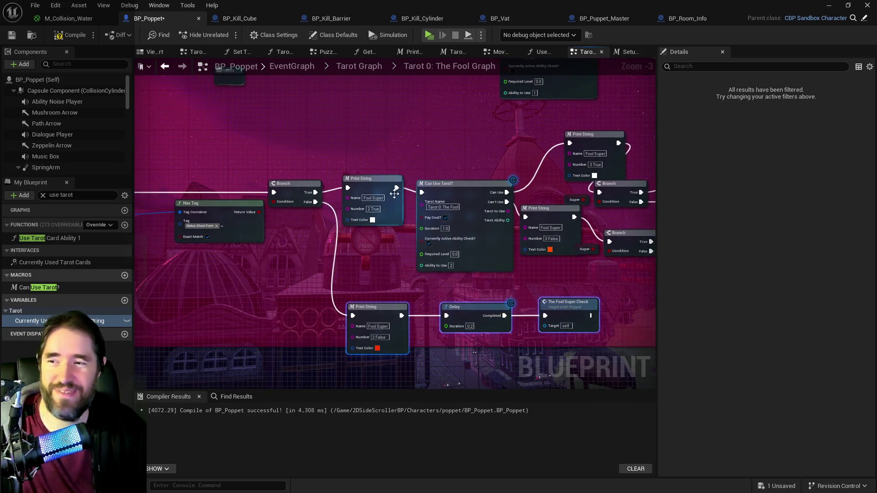
{"action": "left_click", "coordinate": [394, 193]}
{"action": "scroll", "coordinate": [434, 289], "scroll_direction": "down", "scroll_amount": 2}
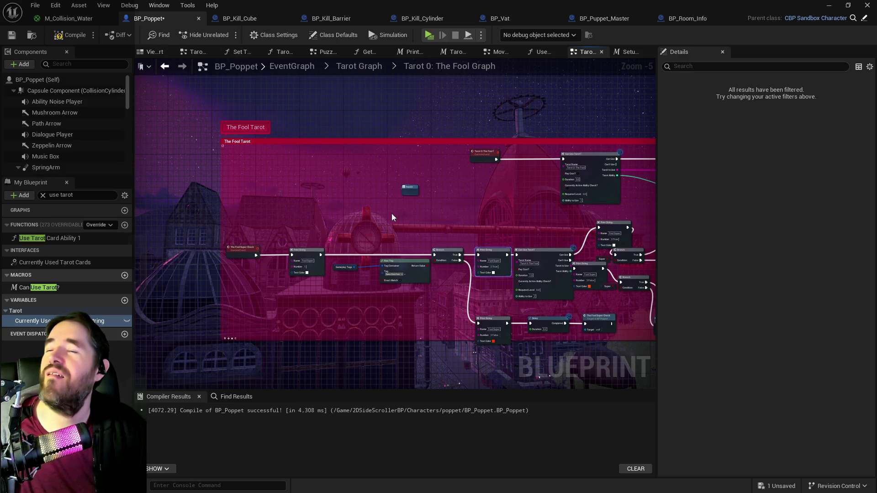
{"action": "scroll", "coordinate": [392, 217], "scroll_direction": "up", "scroll_amount": 2}
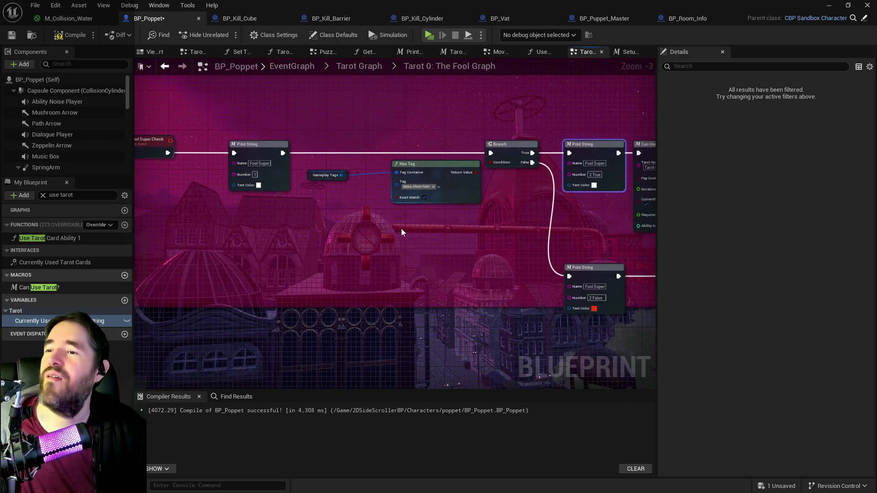
{"action": "scroll", "coordinate": [401, 228], "scroll_direction": "down", "scroll_amount": 1}
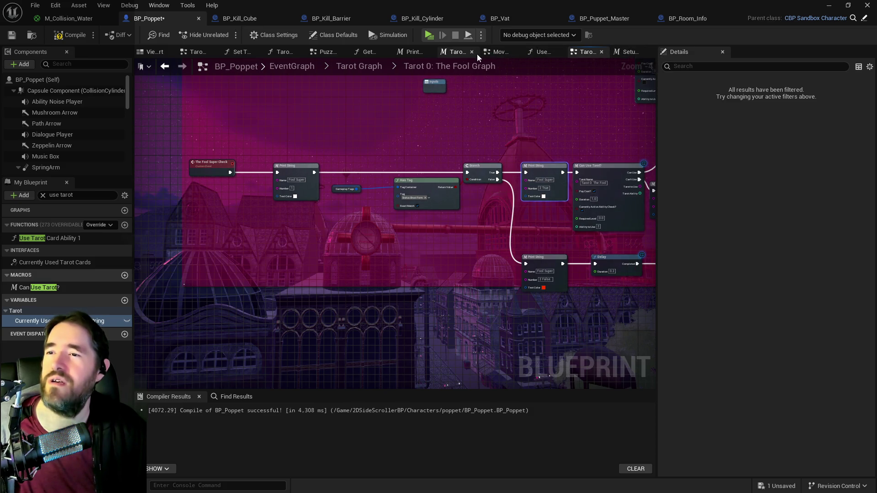
{"action": "middle_click", "coordinate": [370, 55]}
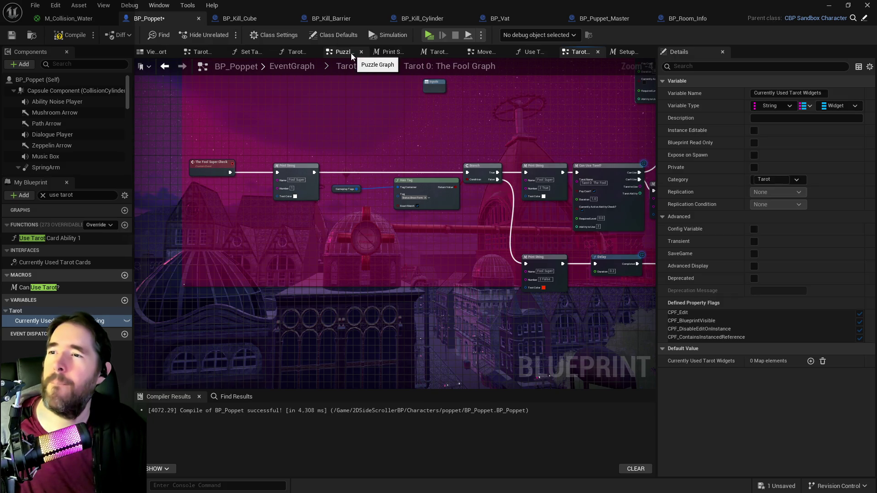
Close the Puzzle Graph and Tarot Direction tabs, then open System Graph from EventGraph
{"action": "middle_click", "coordinate": [351, 53]}
{"action": "left_click", "coordinate": [292, 52]}
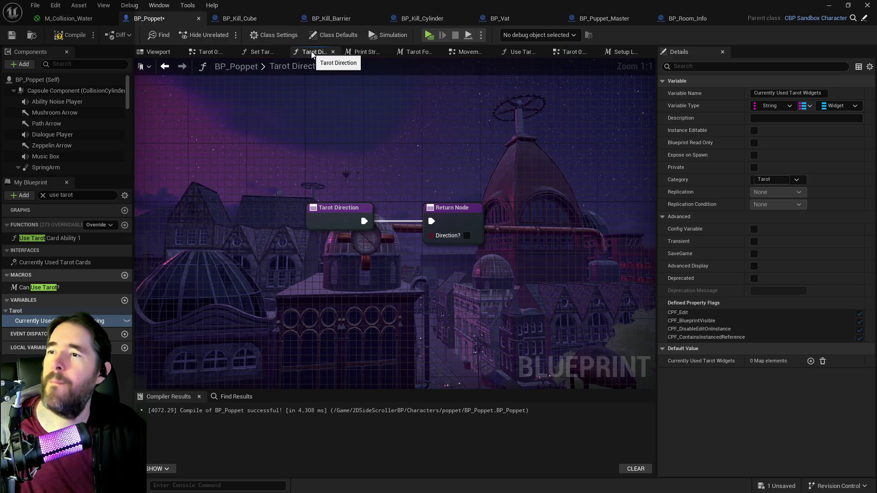
{"action": "middle_click", "coordinate": [310, 53]}
{"action": "middle_click", "coordinate": [270, 54]}
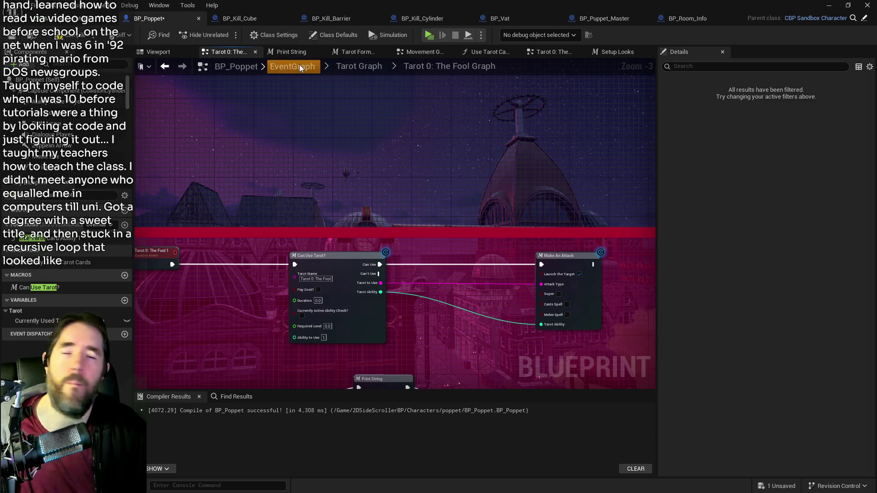
{"action": "left_click", "coordinate": [296, 66]}
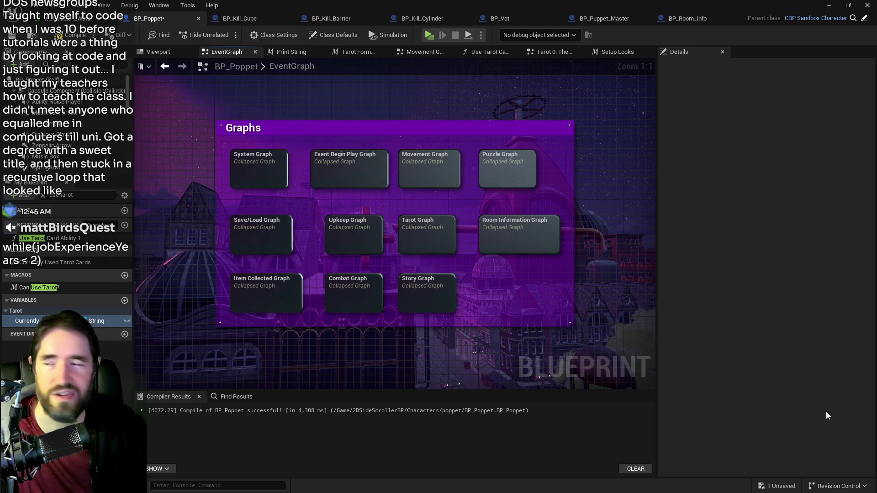
{"action": "double_click", "coordinate": [258, 172]}
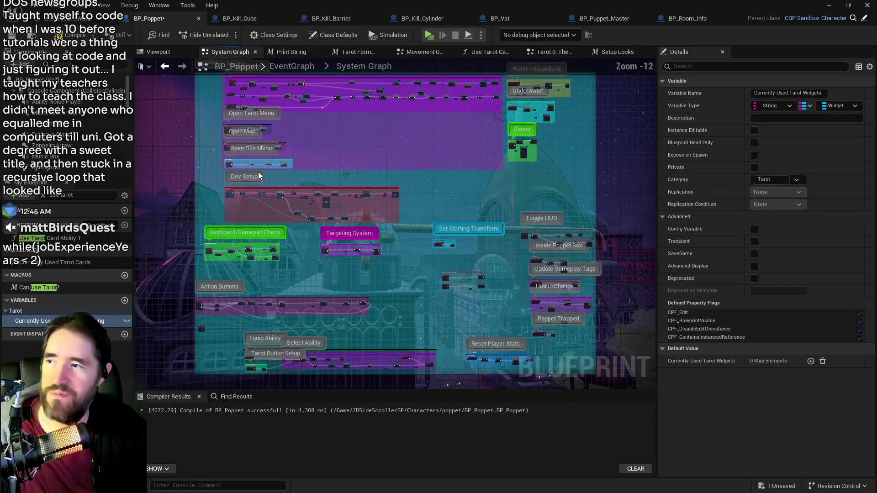
Open the Weapon Equip Graph and wire SET directly to Outputs, bypassing Switch on String
{"action": "scroll", "coordinate": [475, 235], "scroll_direction": "up", "scroll_amount": 2}
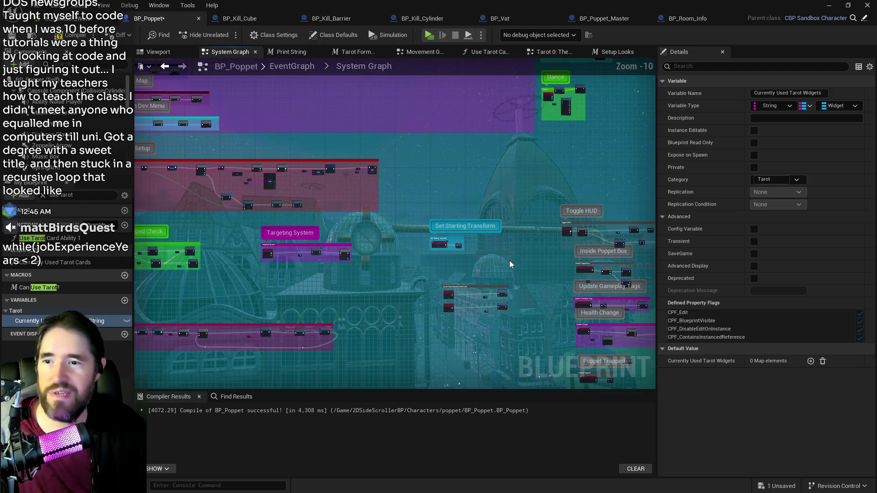
{"action": "mouse_move", "coordinate": [510, 264]}
{"action": "left_mouse_down"}
{"action": "mouse_move", "coordinate": [498, 297]}
{"action": "mouse_move", "coordinate": [556, 283]}
{"action": "mouse_move", "coordinate": [465, 223]}
{"action": "left_mouse_up"}
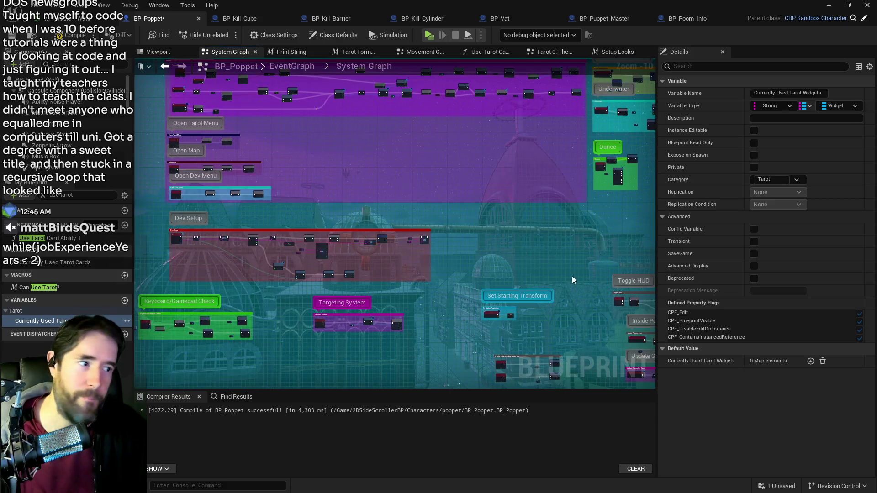
{"action": "mouse_move", "coordinate": [572, 276]}
{"action": "left_mouse_down"}
{"action": "mouse_move", "coordinate": [446, 206]}
{"action": "mouse_move", "coordinate": [618, 274]}
{"action": "mouse_move", "coordinate": [648, 257]}
{"action": "mouse_move", "coordinate": [456, 206]}
{"action": "mouse_move", "coordinate": [382, 167]}
{"action": "left_mouse_up"}
{"action": "scroll", "coordinate": [434, 256], "scroll_direction": "up", "scroll_amount": 8}
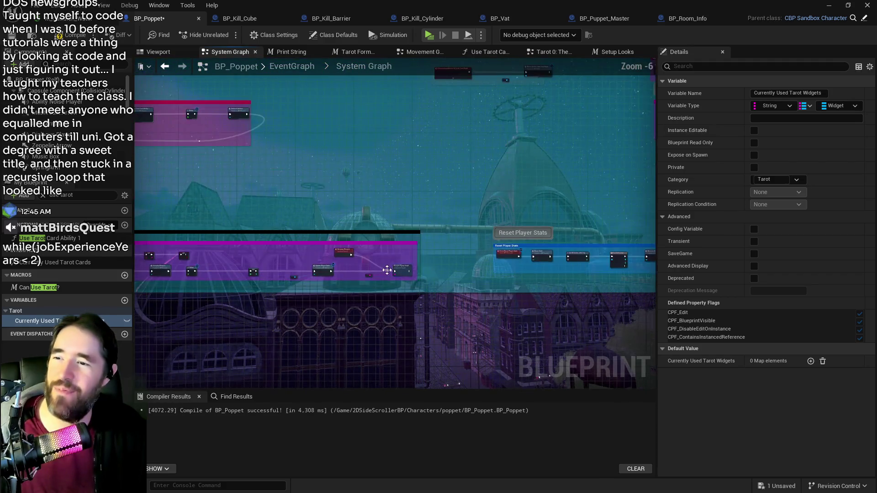
{"action": "double_click", "coordinate": [435, 265]}
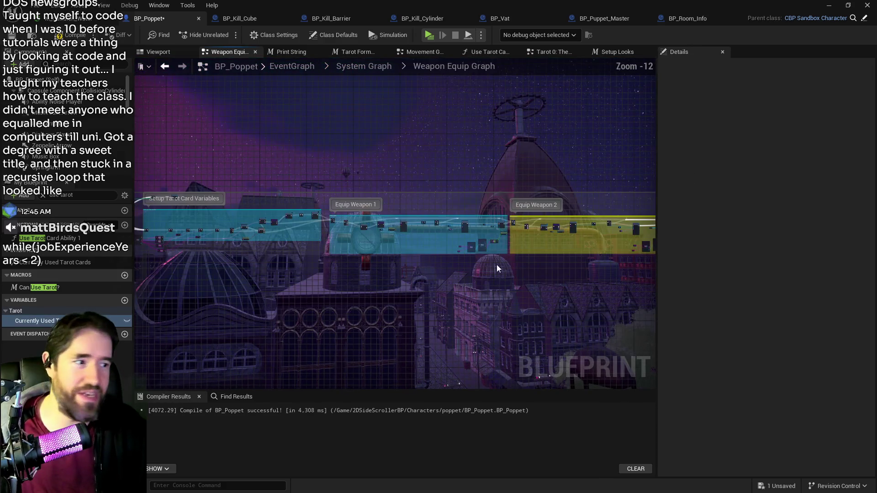
{"action": "left_click_drag", "start_coordinate": [606, 267], "coordinate": [149, 262]}
{"action": "scroll", "coordinate": [375, 267], "scroll_direction": "up", "scroll_amount": 9}
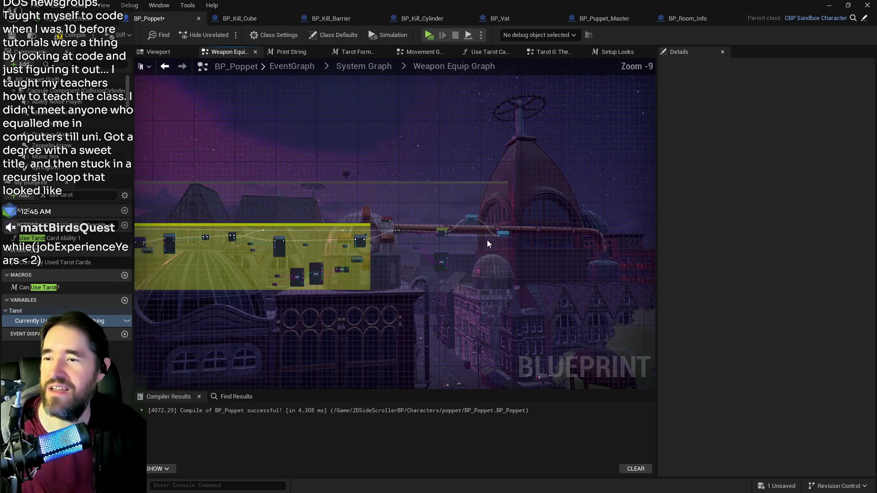
{"action": "left_click_drag", "start_coordinate": [426, 246], "coordinate": [331, 261]}
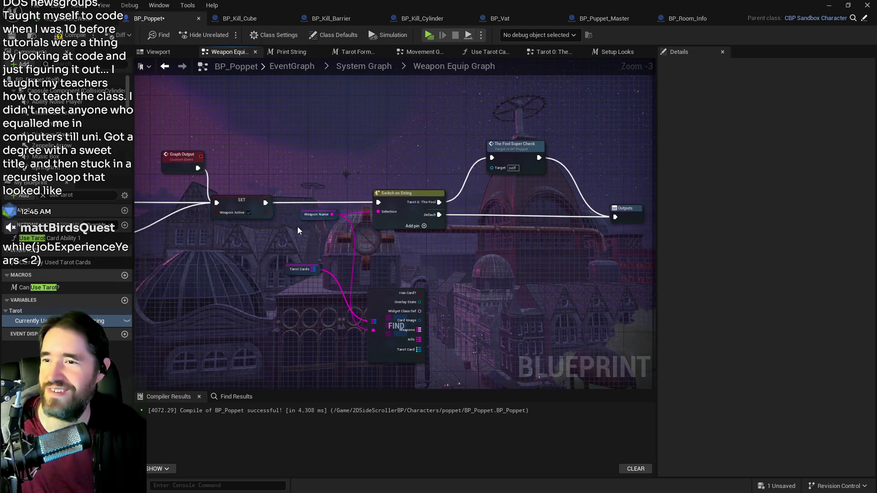
{"action": "left_click_drag", "start_coordinate": [265, 203], "coordinate": [615, 218]}
{"action": "mouse_move", "coordinate": [516, 145]}
{"action": "left_mouse_down"}
{"action": "mouse_move", "coordinate": [531, 155]}
{"action": "mouse_move", "coordinate": [526, 185]}
{"action": "mouse_move", "coordinate": [489, 185]}
{"action": "left_mouse_up"}
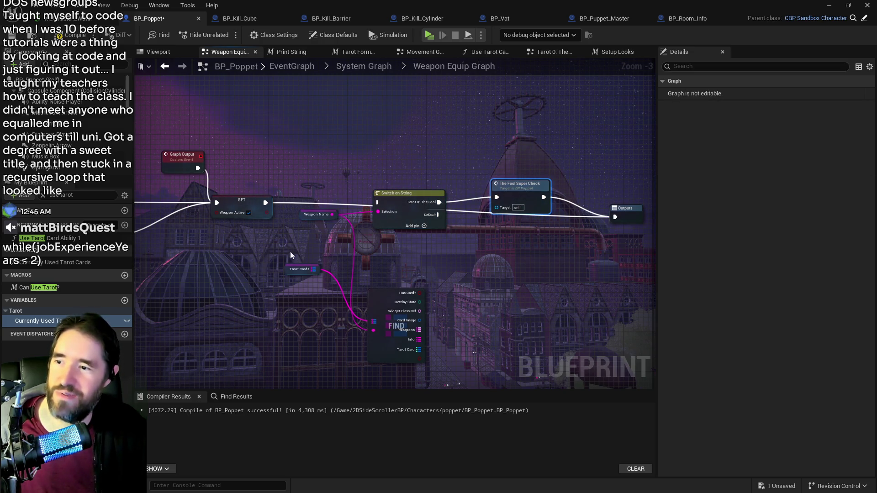
Delete Tarot Cards, Find, Weapon Name, Switch on String and Fool Super Check nodes
{"action": "left_click_drag", "start_coordinate": [290, 251], "coordinate": [388, 318]}
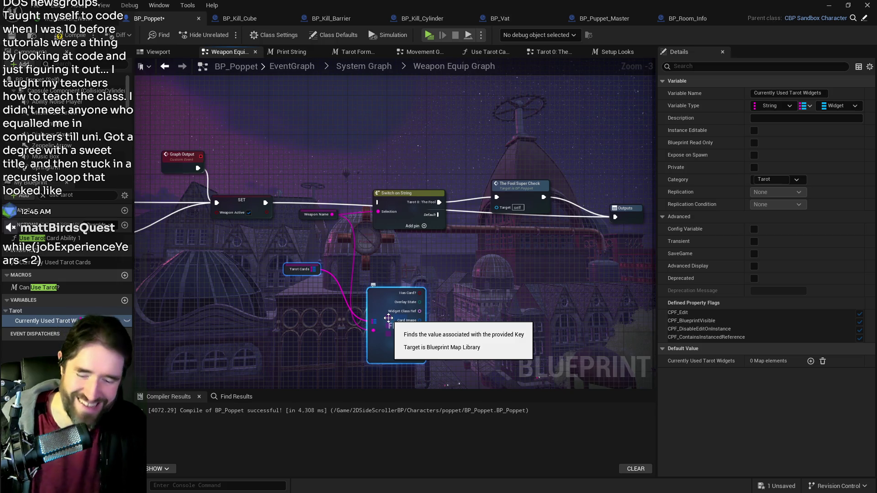
{"action": "key", "text": "Delete"}
{"action": "mouse_move", "coordinate": [313, 161]}
{"action": "left_mouse_down"}
{"action": "mouse_move", "coordinate": [514, 220]}
{"action": "mouse_move", "coordinate": [513, 233]}
{"action": "left_mouse_up"}
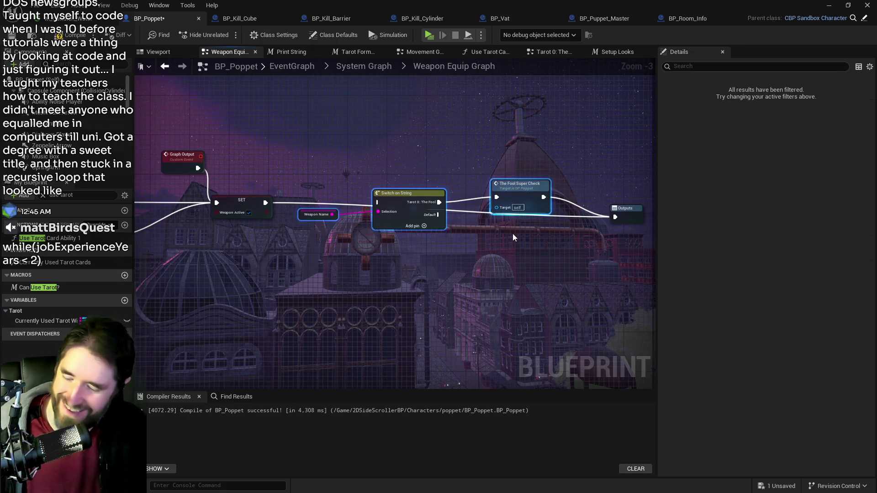
{"action": "key", "text": "Delete"}
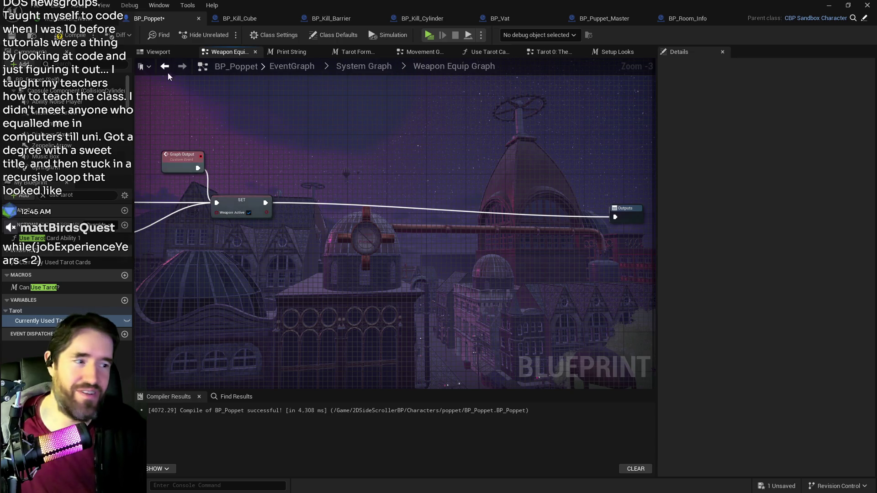
{"action": "left_click", "coordinate": [346, 67]}
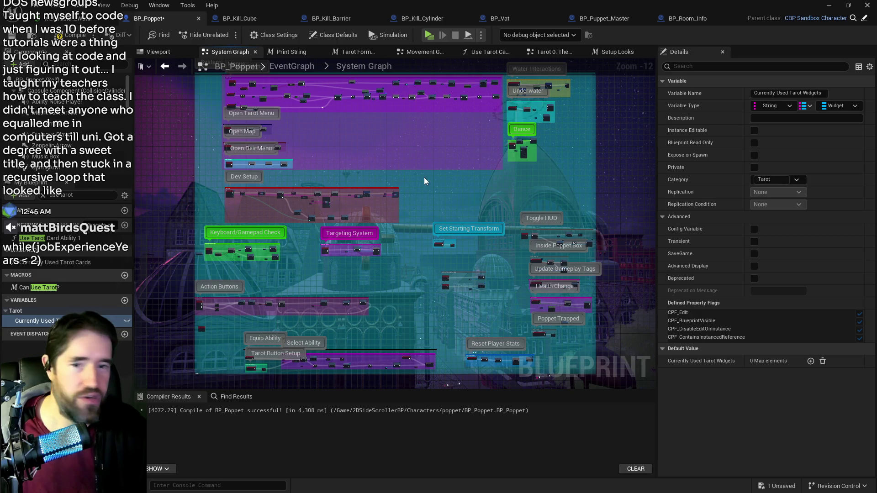
{"action": "left_click", "coordinate": [298, 67]}
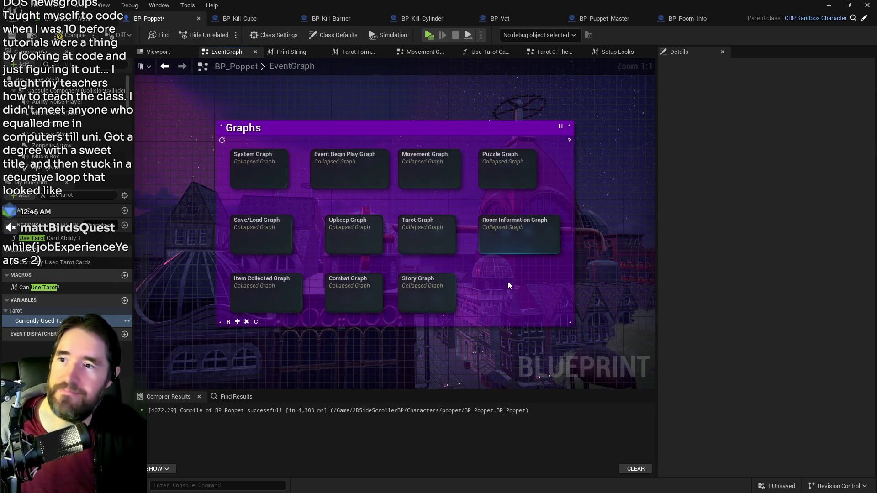
Open the Movement Graph from the EventGraph and pan to the Setup Looks area
{"action": "left_click", "coordinate": [420, 167]}
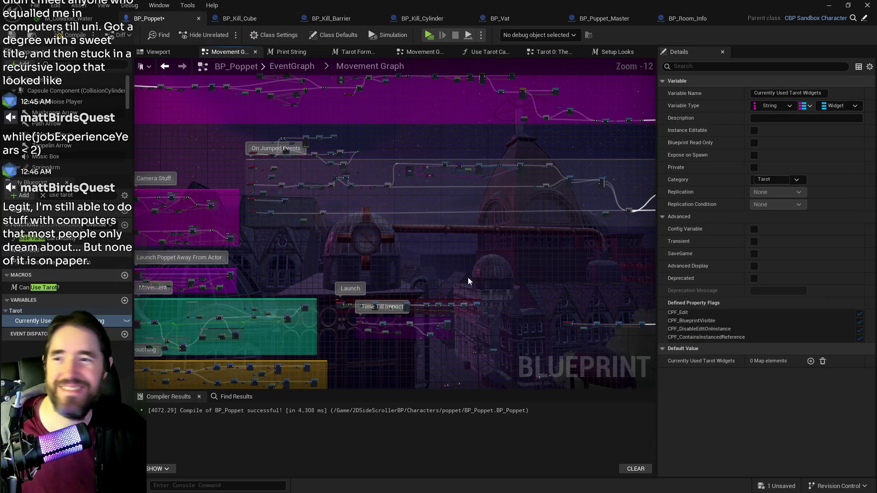
{"action": "mouse_move", "coordinate": [468, 278]}
{"action": "left_mouse_down"}
{"action": "mouse_move", "coordinate": [329, 372]}
{"action": "mouse_move", "coordinate": [444, 267]}
{"action": "mouse_move", "coordinate": [623, 271]}
{"action": "left_mouse_up"}
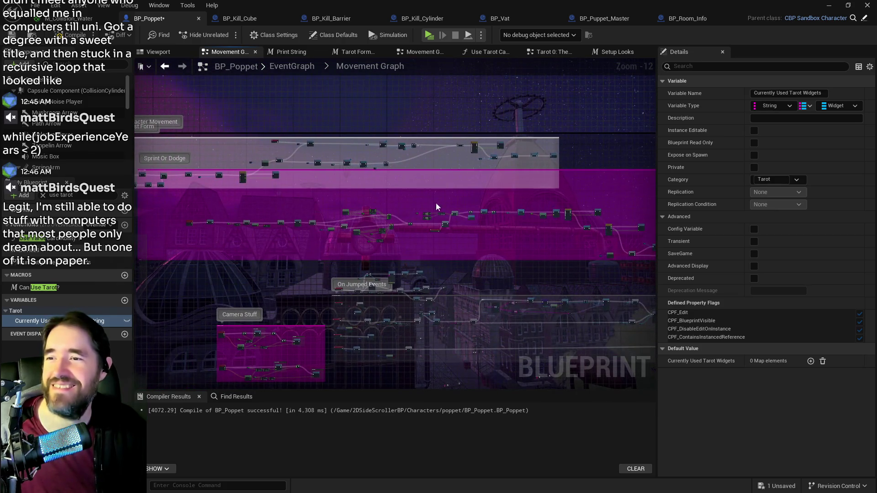
{"action": "scroll", "coordinate": [560, 226], "scroll_direction": "up", "scroll_amount": 8}
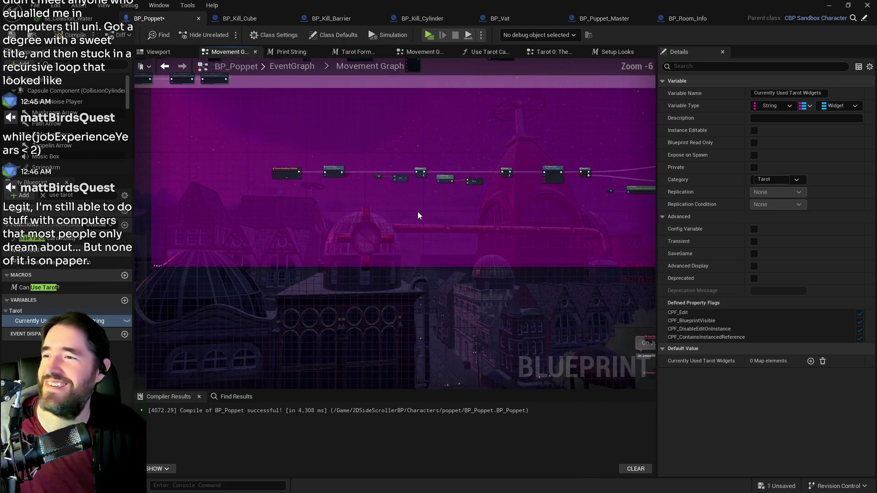
{"action": "left_click_drag", "start_coordinate": [393, 218], "coordinate": [520, 223]}
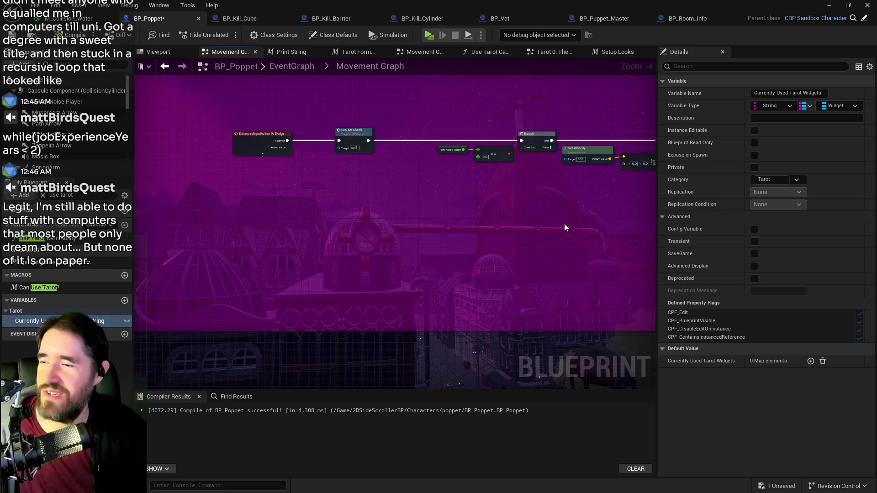
{"action": "scroll", "coordinate": [323, 133], "scroll_direction": "down", "scroll_amount": 3}
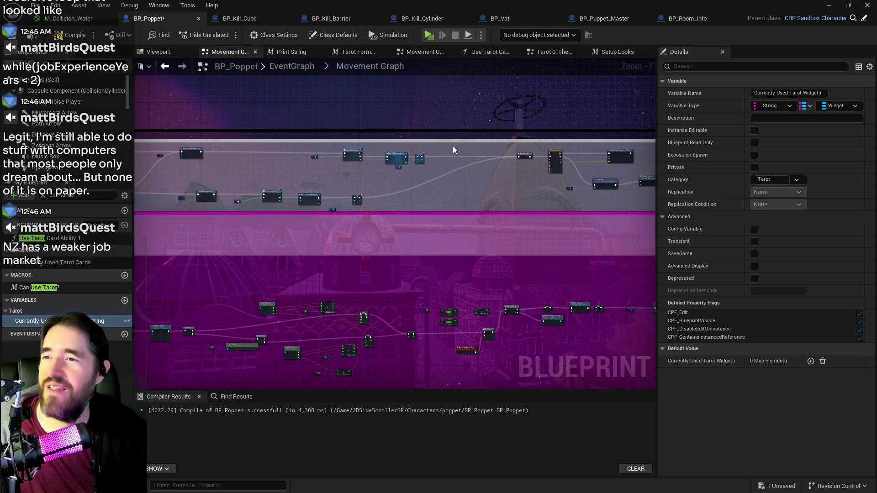
{"action": "scroll", "coordinate": [388, 215], "scroll_direction": "up", "scroll_amount": 4}
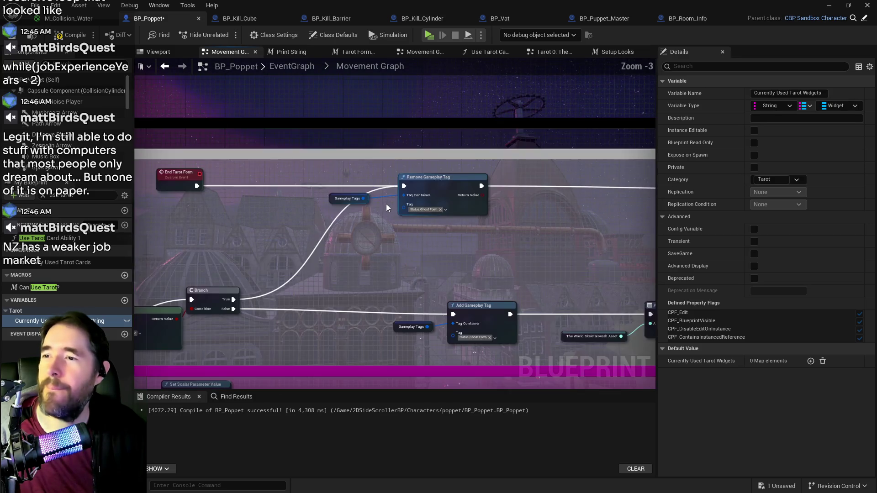
{"action": "mouse_move", "coordinate": [405, 224]}
{"action": "left_mouse_down"}
{"action": "mouse_move", "coordinate": [516, 214]}
{"action": "mouse_move", "coordinate": [509, 207]}
{"action": "mouse_move", "coordinate": [465, 225]}
{"action": "mouse_move", "coordinate": [453, 212]}
{"action": "mouse_move", "coordinate": [270, 211]}
{"action": "mouse_move", "coordinate": [390, 207]}
{"action": "mouse_move", "coordinate": [311, 202]}
{"action": "left_mouse_up"}
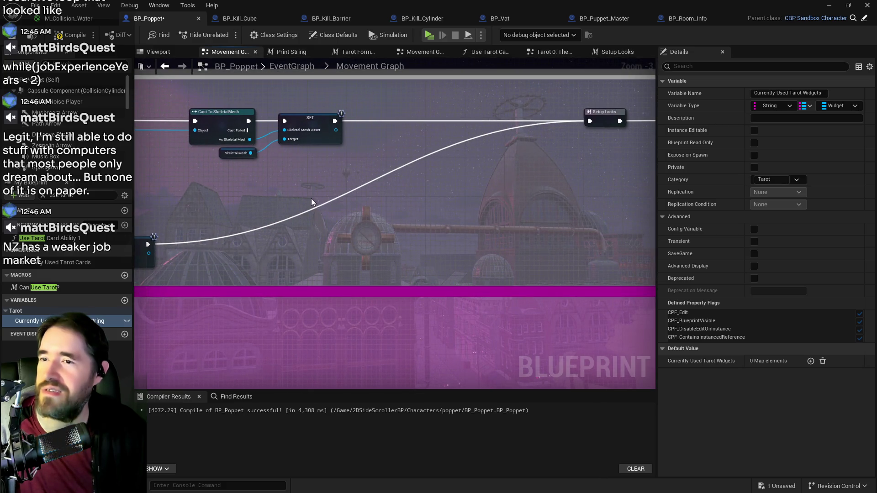
Paste the Weapon Name, Switch on String and Fool Super Check nodes, undoing a stray wire
{"action": "key", "text": "ctrl+v"}
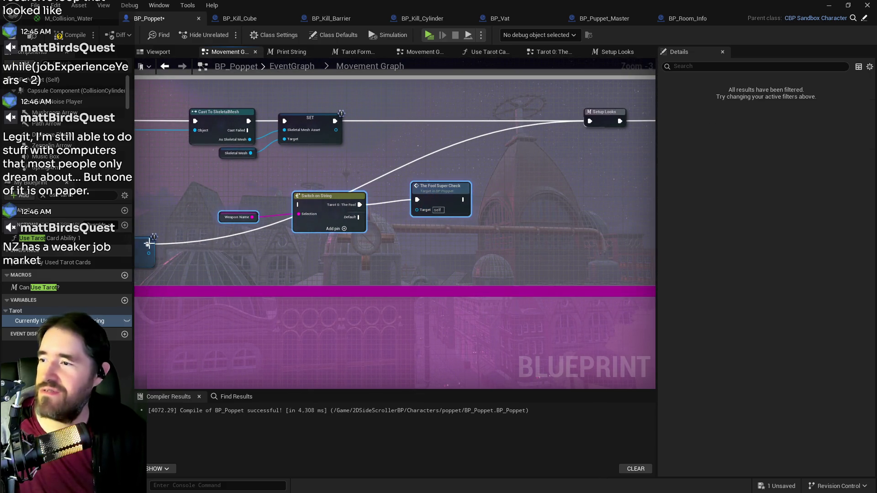
{"action": "left_click_drag", "start_coordinate": [148, 244], "coordinate": [305, 205]}
{"action": "key", "text": "ctrl+z"}
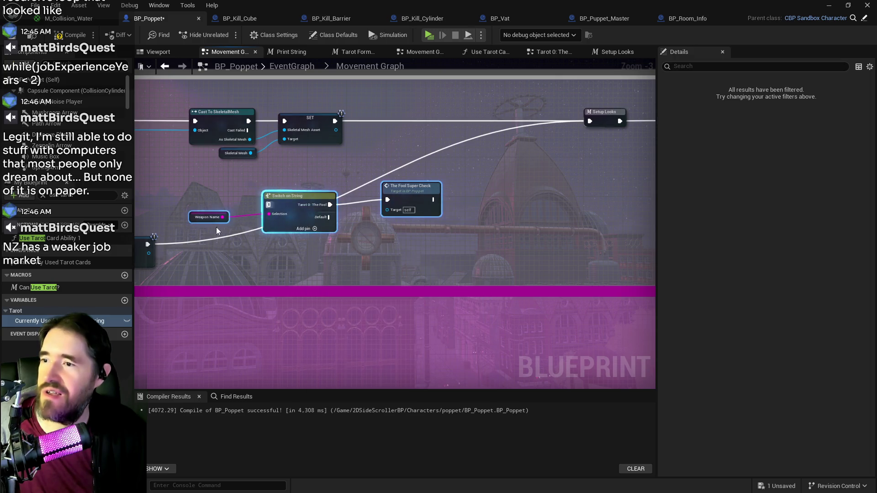
{"action": "left_click_drag", "start_coordinate": [202, 189], "coordinate": [489, 229]}
Shift the pasted nodes right and add a Sequence node off the execution wire
{"action": "left_click_drag", "start_coordinate": [300, 201], "coordinate": [447, 226]}
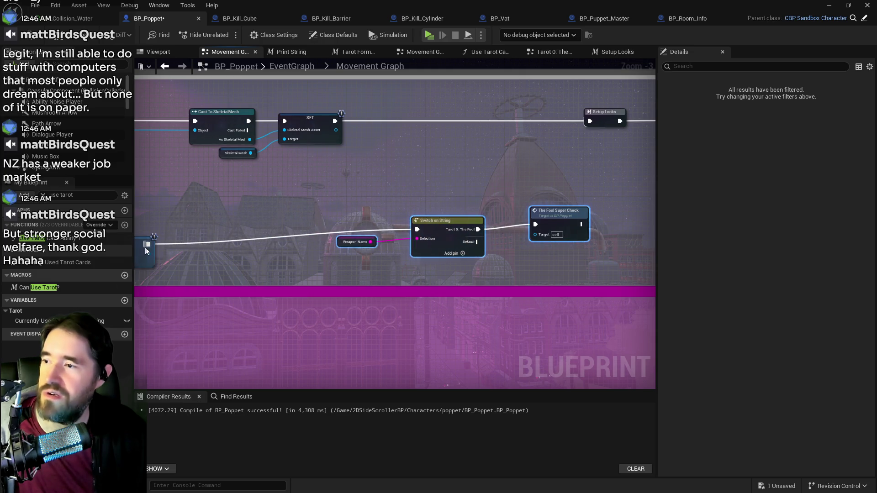
{"action": "left_click_drag", "start_coordinate": [148, 244], "coordinate": [269, 210]}
{"action": "type", "text": "sequen"}
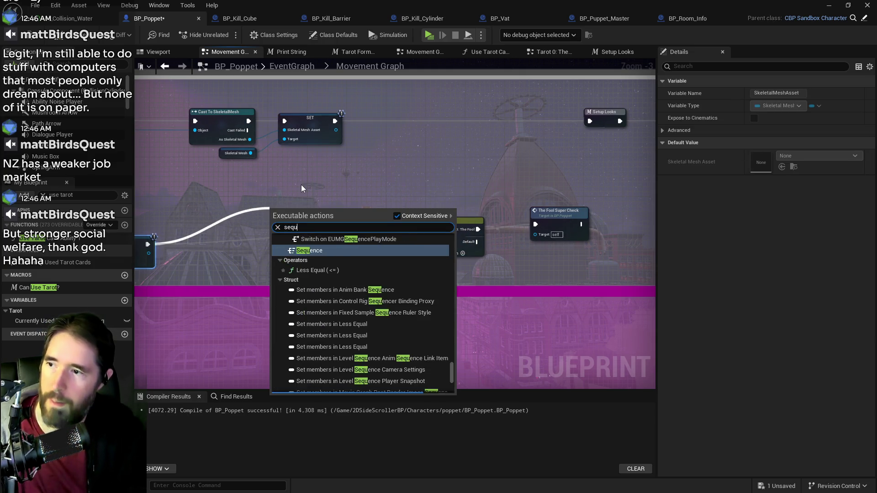
{"action": "key", "text": "Return"}
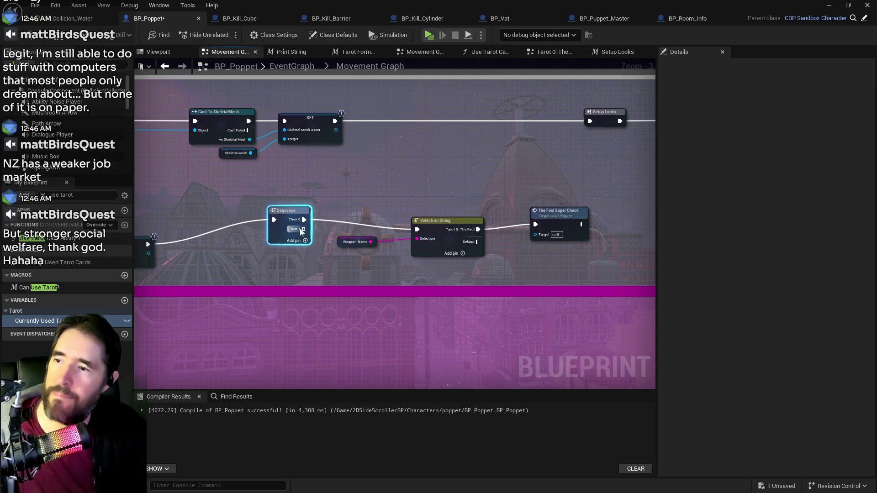
Wire Sequence Then 0 to Setup Looks and Then 1 to Switch on String, then save BP_Poppet
{"action": "mouse_move", "coordinate": [303, 232]}
{"action": "left_mouse_down"}
{"action": "mouse_move", "coordinate": [544, 170]}
{"action": "mouse_move", "coordinate": [589, 124]}
{"action": "mouse_move", "coordinate": [551, 144]}
{"action": "left_mouse_up"}
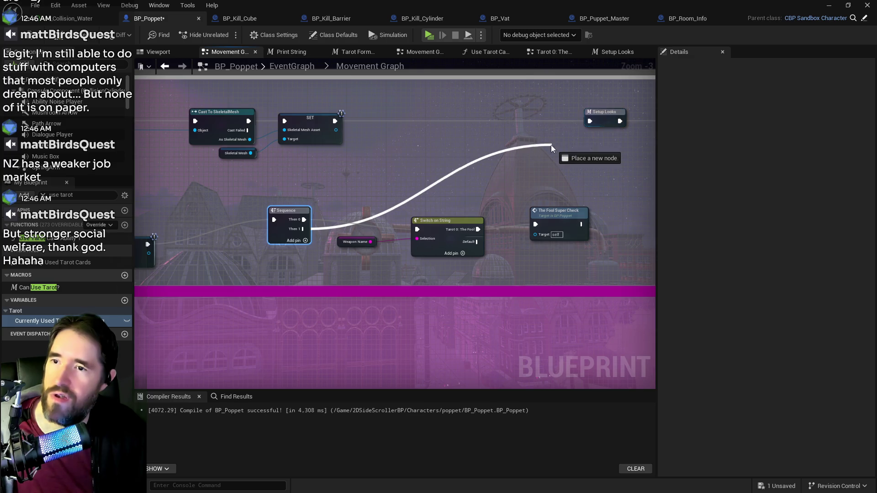
{"action": "key", "text": "Escape"}
{"action": "mouse_move", "coordinate": [300, 220]}
{"action": "left_mouse_down"}
{"action": "mouse_move", "coordinate": [585, 141]}
{"action": "mouse_move", "coordinate": [590, 121]}
{"action": "left_mouse_up"}
{"action": "left_click_drag", "start_coordinate": [301, 229], "coordinate": [417, 228]}
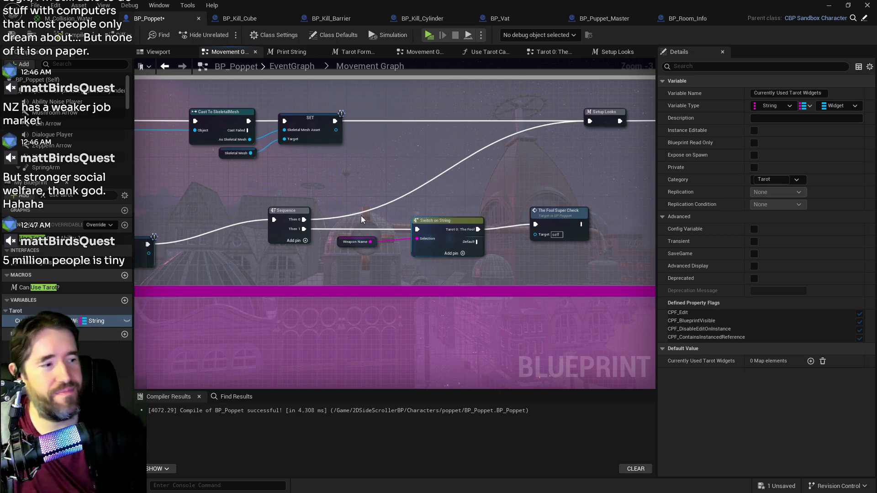
{"action": "left_click_drag", "start_coordinate": [490, 200], "coordinate": [480, 177]}
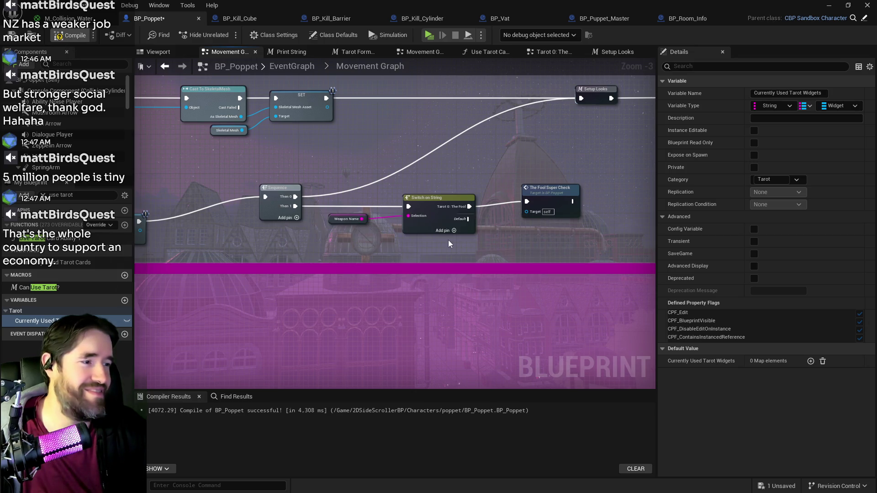
{"action": "left_click", "coordinate": [12, 35]}
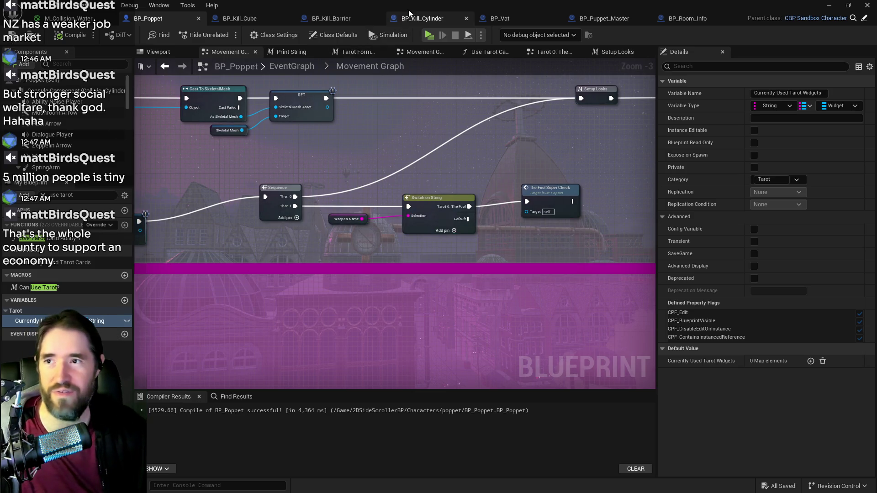
Minimize the Blueprint editor and launch a play session of the level
{"action": "key", "text": "super+Down"}
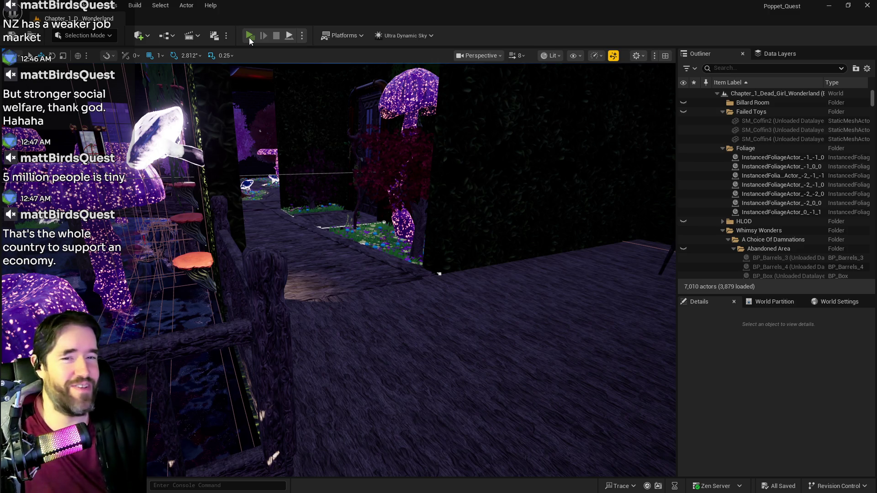
{"action": "left_click", "coordinate": [249, 36]}
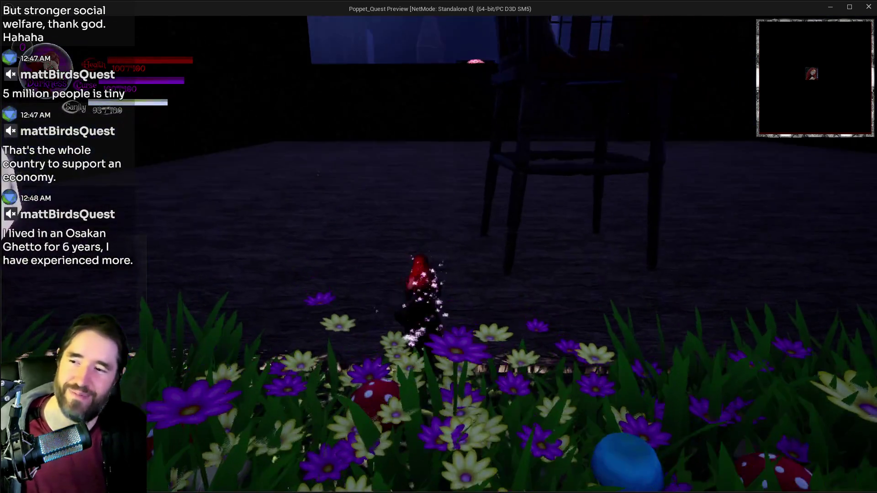
Run through the house, check the inventory and trigger the purple magic ability
{"action": "key", "text": "w"}
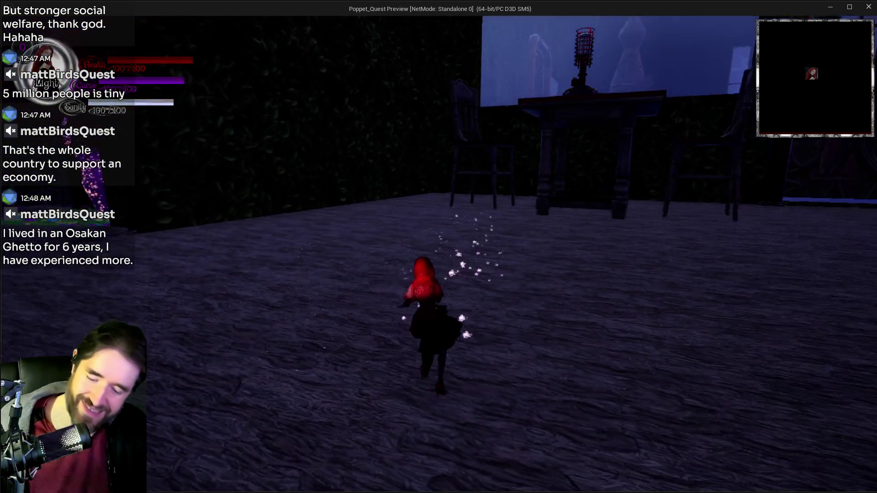
{"action": "key", "text": "Tab"}
{"action": "key", "text": "Tab"}
{"action": "key", "text": "w"}
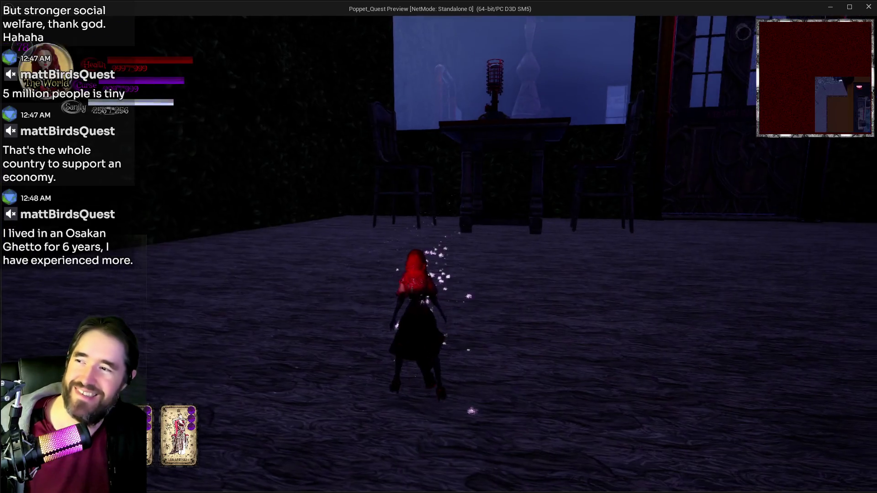
{"action": "key", "text": "w"}
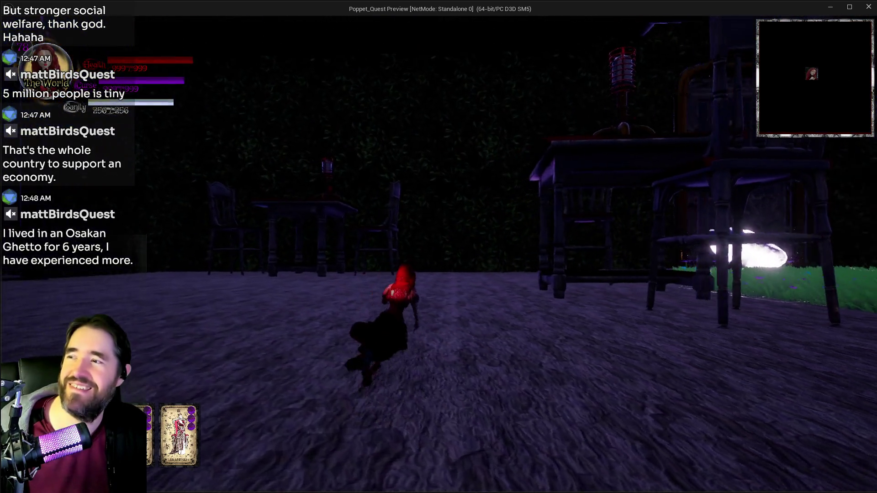
{"action": "key", "text": "e"}
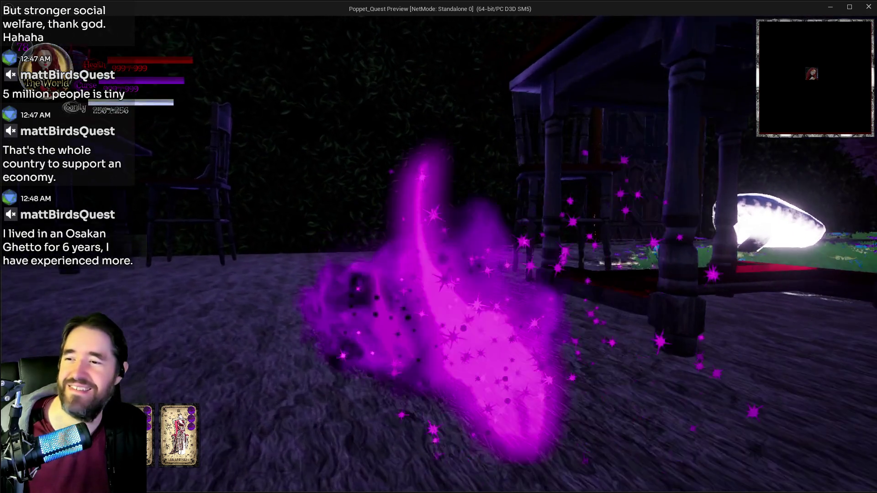
{"action": "key", "text": "w"}
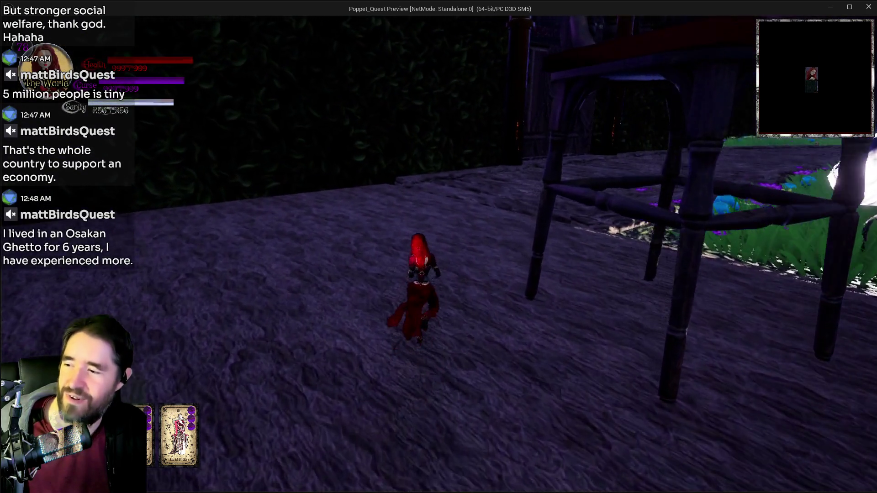
{"action": "key", "text": "w"}
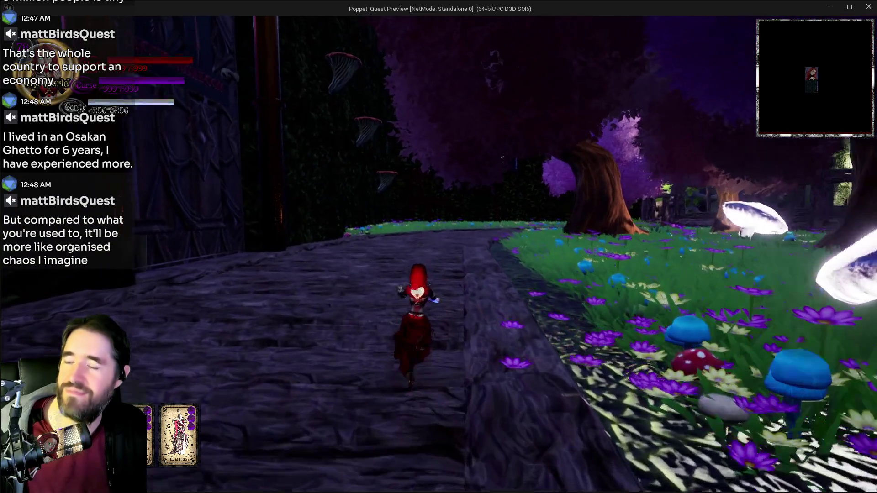
{"action": "key", "text": "q"}
Run through the garden and across the bridge, swinging the hammer along the way
{"action": "key", "text": "w"}
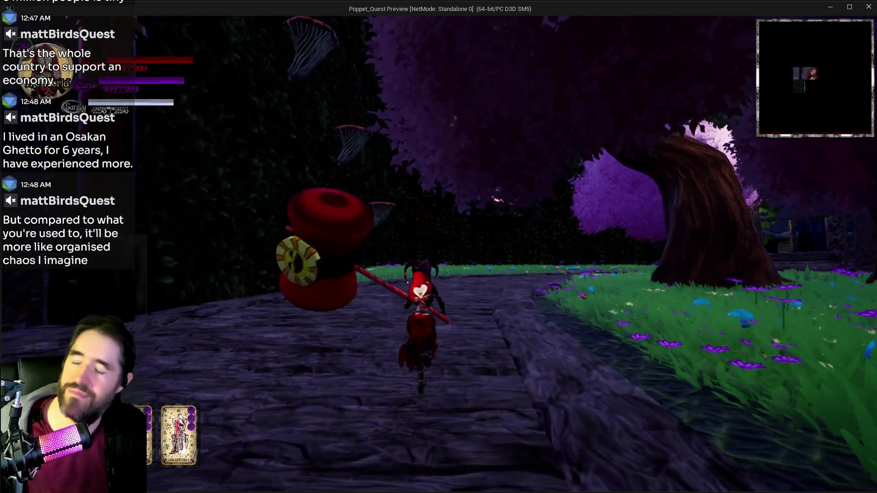
{"action": "key", "text": "w"}
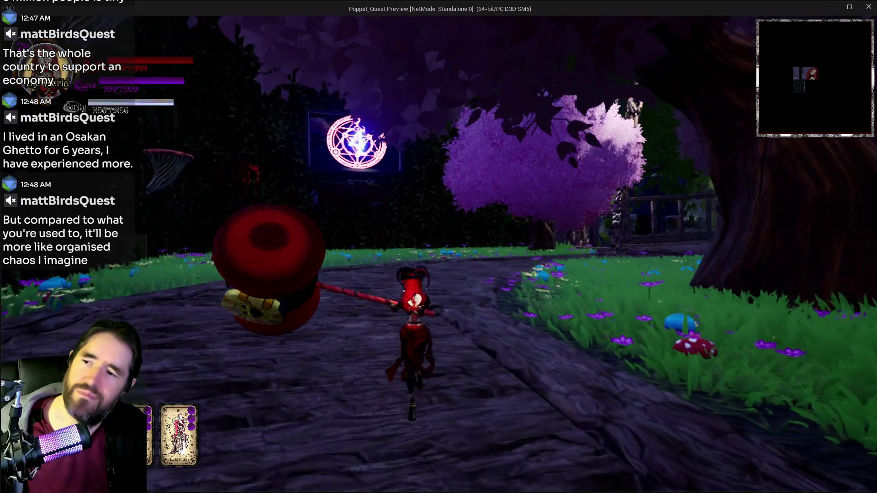
{"action": "key", "text": "w"}
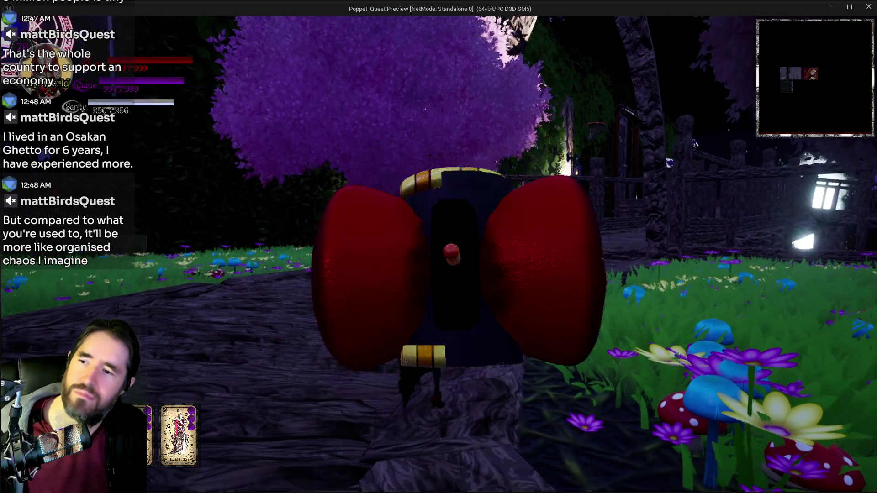
{"action": "key", "text": "w"}
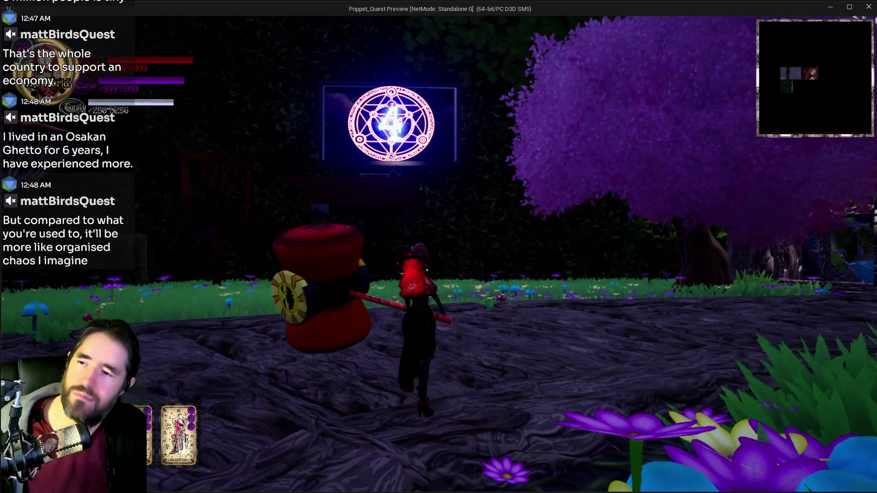
{"action": "key", "text": "w"}
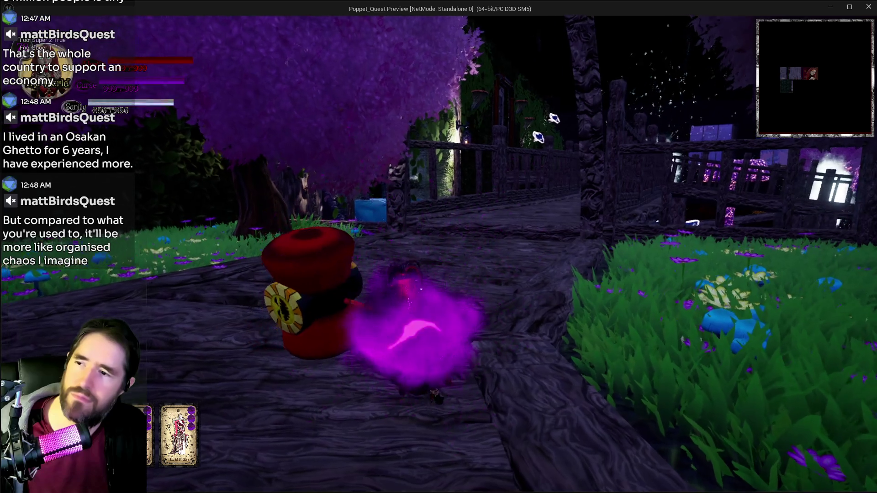
{"action": "key", "text": "w"}
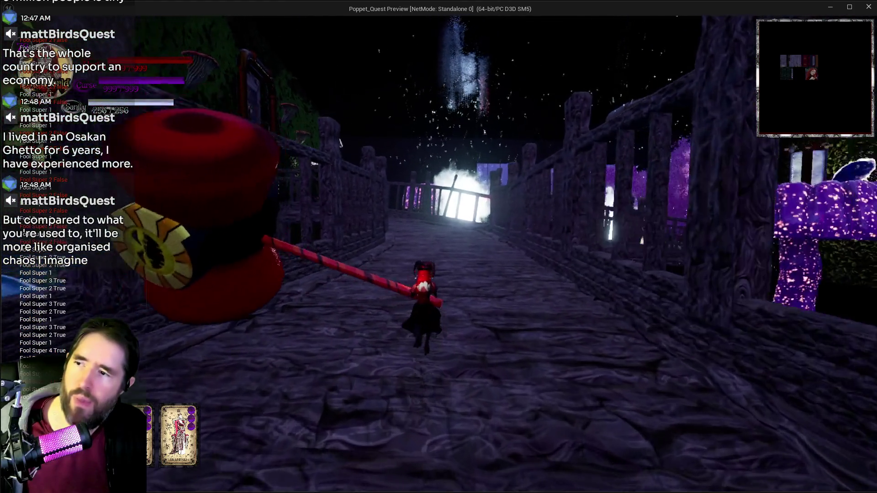
{"action": "key", "text": "w"}
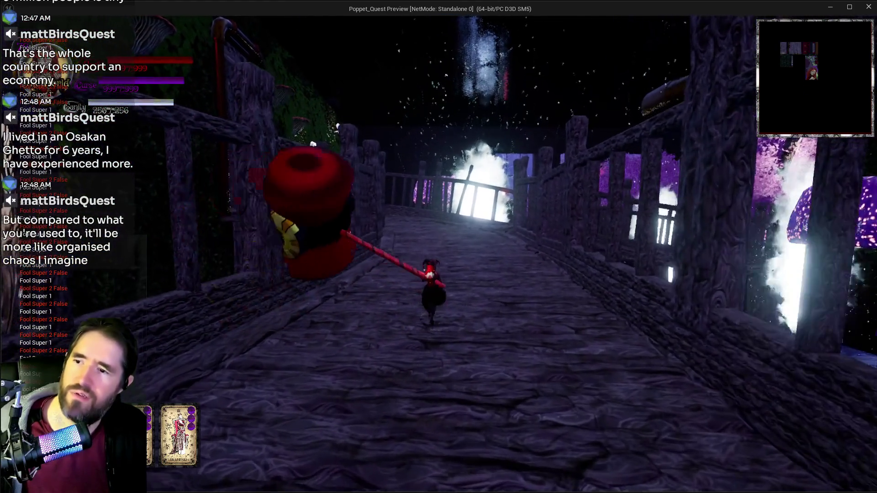
{"action": "key", "text": "w"}
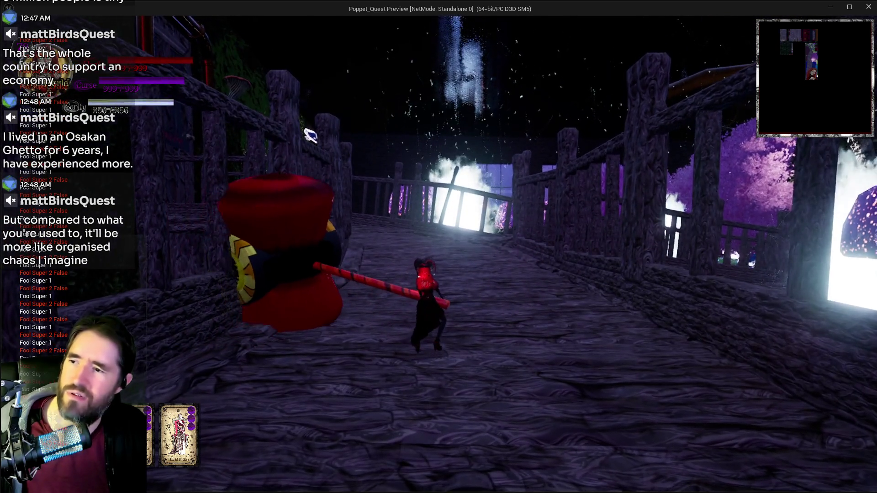
{"action": "key", "text": "w"}
{"action": "key", "text": "w"}
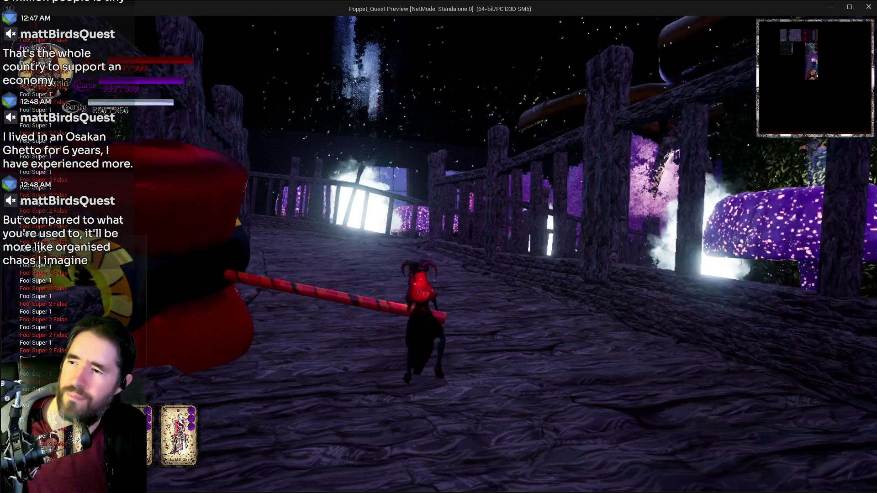
{"action": "key", "text": "w"}
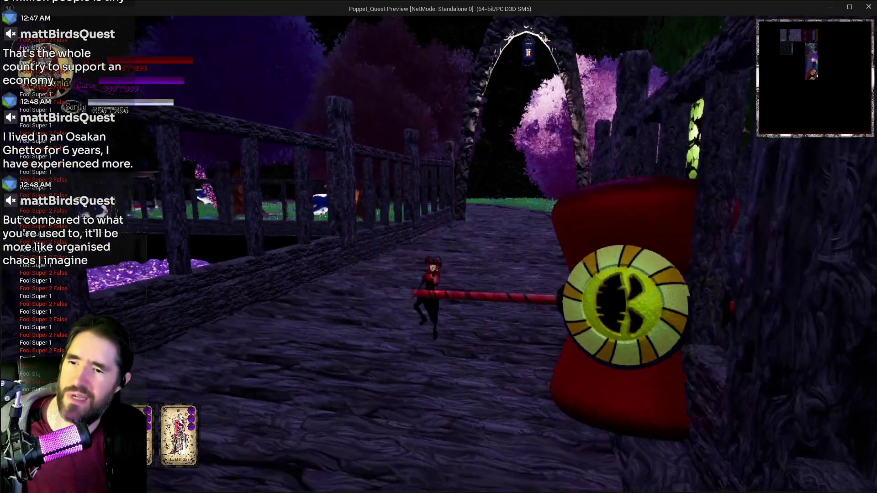
Stop the play session and return to the BP_Poppet blueprint editor
{"action": "key", "text": "alt+Tab"}
{"action": "key", "text": "Escape"}
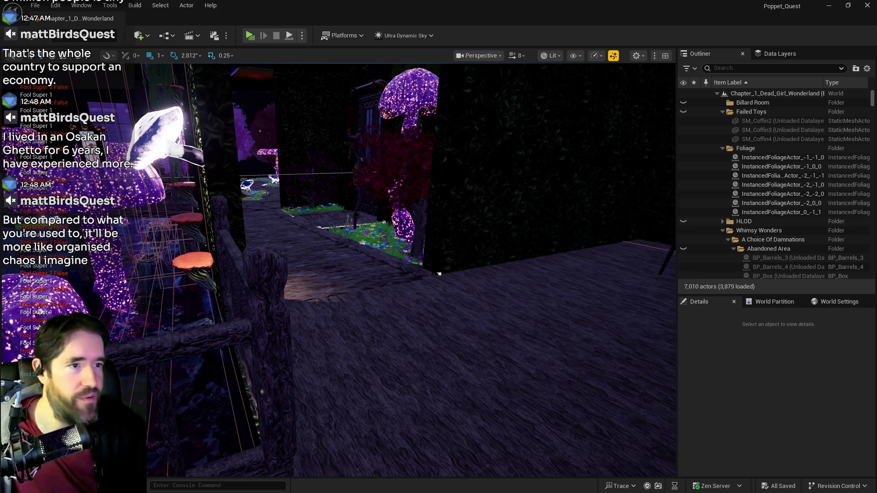
{"action": "key", "text": "alt+Tab"}
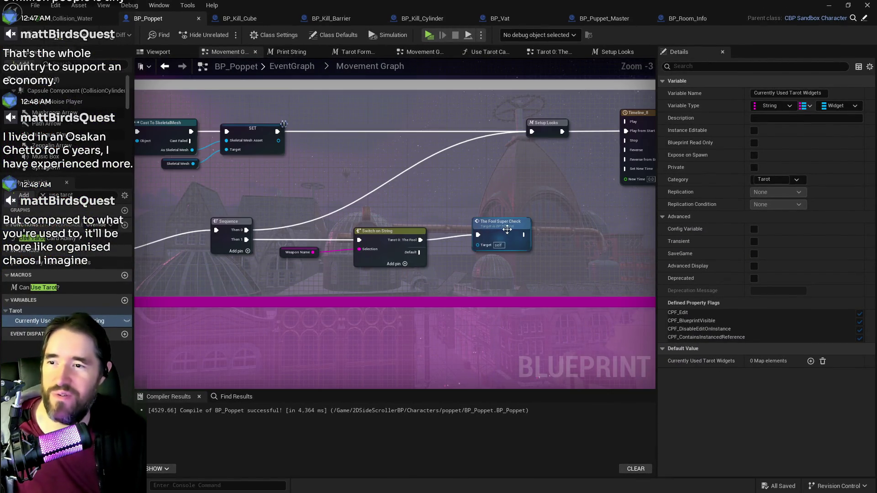
Pan and zoom along the Movement Graph from Fool Super Check toward the Sprint Or Dodge group
{"action": "left_click", "coordinate": [507, 230]}
{"action": "scroll", "coordinate": [391, 262], "scroll_direction": "down", "scroll_amount": 1}
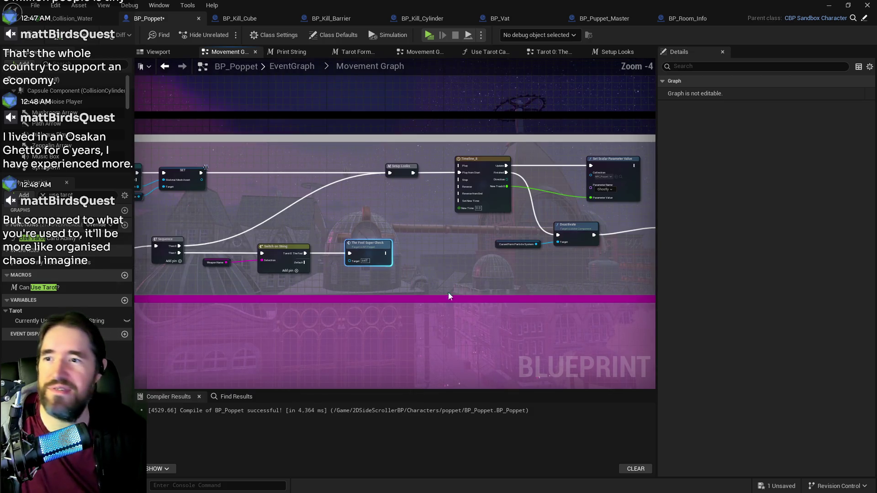
{"action": "mouse_move", "coordinate": [448, 296]}
{"action": "left_mouse_down"}
{"action": "mouse_move", "coordinate": [397, 255]}
{"action": "mouse_move", "coordinate": [456, 274]}
{"action": "mouse_move", "coordinate": [472, 249]}
{"action": "left_mouse_up"}
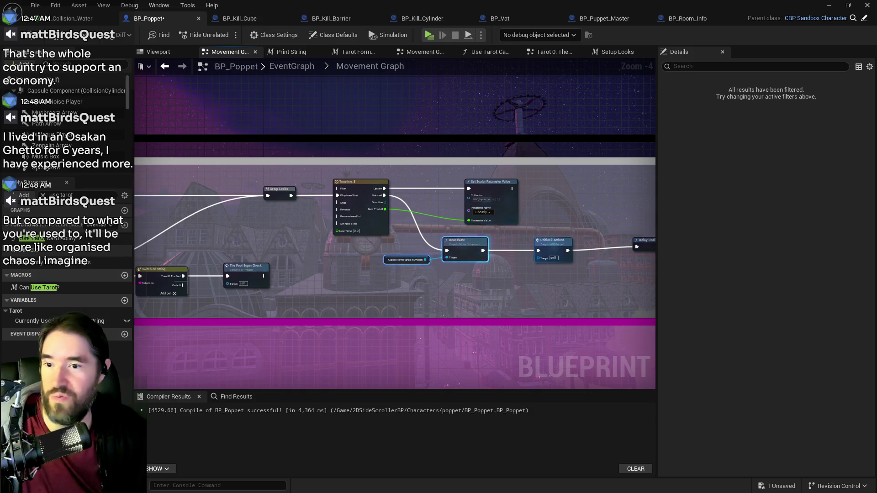
{"action": "scroll", "coordinate": [189, 256], "scroll_direction": "down", "scroll_amount": 1}
{"action": "left_click", "coordinate": [523, 250]}
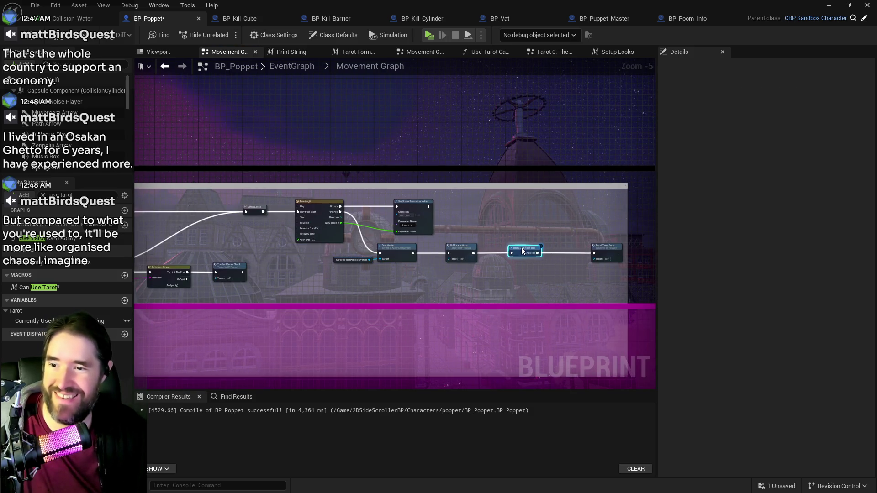
{"action": "mouse_move", "coordinate": [523, 250]}
{"action": "left_mouse_down"}
{"action": "mouse_move", "coordinate": [594, 237]}
{"action": "mouse_move", "coordinate": [440, 205]}
{"action": "mouse_move", "coordinate": [582, 233]}
{"action": "mouse_move", "coordinate": [275, 264]}
{"action": "mouse_move", "coordinate": [293, 255]}
{"action": "mouse_move", "coordinate": [249, 240]}
{"action": "mouse_move", "coordinate": [410, 188]}
{"action": "left_mouse_up"}
{"action": "scroll", "coordinate": [393, 256], "scroll_direction": "up", "scroll_amount": 2}
{"action": "scroll", "coordinate": [281, 257], "scroll_direction": "down", "scroll_amount": 2}
{"action": "scroll", "coordinate": [410, 188], "scroll_direction": "up", "scroll_amount": 2}
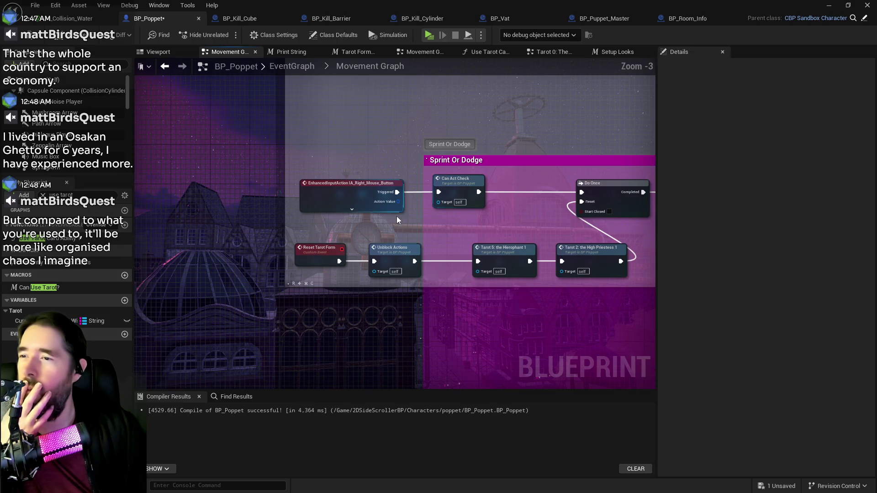
Pan to the Sprint Or Dodge group and shift the Do Once and Block Actions nodes right
{"action": "left_click_drag", "start_coordinate": [413, 228], "coordinate": [315, 217]}
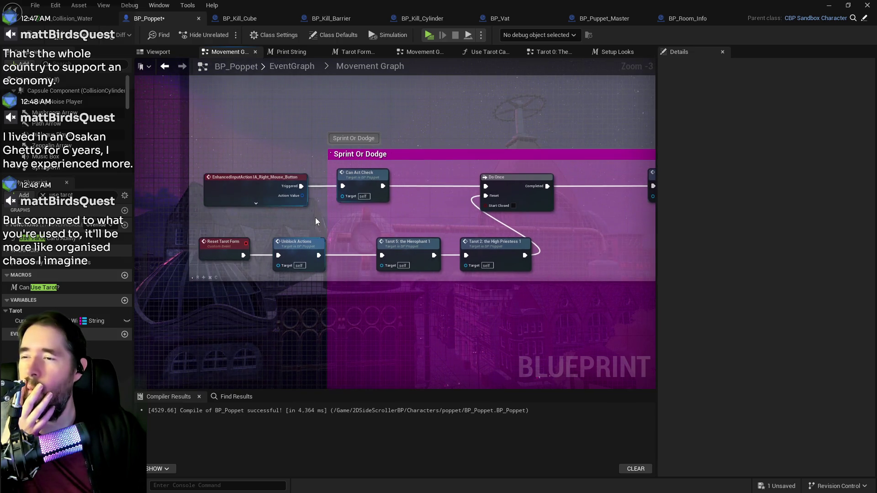
{"action": "mouse_move", "coordinate": [392, 219]}
{"action": "left_mouse_down"}
{"action": "mouse_move", "coordinate": [375, 226]}
{"action": "mouse_move", "coordinate": [284, 223]}
{"action": "left_mouse_up"}
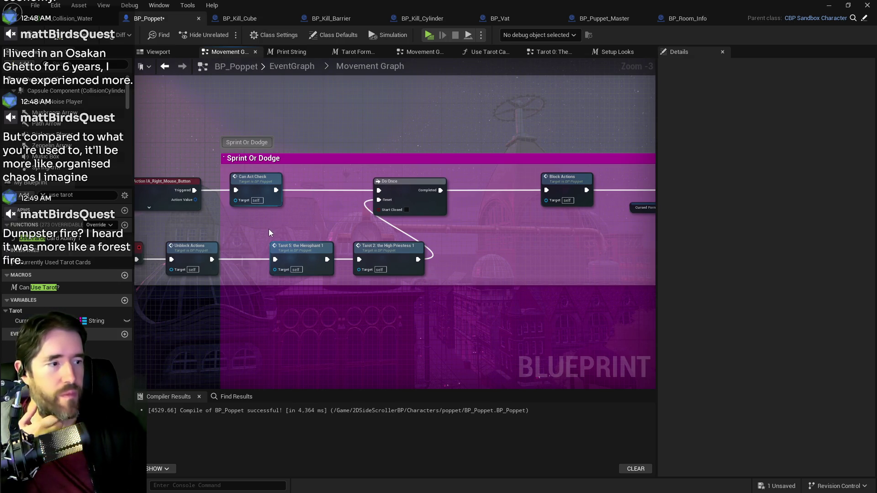
{"action": "left_click_drag", "start_coordinate": [409, 224], "coordinate": [328, 234]}
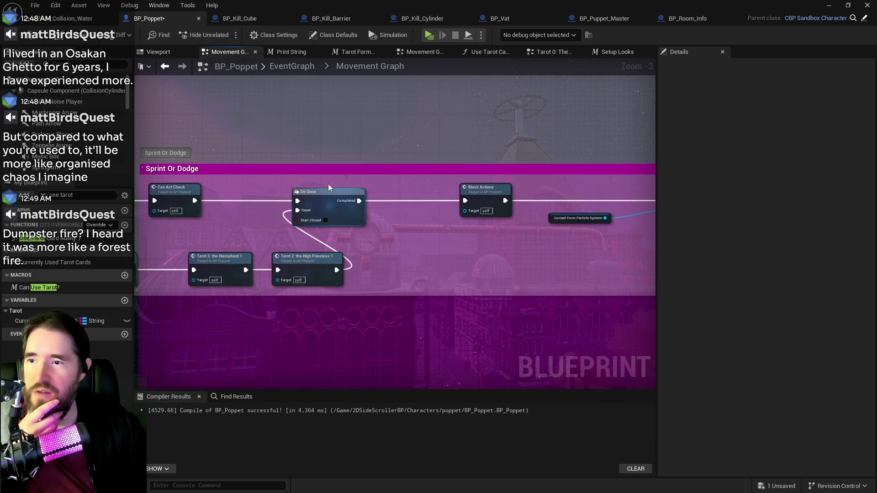
{"action": "left_click_drag", "start_coordinate": [335, 200], "coordinate": [404, 200]}
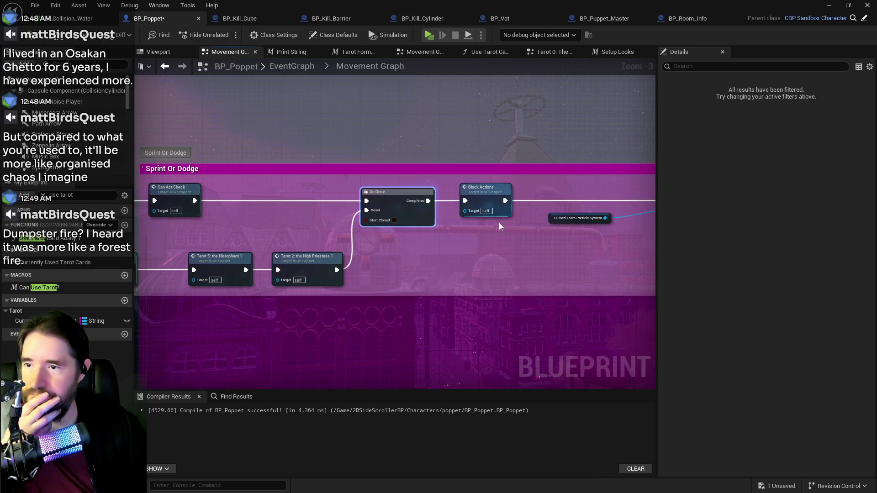
{"action": "mouse_move", "coordinate": [494, 198]}
{"action": "left_mouse_down"}
{"action": "mouse_move", "coordinate": [374, 201]}
{"action": "mouse_move", "coordinate": [400, 202]}
{"action": "left_mouse_up"}
{"action": "mouse_move", "coordinate": [452, 221]}
{"action": "left_mouse_down"}
{"action": "mouse_move", "coordinate": [327, 231]}
{"action": "mouse_move", "coordinate": [374, 226]}
{"action": "left_mouse_up"}
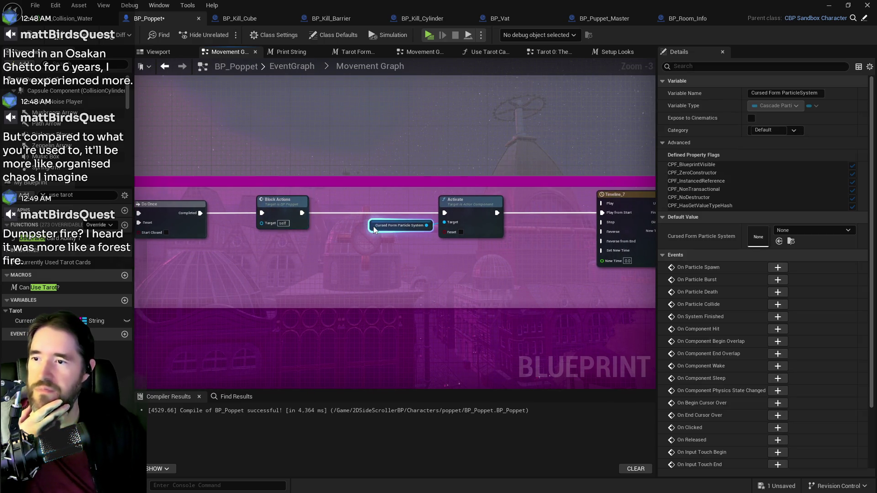
Pan and zoom across the graph's right side past the Timeline and Has Tag nodes
{"action": "left_click_drag", "start_coordinate": [580, 262], "coordinate": [285, 270]}
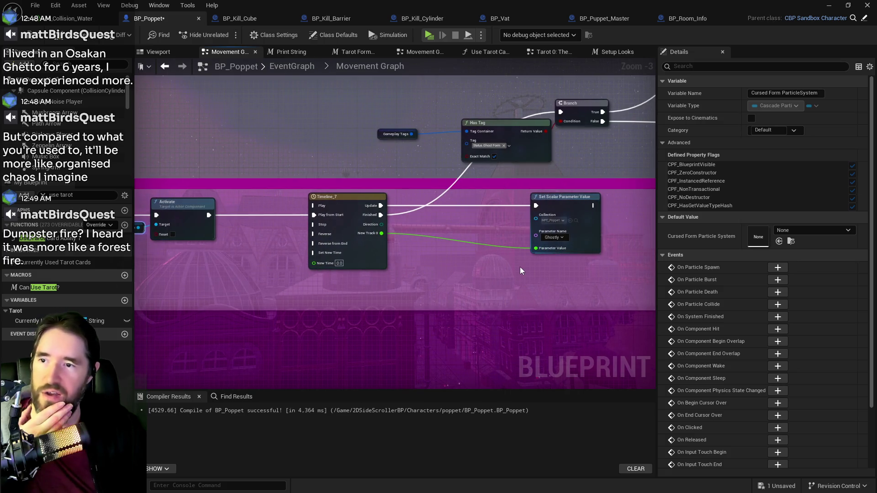
{"action": "scroll", "coordinate": [505, 273], "scroll_direction": "down", "scroll_amount": 6}
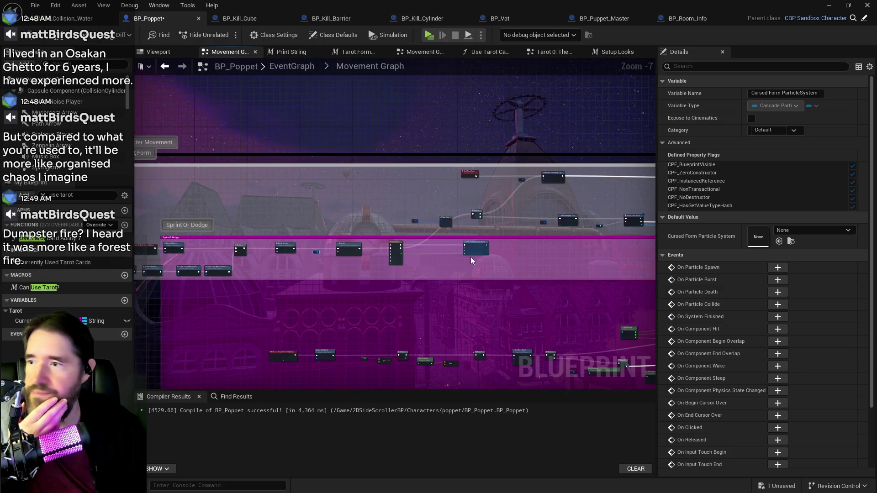
{"action": "mouse_move", "coordinate": [518, 242]}
{"action": "left_mouse_down"}
{"action": "mouse_move", "coordinate": [486, 211]}
{"action": "mouse_move", "coordinate": [407, 215]}
{"action": "left_mouse_up"}
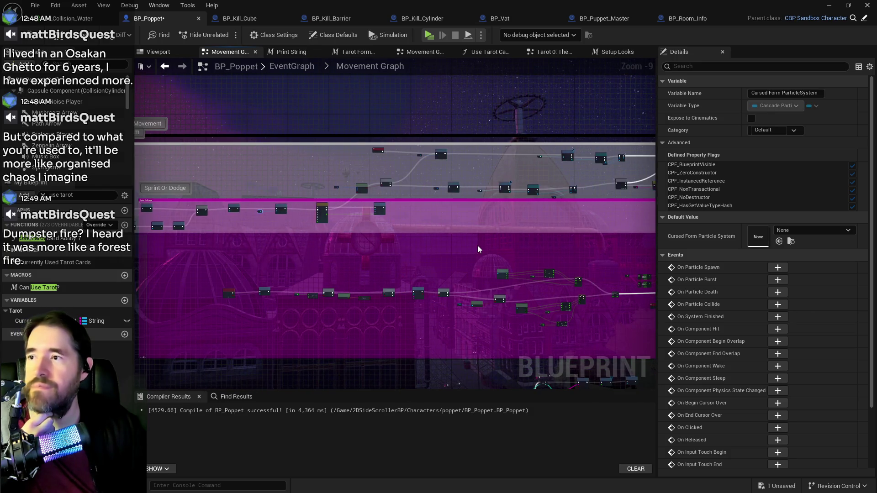
{"action": "left_click_drag", "start_coordinate": [478, 245], "coordinate": [321, 253]}
{"action": "scroll", "coordinate": [379, 248], "scroll_direction": "up", "scroll_amount": 4}
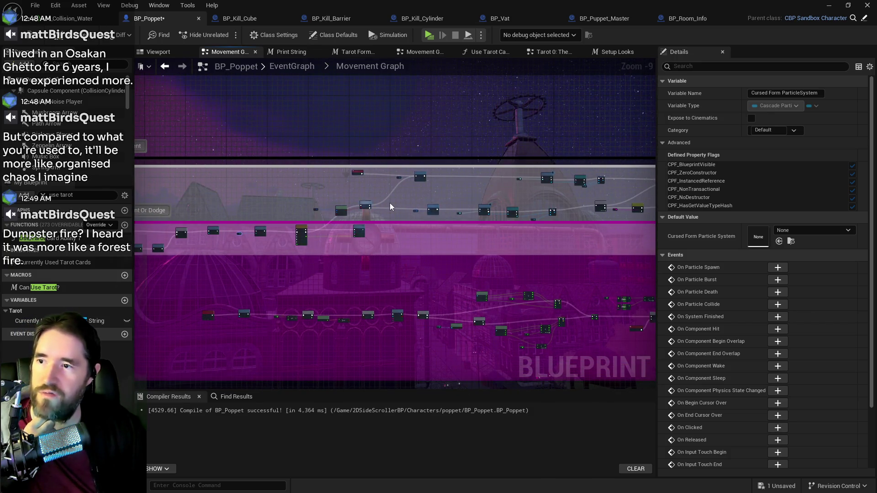
{"action": "scroll", "coordinate": [384, 217], "scroll_direction": "up", "scroll_amount": 1}
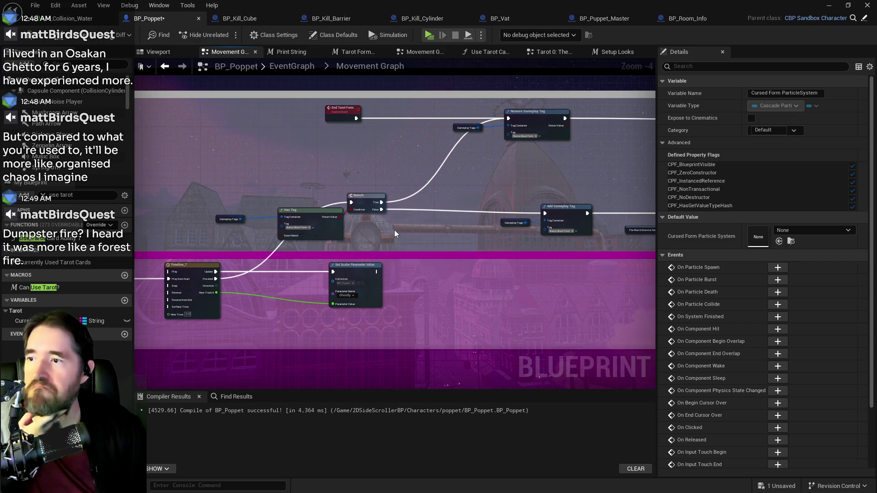
{"action": "mouse_move", "coordinate": [377, 238]}
{"action": "left_mouse_down"}
{"action": "mouse_move", "coordinate": [364, 235]}
{"action": "mouse_move", "coordinate": [420, 220]}
{"action": "mouse_move", "coordinate": [440, 237]}
{"action": "mouse_move", "coordinate": [449, 221]}
{"action": "mouse_move", "coordinate": [208, 240]}
{"action": "mouse_move", "coordinate": [336, 262]}
{"action": "left_mouse_up"}
Shift the lower node row from Add Gameplay Tag through SET up and left
{"action": "mouse_move", "coordinate": [530, 299]}
{"action": "left_mouse_down"}
{"action": "mouse_move", "coordinate": [651, 284]}
{"action": "mouse_move", "coordinate": [571, 245]}
{"action": "mouse_move", "coordinate": [425, 255]}
{"action": "left_mouse_up"}
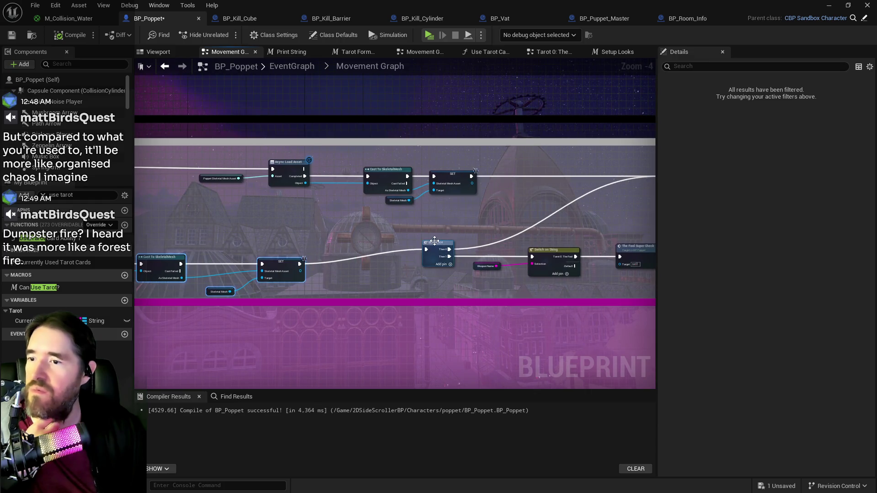
{"action": "left_click", "coordinate": [418, 260]}
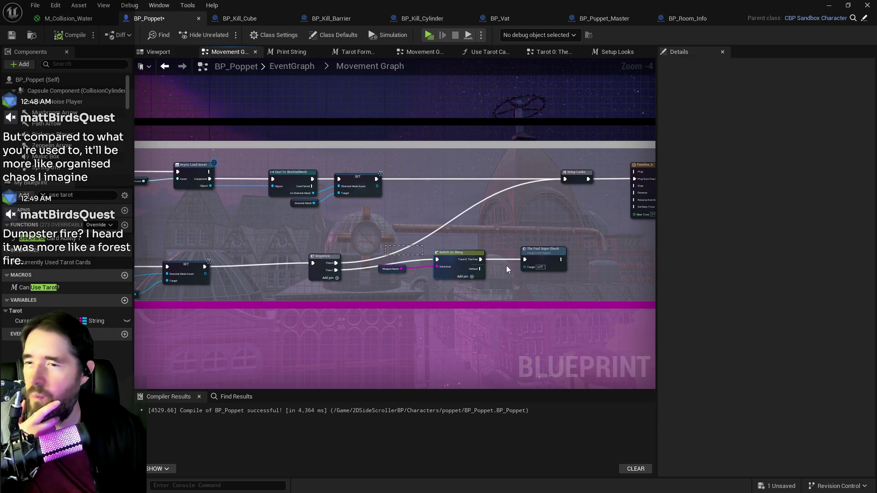
{"action": "left_click", "coordinate": [460, 264], "text": "ctrl"}
Pan across the graph to check Branch, Has Tag and the Async Load Asset nodes
{"action": "scroll", "coordinate": [263, 283], "scroll_direction": "up", "scroll_amount": 4}
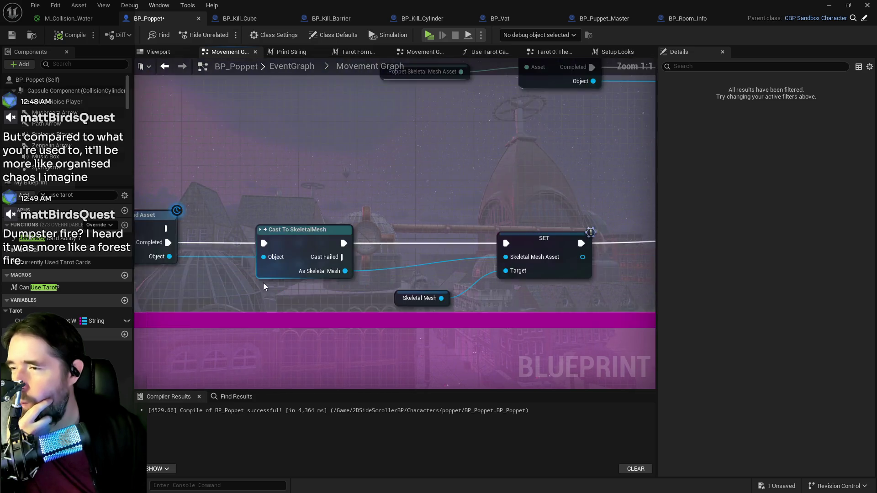
{"action": "left_click_drag", "start_coordinate": [415, 302], "coordinate": [704, 304]}
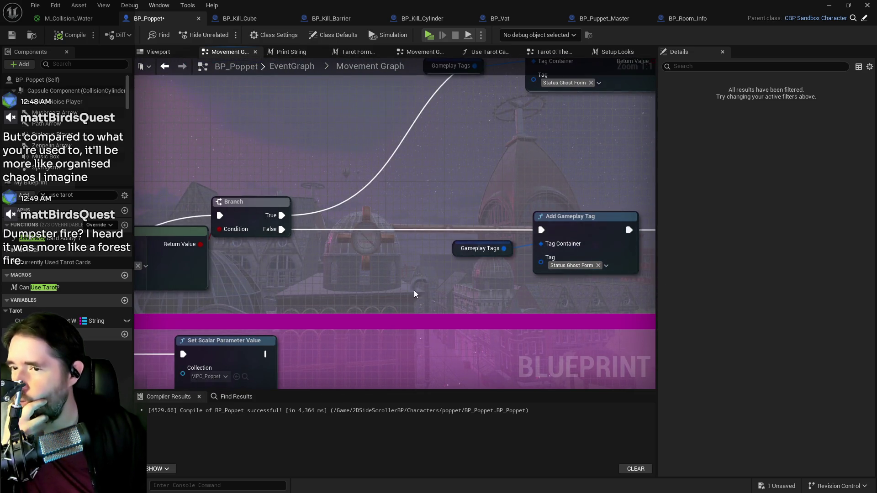
{"action": "mouse_move", "coordinate": [415, 291]}
{"action": "left_mouse_down"}
{"action": "mouse_move", "coordinate": [531, 283]}
{"action": "mouse_move", "coordinate": [246, 294]}
{"action": "left_mouse_up"}
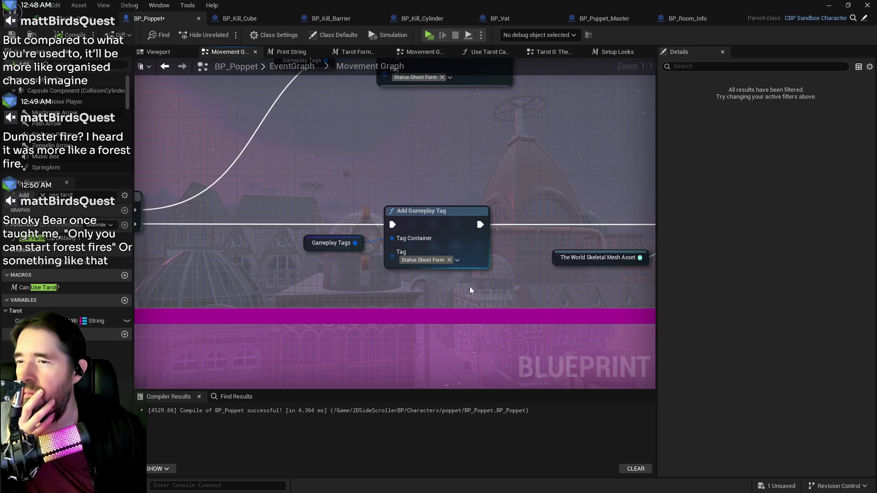
{"action": "mouse_move", "coordinate": [469, 286]}
{"action": "left_mouse_down"}
{"action": "mouse_move", "coordinate": [267, 292]}
{"action": "mouse_move", "coordinate": [351, 289]}
{"action": "mouse_move", "coordinate": [432, 269]}
{"action": "mouse_move", "coordinate": [222, 264]}
{"action": "left_mouse_up"}
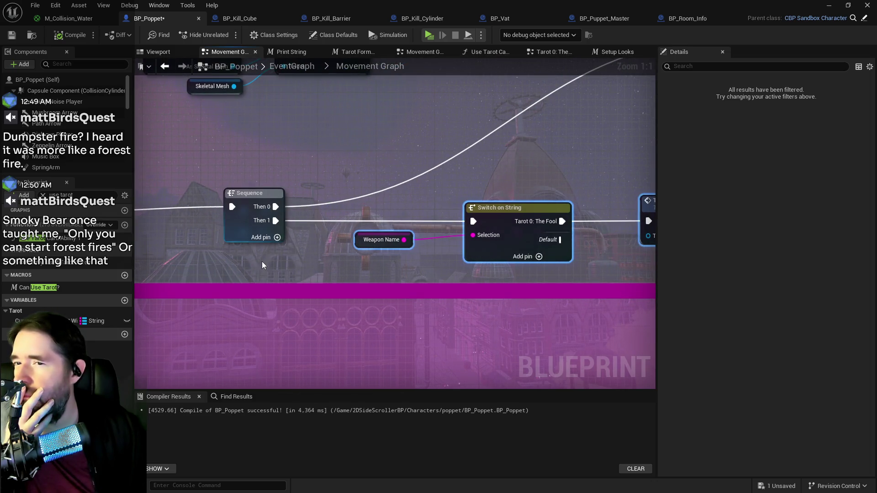
Move Switch on String and The Fool Super Check further right of the Sequence node
{"action": "mouse_move", "coordinate": [519, 253]}
{"action": "left_mouse_down"}
{"action": "mouse_move", "coordinate": [250, 266]}
{"action": "mouse_move", "coordinate": [514, 272]}
{"action": "mouse_move", "coordinate": [422, 240]}
{"action": "mouse_move", "coordinate": [346, 244]}
{"action": "mouse_move", "coordinate": [392, 238]}
{"action": "left_mouse_up"}
{"action": "scroll", "coordinate": [514, 267], "scroll_direction": "down", "scroll_amount": 3}
{"action": "left_click", "coordinate": [396, 238]}
{"action": "mouse_move", "coordinate": [484, 203]}
{"action": "left_mouse_down"}
{"action": "mouse_move", "coordinate": [507, 228]}
{"action": "mouse_move", "coordinate": [606, 237]}
{"action": "left_mouse_up"}
{"action": "left_click_drag", "start_coordinate": [508, 217], "coordinate": [542, 218]}
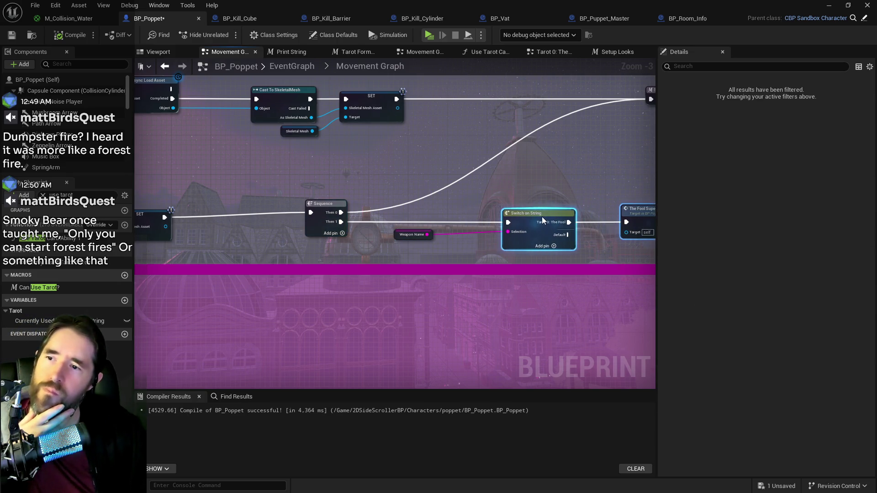
Search the action list for 'get currently equ' and dismiss it without adding a node
{"action": "right_click", "coordinate": [395, 250]}
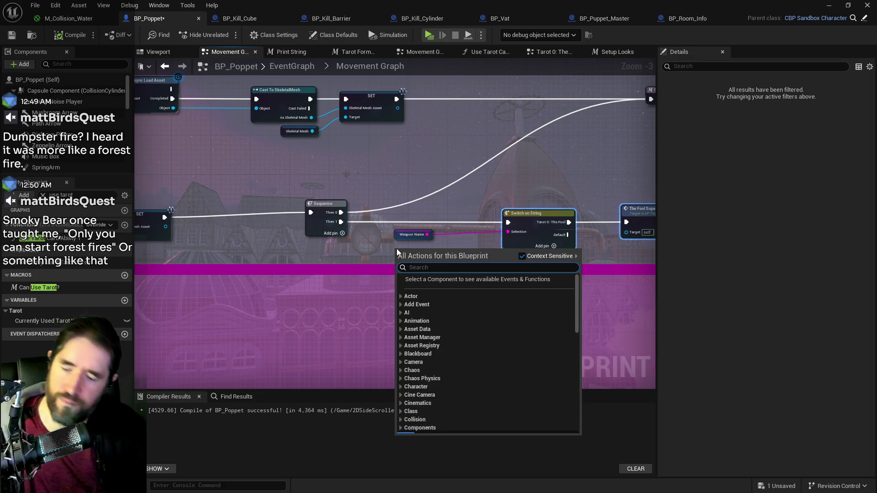
{"action": "type", "text": "get current"}
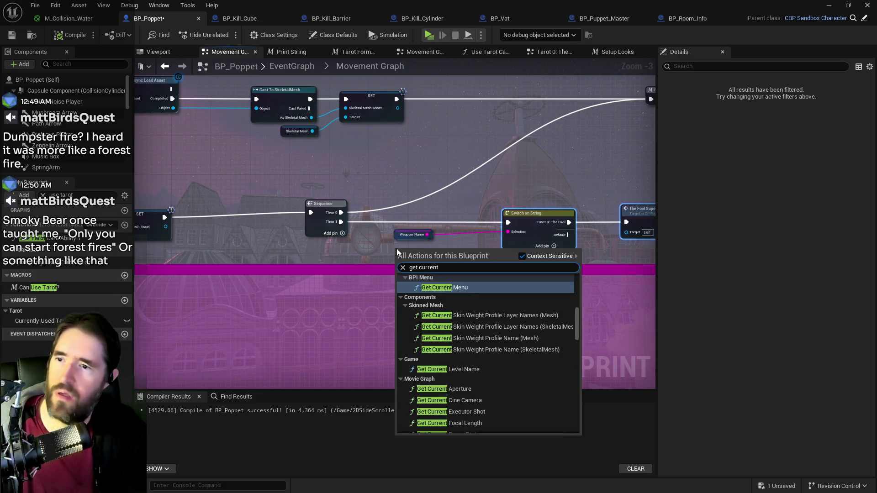
{"action": "type", "text": "ly equ"}
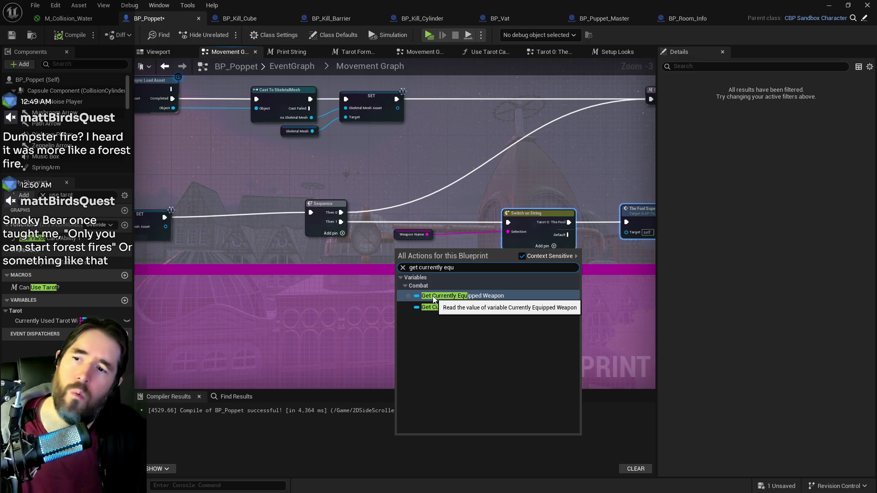
{"action": "left_click", "coordinate": [384, 250]}
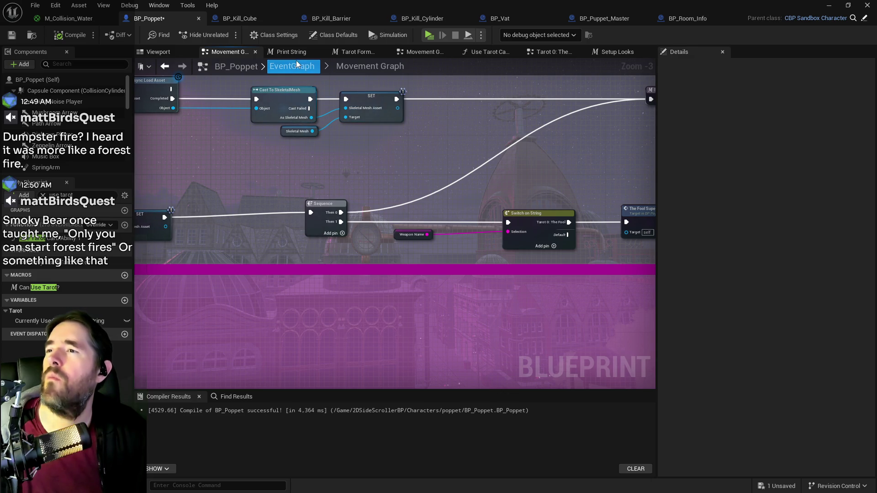
Add a Print String fed by Weapon Name, entering 'Weapon Name' in its text field
{"action": "left_click_drag", "start_coordinate": [427, 234], "coordinate": [445, 195]}
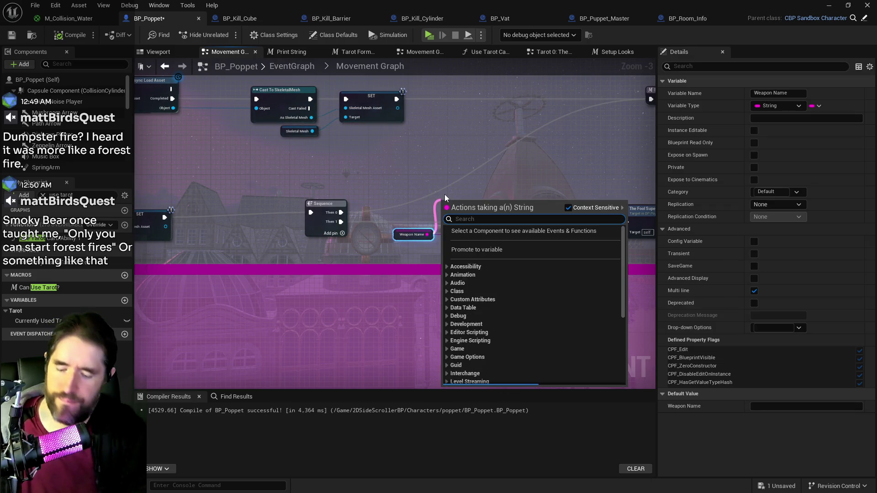
{"action": "type", "text": "print st"}
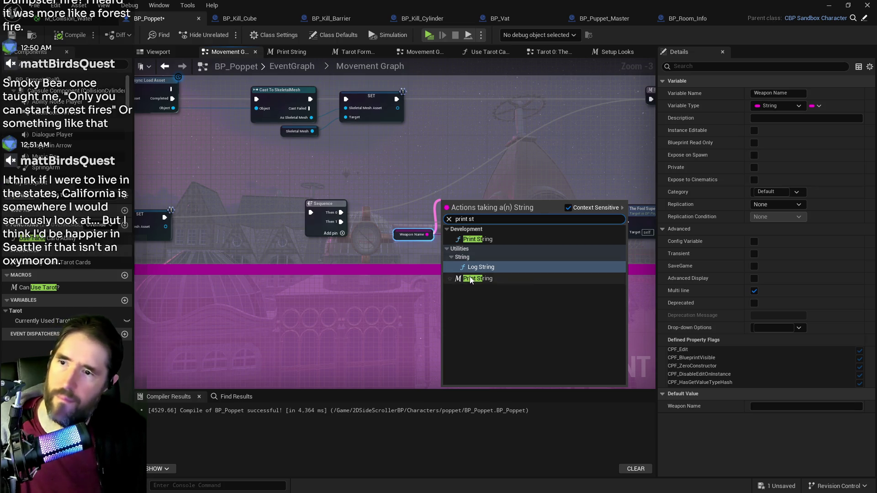
{"action": "left_click", "coordinate": [471, 279]}
{"action": "left_click_drag", "start_coordinate": [403, 236], "coordinate": [375, 245]}
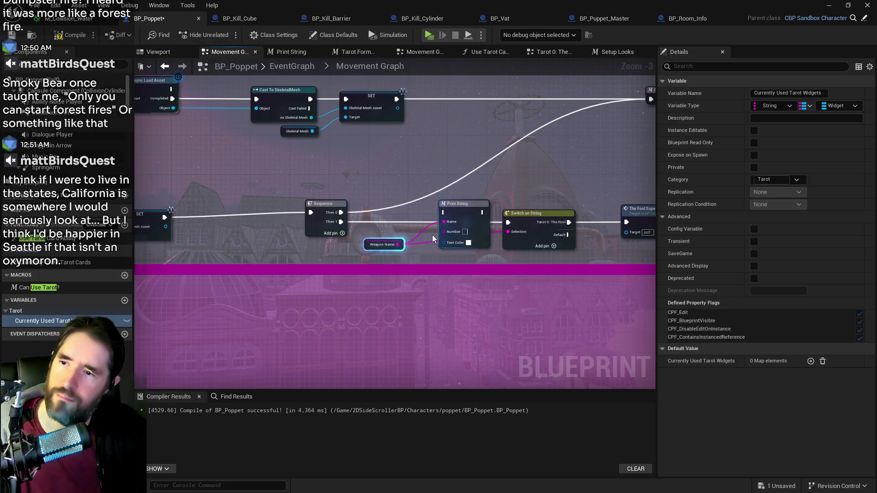
{"action": "left_click", "coordinate": [459, 230]}
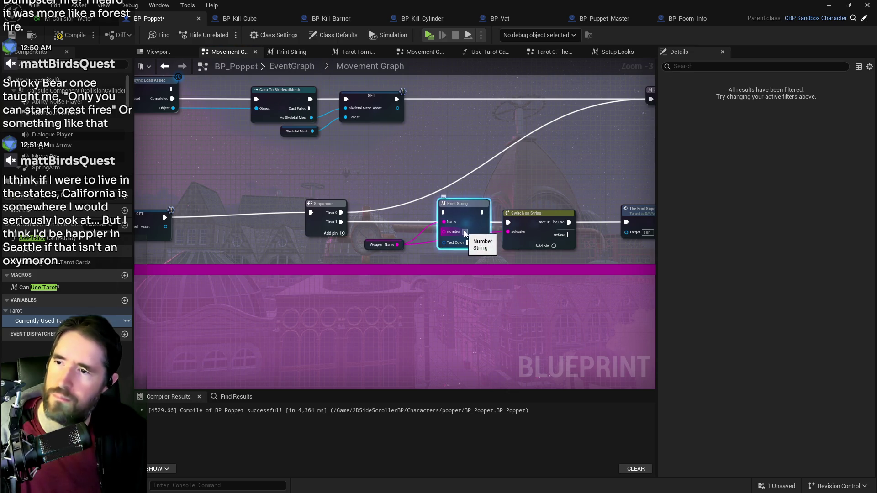
{"action": "left_click", "coordinate": [466, 231]}
{"action": "type", "text": "Weapon Nam"}
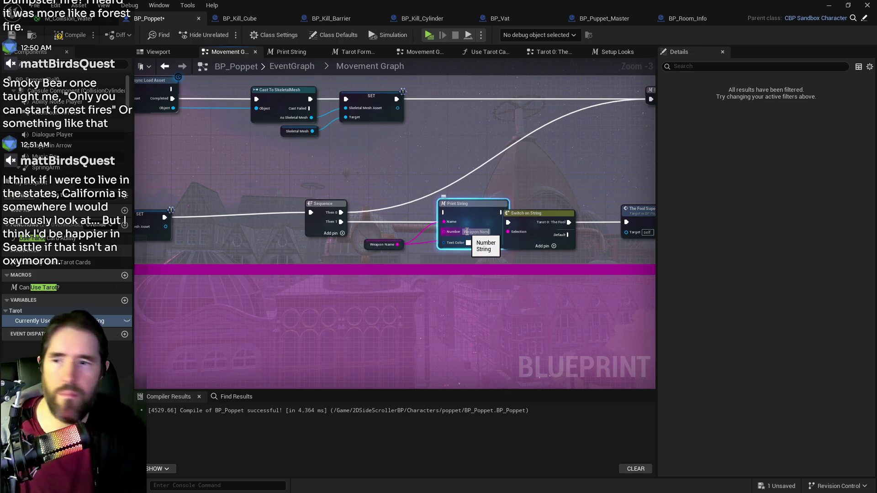
{"action": "type", "text": "e"}
Route Sequence's execution through Print String into Switch on String and compile
{"action": "mouse_move", "coordinate": [340, 212]}
{"action": "left_mouse_down"}
{"action": "mouse_move", "coordinate": [459, 215]}
{"action": "mouse_move", "coordinate": [448, 213]}
{"action": "left_mouse_up"}
{"action": "left_click_drag", "start_coordinate": [539, 212], "coordinate": [559, 213]}
{"action": "left_click", "coordinate": [459, 204]}
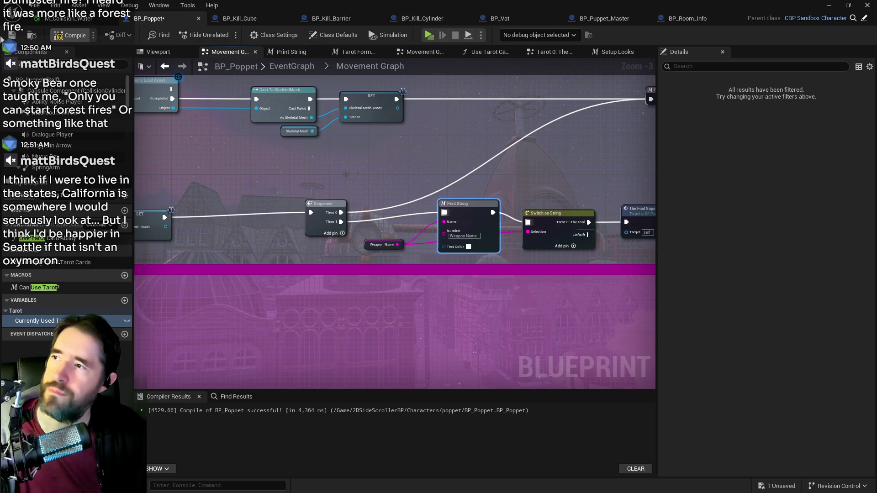
{"action": "left_click", "coordinate": [21, 38]}
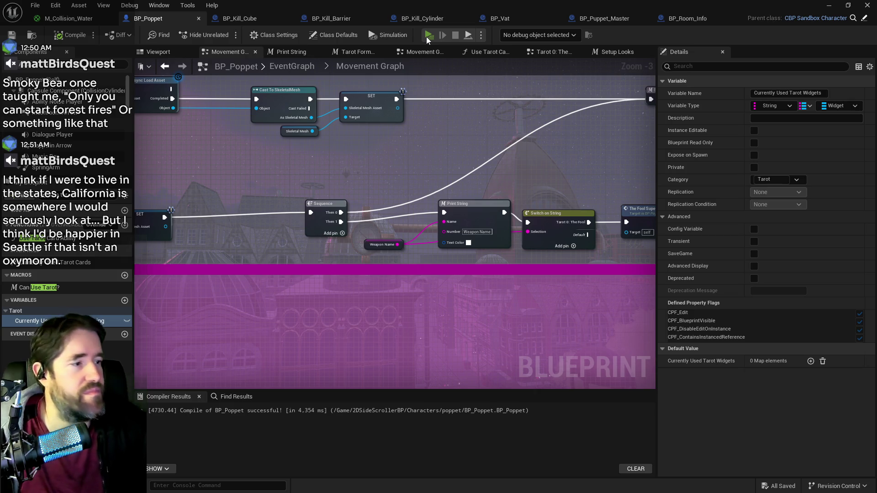
Start the play-test, run around the room and check the item grid inventory
{"action": "left_click", "coordinate": [428, 35]}
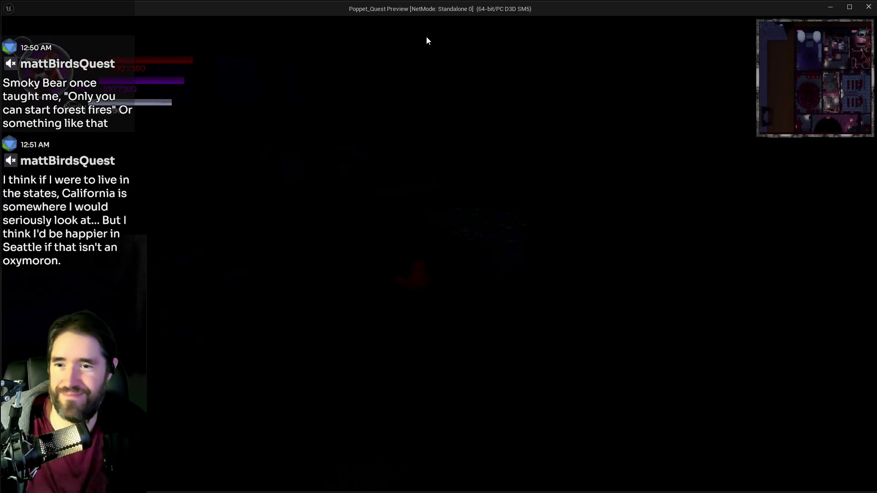
{"action": "left_click", "coordinate": [534, 260]}
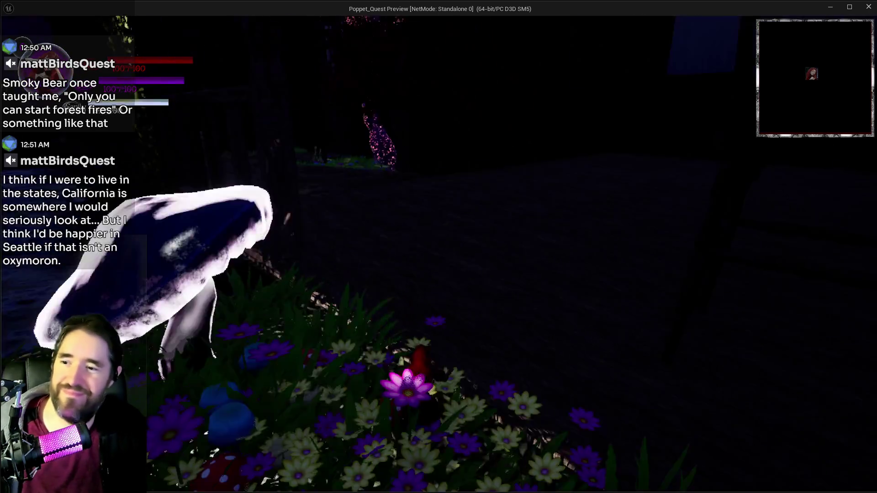
{"action": "key", "text": "w"}
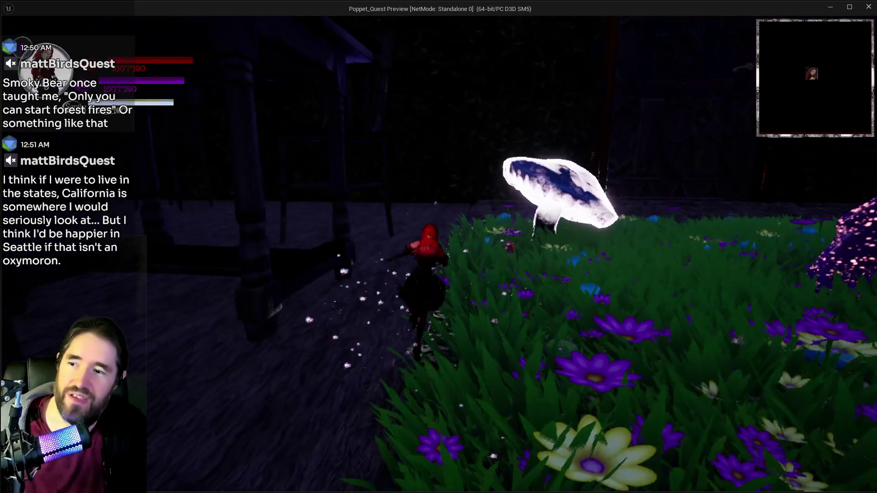
{"action": "key", "text": "w"}
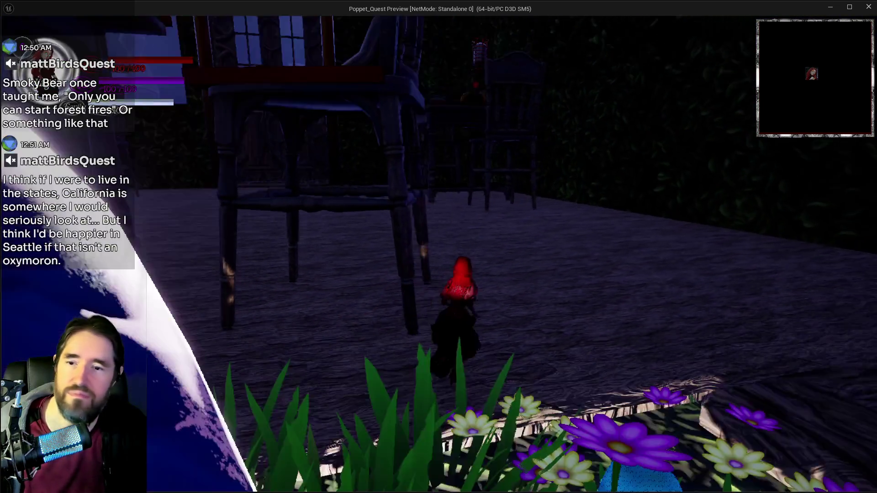
{"action": "key", "text": "w"}
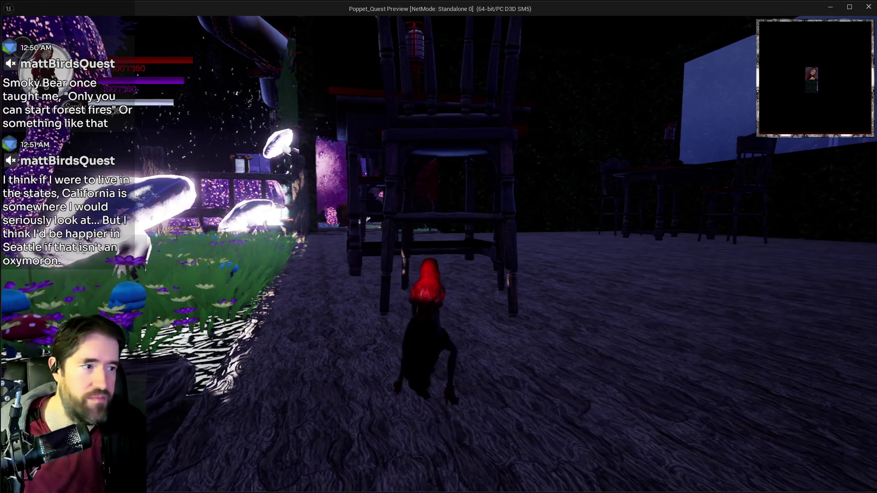
{"action": "key", "text": "w"}
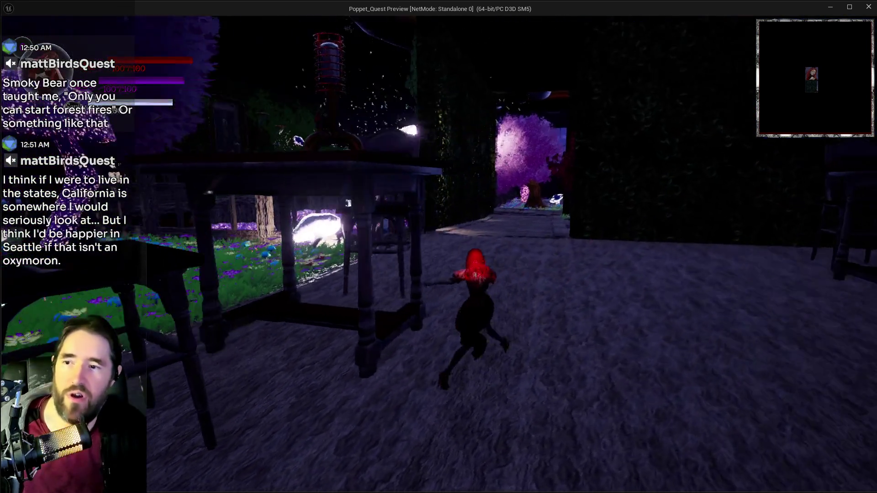
{"action": "key", "text": "w"}
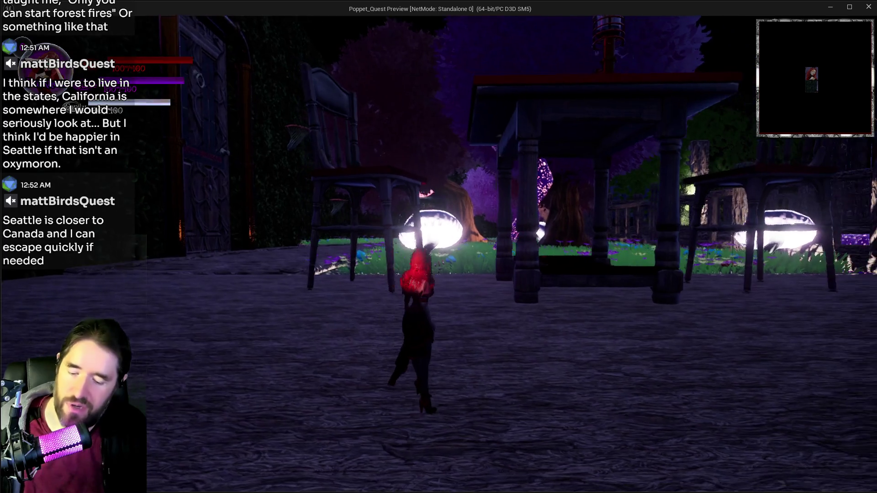
{"action": "key", "text": "i"}
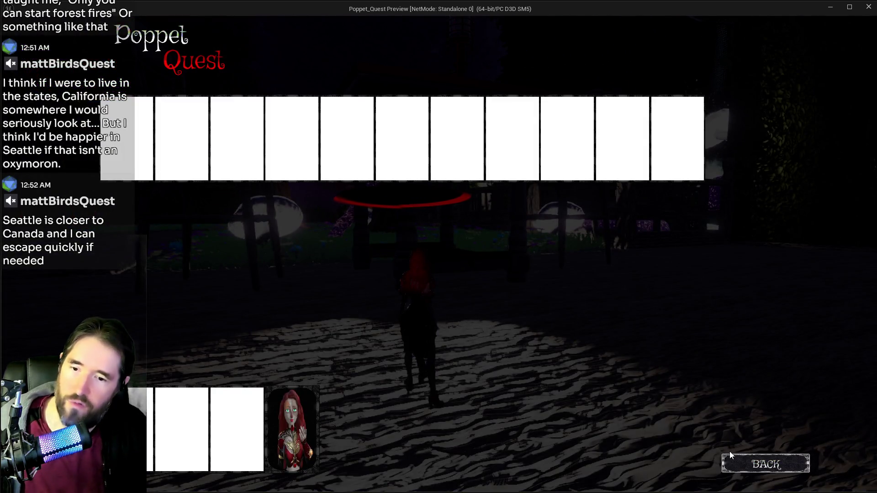
{"action": "key", "text": "i"}
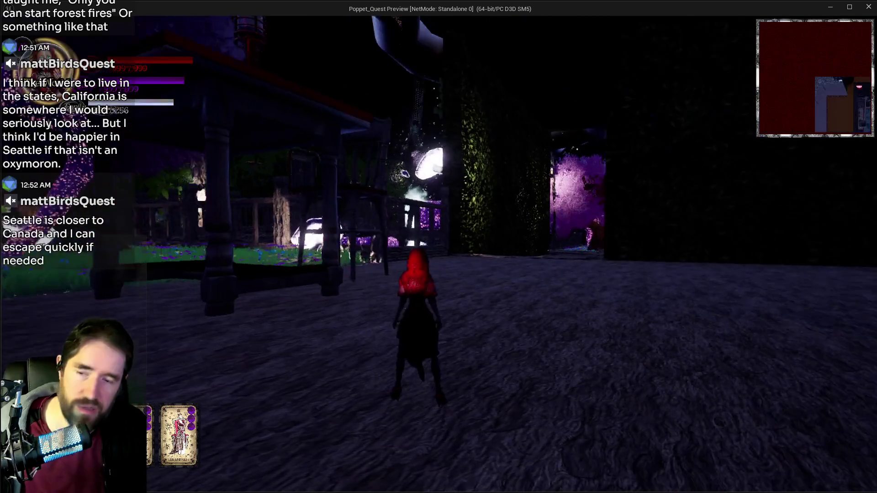
Run through the purple-tree doorway and along the garden path
{"action": "key", "text": "w"}
{"action": "key", "text": "w"}
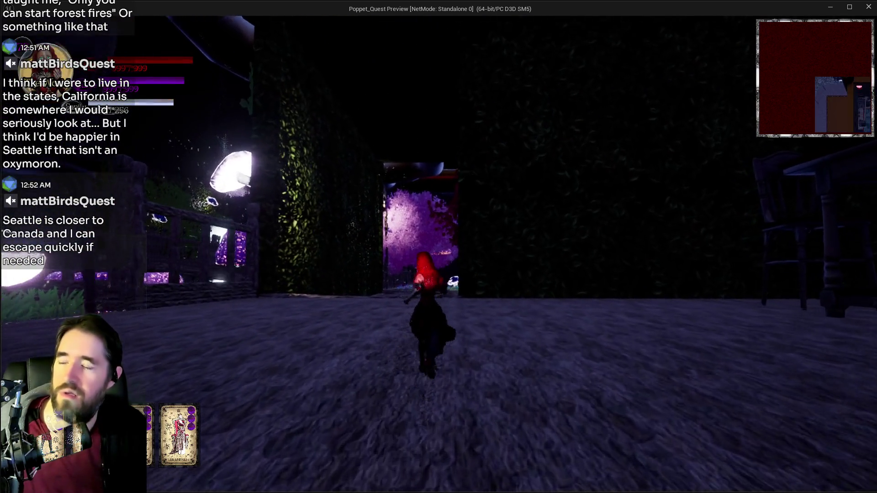
{"action": "key", "text": "w"}
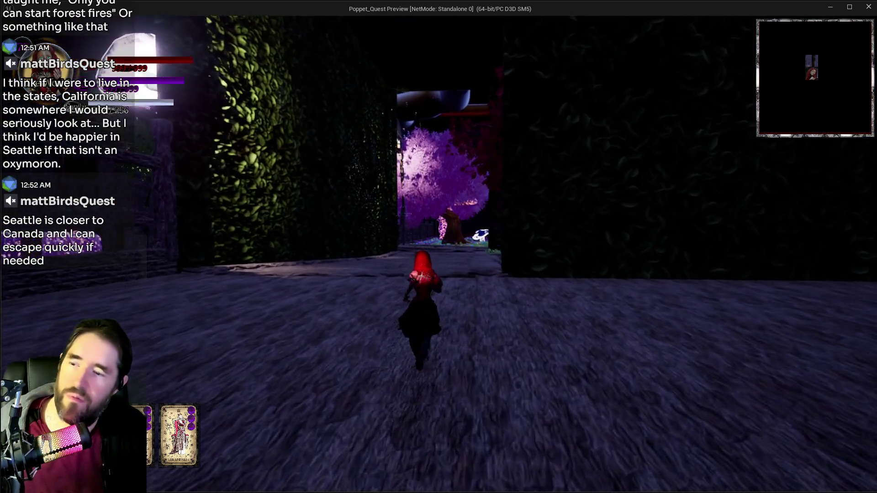
{"action": "key", "text": "w"}
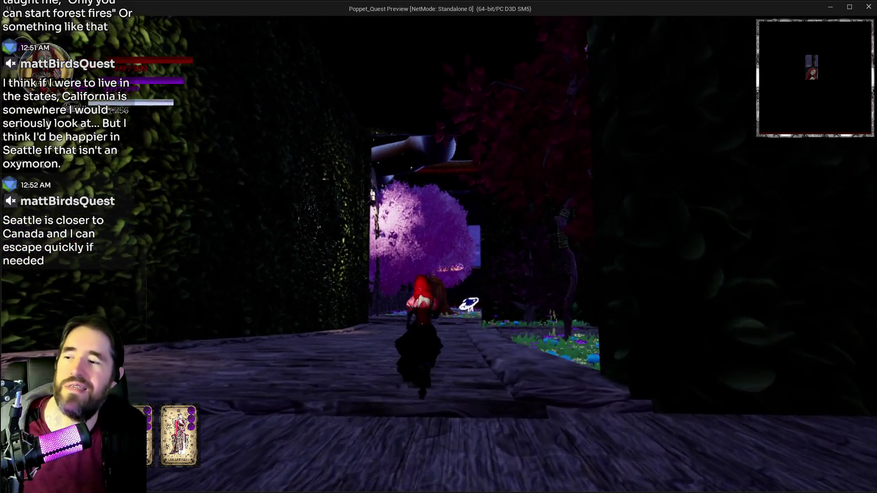
{"action": "key", "text": "w"}
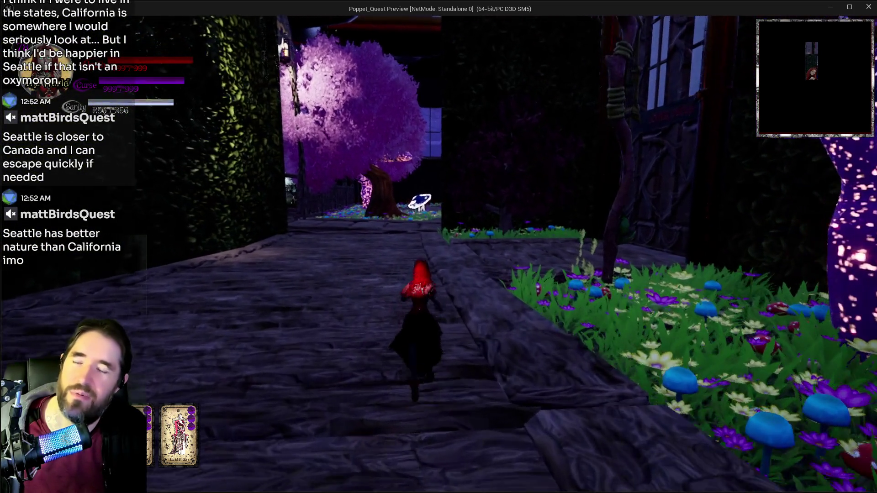
{"action": "key", "text": "w"}
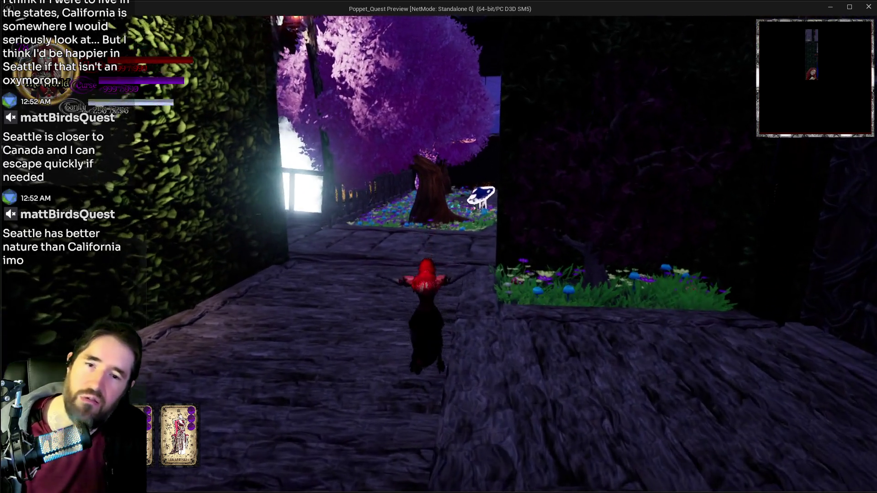
{"action": "key", "text": "w"}
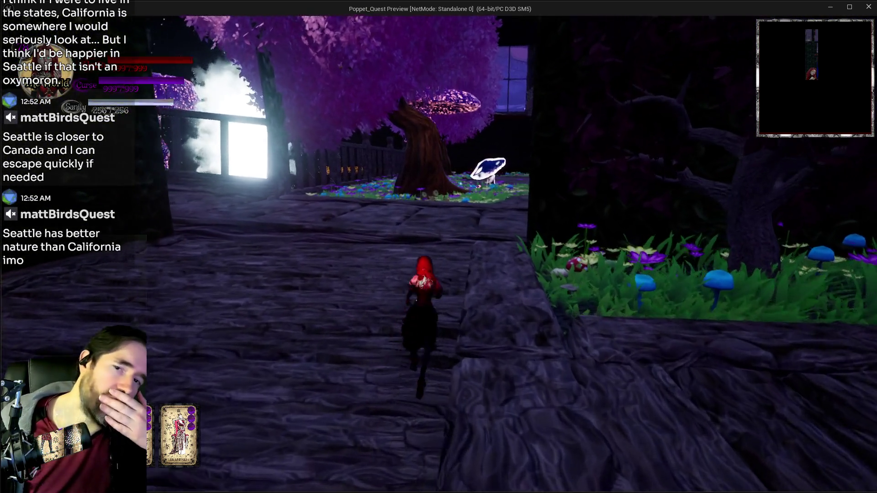
{"action": "key", "text": "w"}
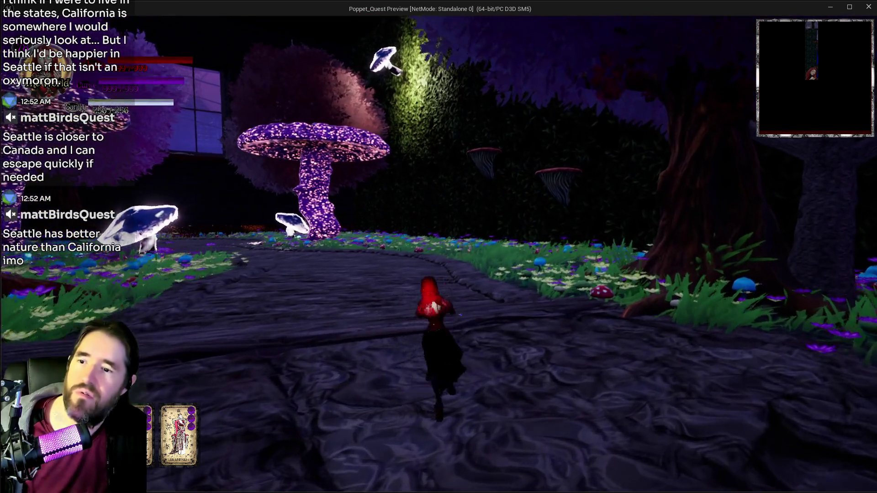
Attack repeatedly with the red hammer to print weapon debug lines, then pause the game
{"action": "key", "text": "w"}
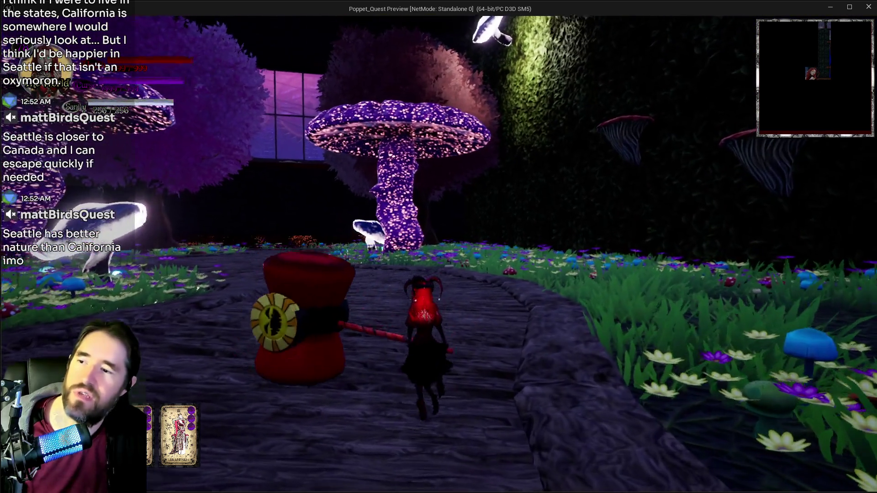
{"action": "key", "text": "w"}
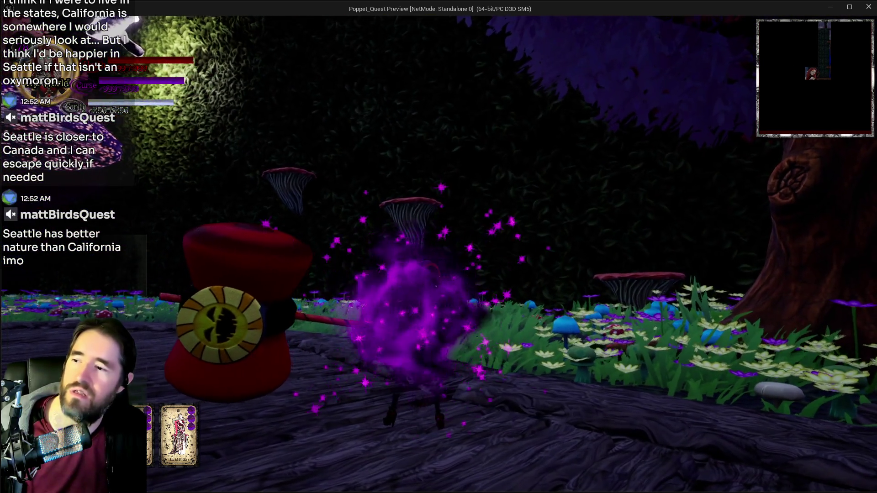
{"action": "key", "text": "w"}
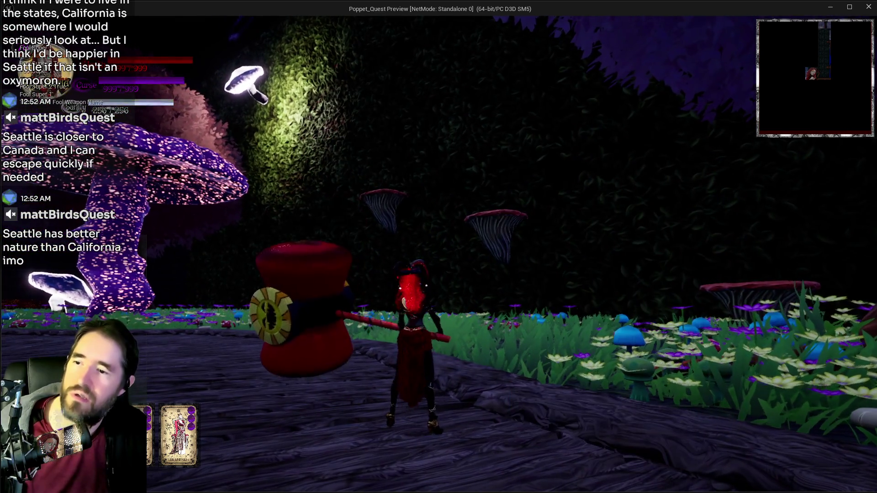
{"action": "key", "text": "w"}
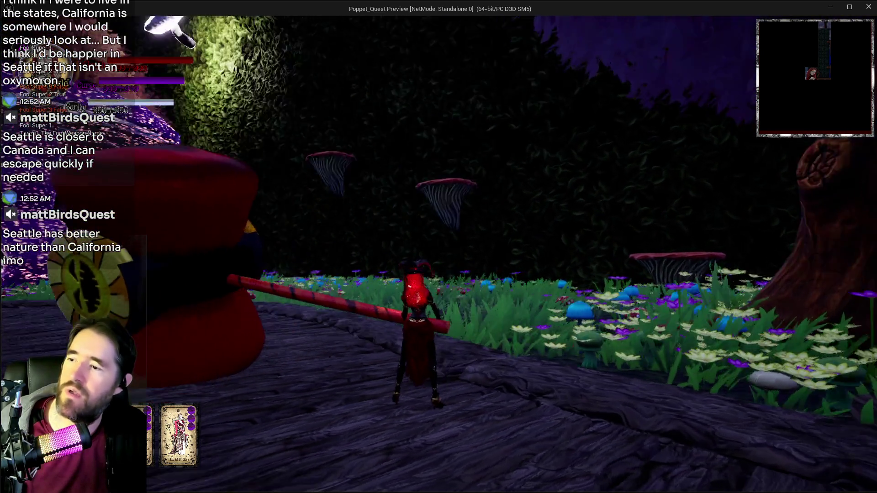
{"action": "key", "text": "w"}
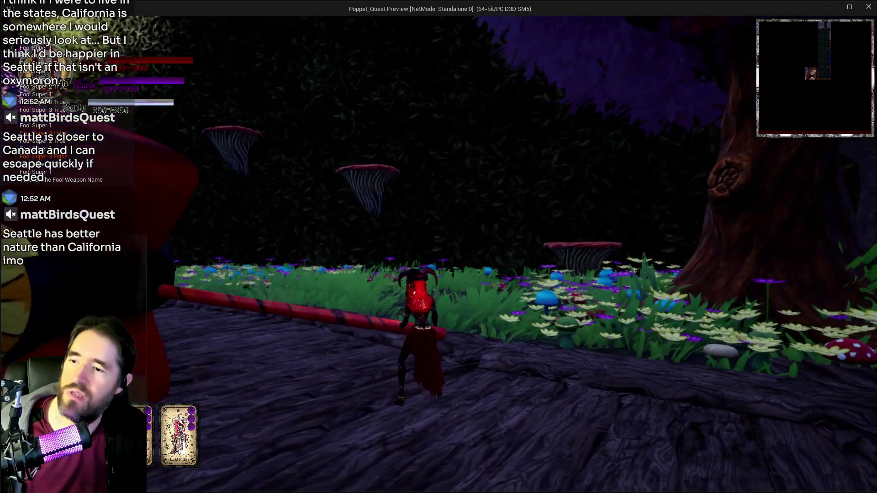
{"action": "key", "text": "w"}
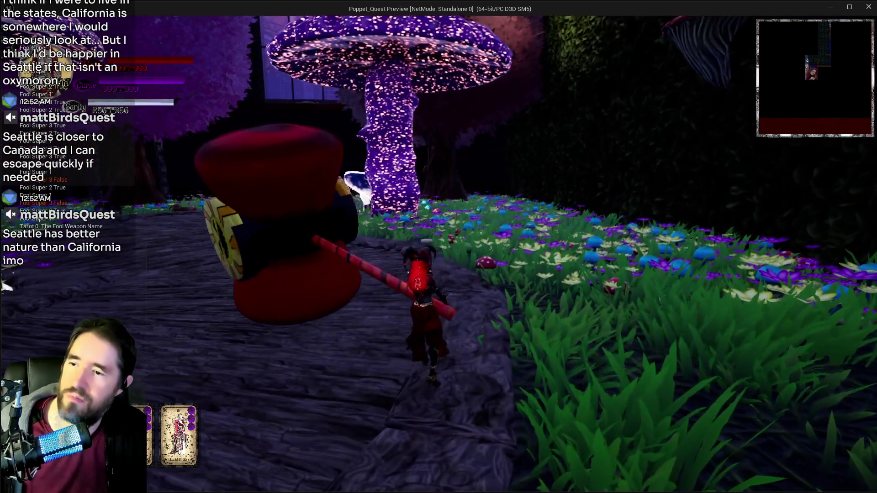
{"action": "key", "text": "w"}
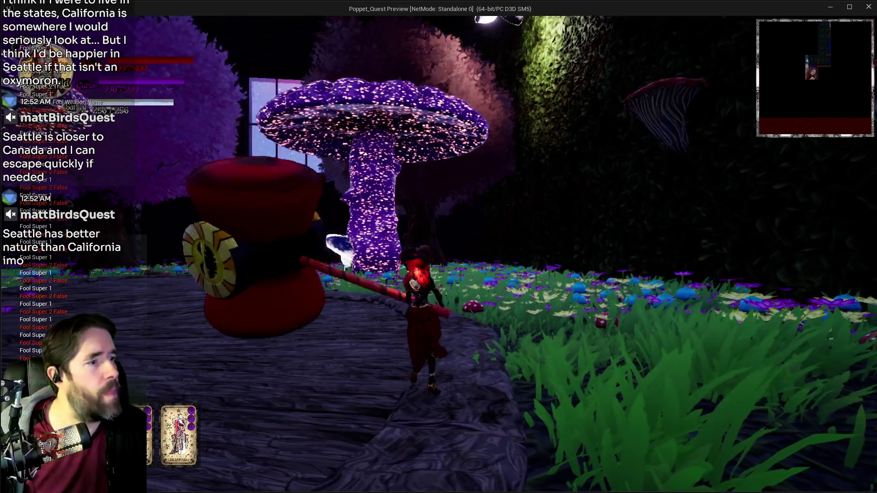
{"action": "key", "text": "Escape"}
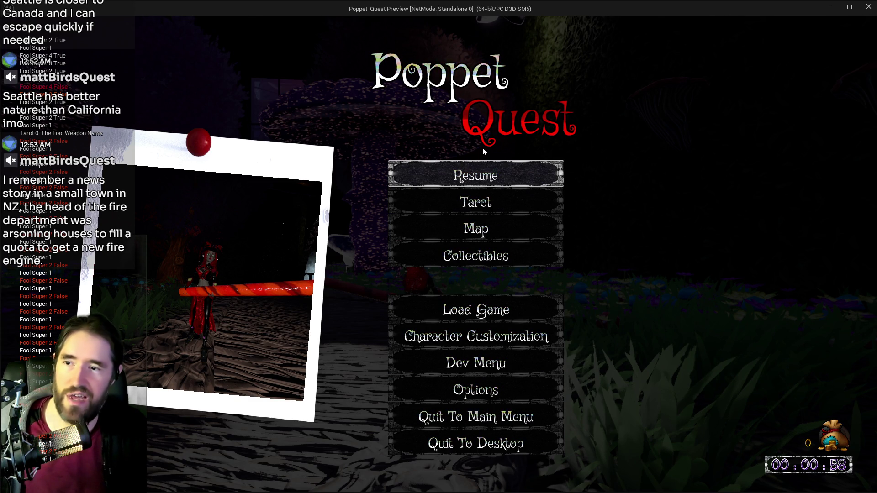
Resume play, run toward the mushrooms and attack again, then pause and close the Poppet_Quest preview
{"action": "left_click", "coordinate": [455, 168]}
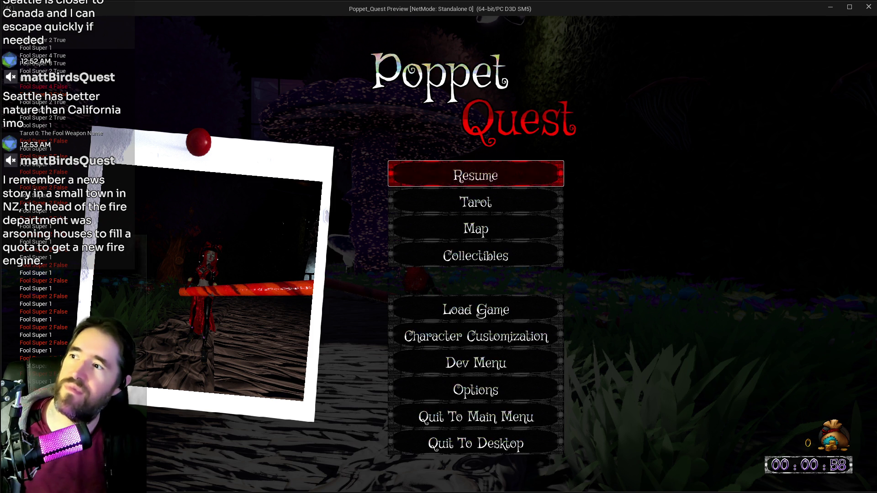
{"action": "key", "text": "w"}
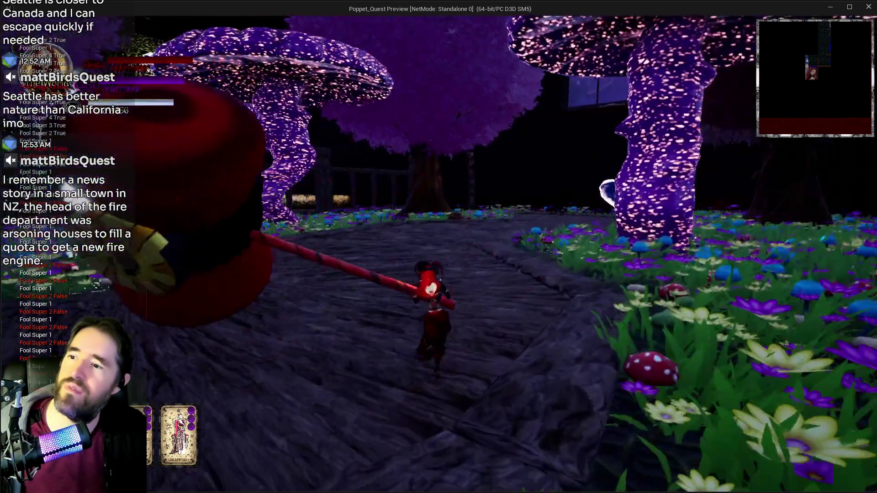
{"action": "key", "text": "w"}
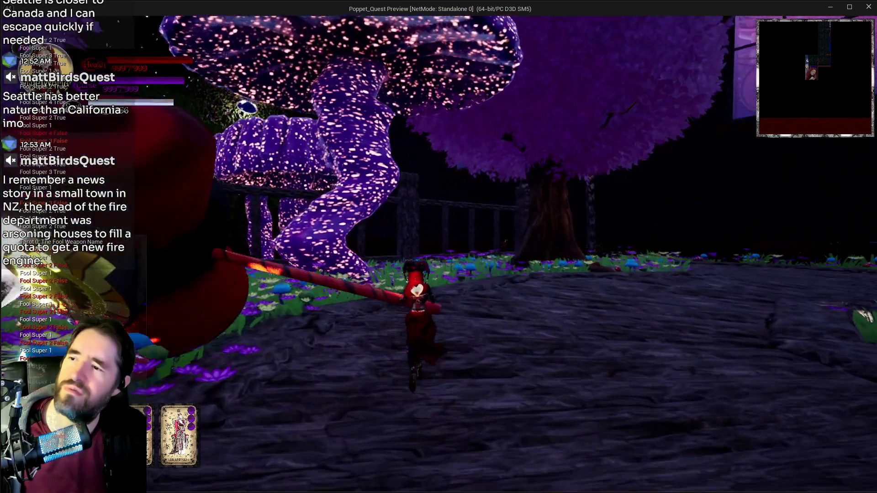
{"action": "key", "text": "e"}
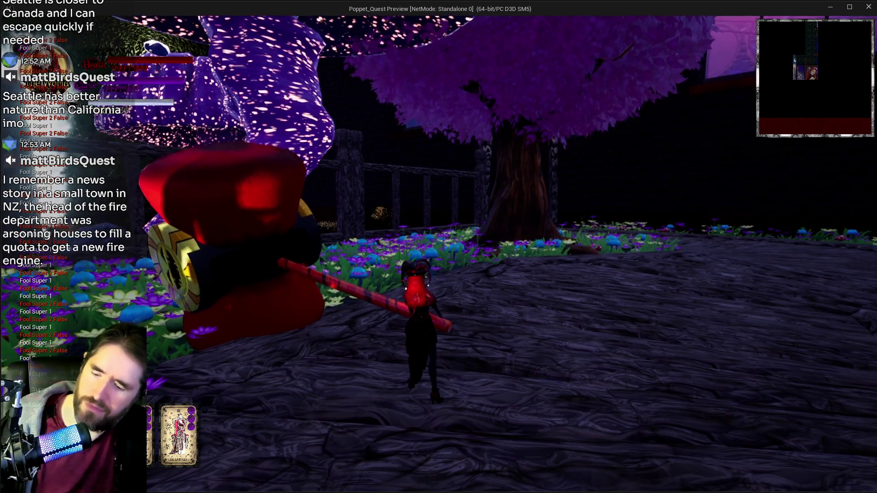
{"action": "key", "text": "Escape"}
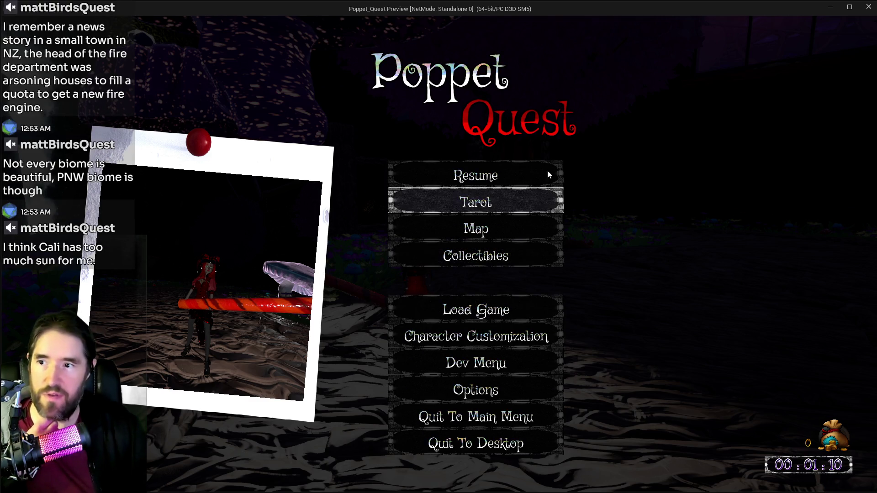
{"action": "left_click", "coordinate": [868, 7]}
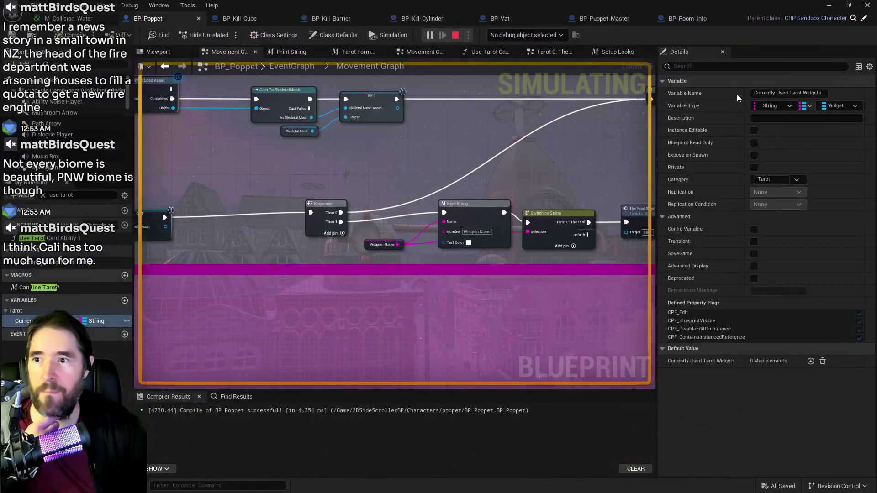
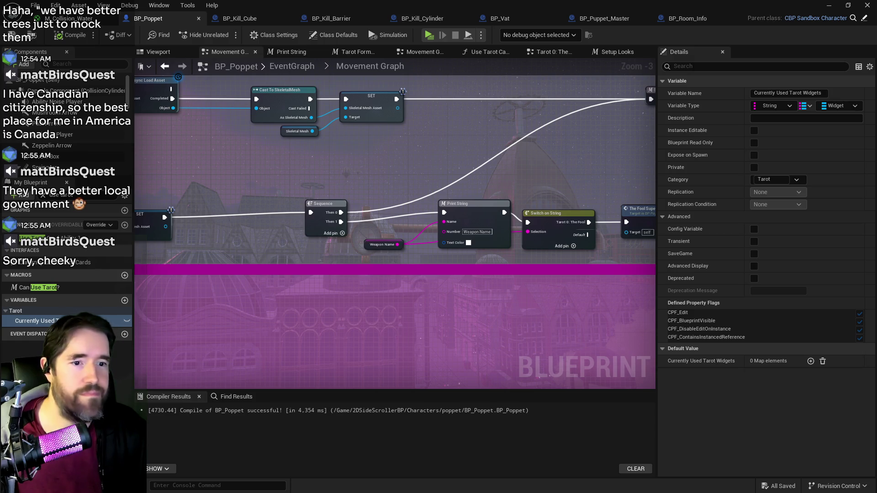
Switch from the Blueprint editor to the browser playing the Sequoia and Kings Canyon video
{"action": "key", "text": "alt+Tab"}
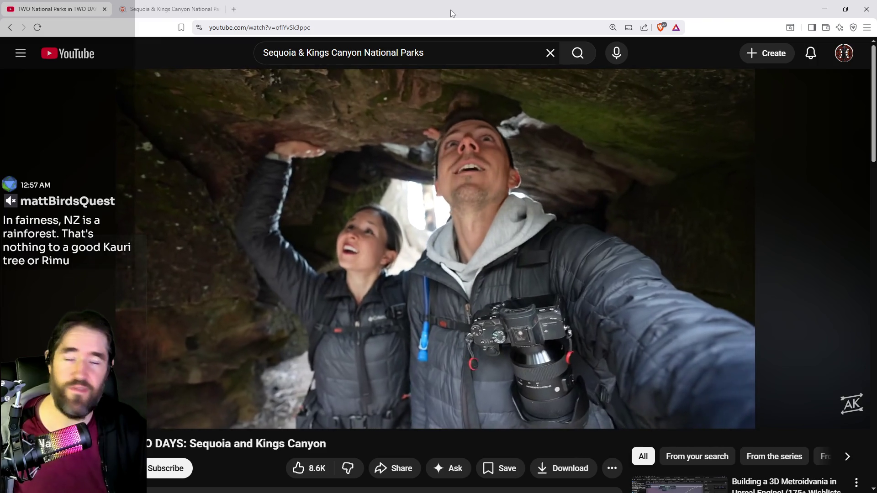
Drag the browser window off to the side to uncover the Unreal editor
{"action": "mouse_move", "coordinate": [451, 9]}
{"action": "left_mouse_down"}
{"action": "mouse_move", "coordinate": [639, 39]}
{"action": "mouse_move", "coordinate": [876, 41]}
{"action": "left_mouse_up"}
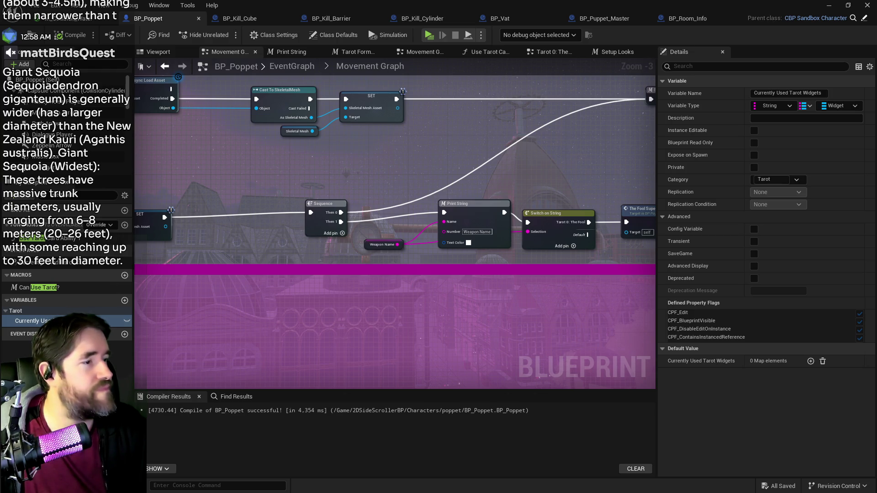
In the Tarot 0: The Fool Graph, reposition the Branch, The Fool Super Check and Super getter nodes
{"action": "scroll", "coordinate": [361, 234], "scroll_direction": "down", "scroll_amount": 2}
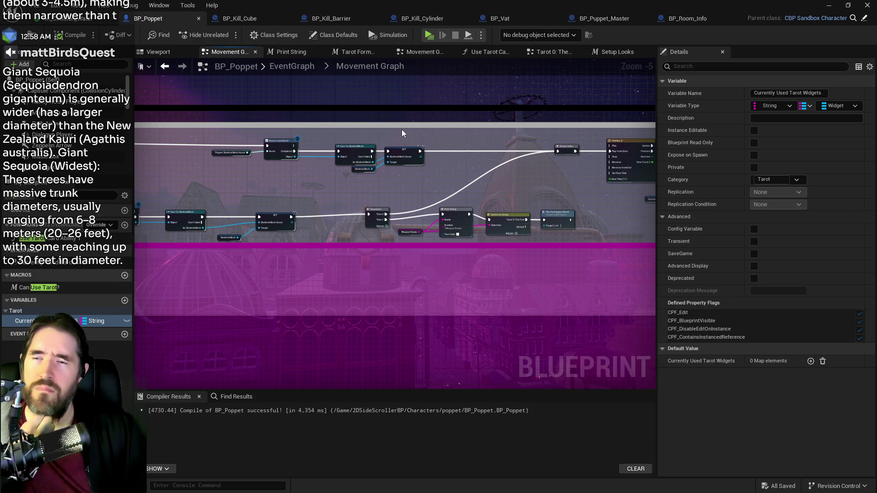
{"action": "left_click", "coordinate": [546, 54]}
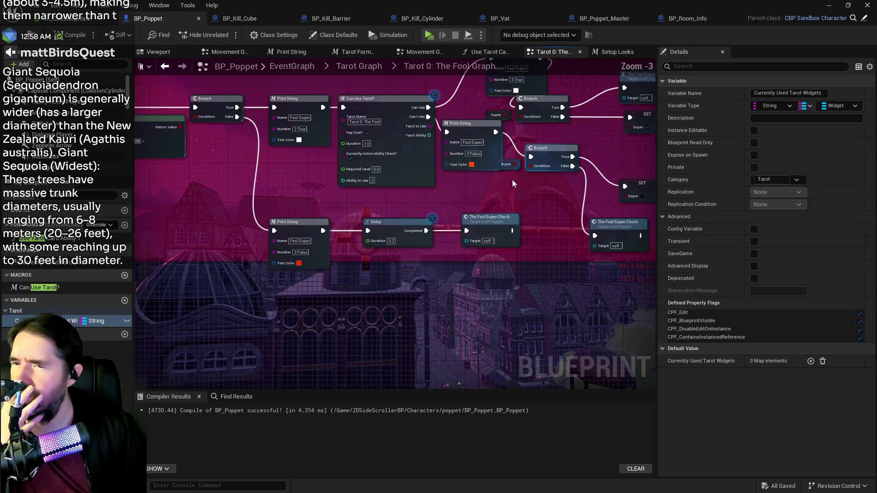
{"action": "scroll", "coordinate": [459, 185], "scroll_direction": "up", "scroll_amount": 1}
{"action": "mouse_move", "coordinate": [459, 185]}
{"action": "left_mouse_down"}
{"action": "mouse_move", "coordinate": [475, 165]}
{"action": "mouse_move", "coordinate": [575, 178]}
{"action": "left_mouse_up"}
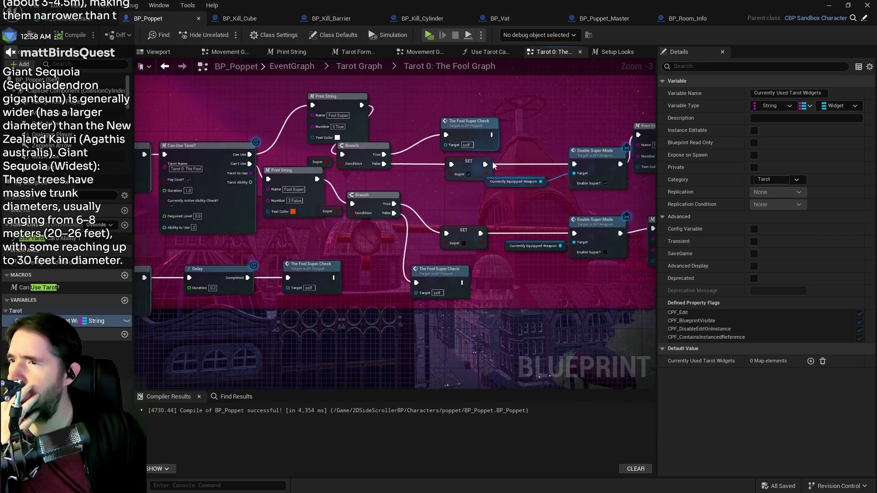
{"action": "left_click_drag", "start_coordinate": [348, 143], "coordinate": [371, 145]}
{"action": "left_click_drag", "start_coordinate": [466, 121], "coordinate": [486, 116]}
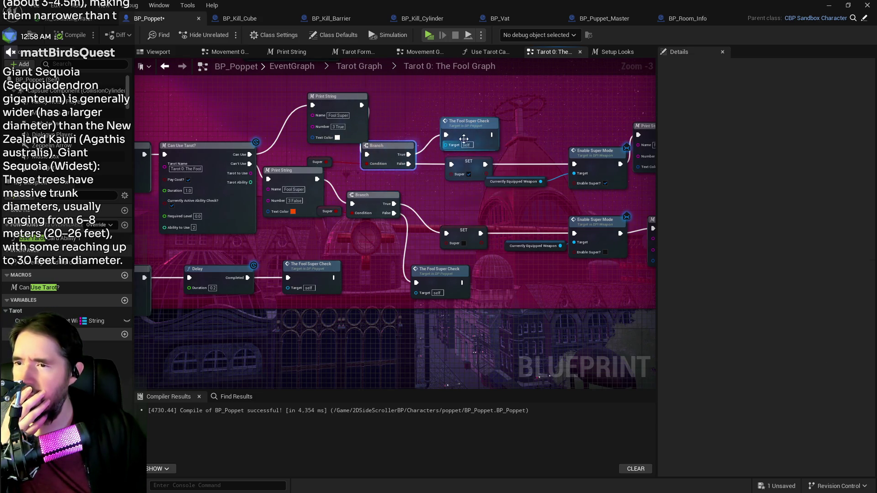
{"action": "mouse_move", "coordinate": [375, 145]}
{"action": "left_mouse_down"}
{"action": "mouse_move", "coordinate": [414, 124]}
{"action": "mouse_move", "coordinate": [401, 101]}
{"action": "left_mouse_up"}
{"action": "left_click_drag", "start_coordinate": [489, 124], "coordinate": [498, 97]}
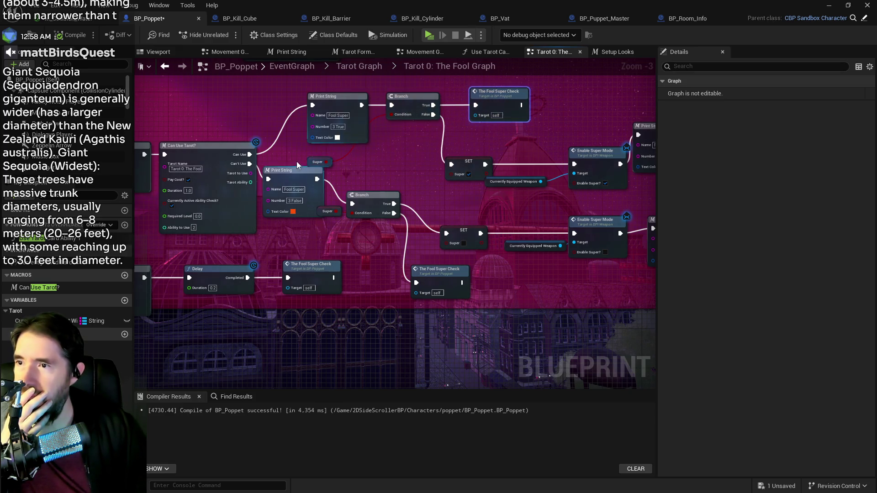
{"action": "left_click_drag", "start_coordinate": [317, 162], "coordinate": [382, 132]}
{"action": "mouse_move", "coordinate": [409, 90]}
{"action": "left_mouse_down"}
{"action": "mouse_move", "coordinate": [503, 107]}
{"action": "mouse_move", "coordinate": [461, 96]}
{"action": "left_mouse_up"}
Paste a SET Super node, wire Branch False through it to the lower Print String, and compile
{"action": "left_click", "coordinate": [463, 231]}
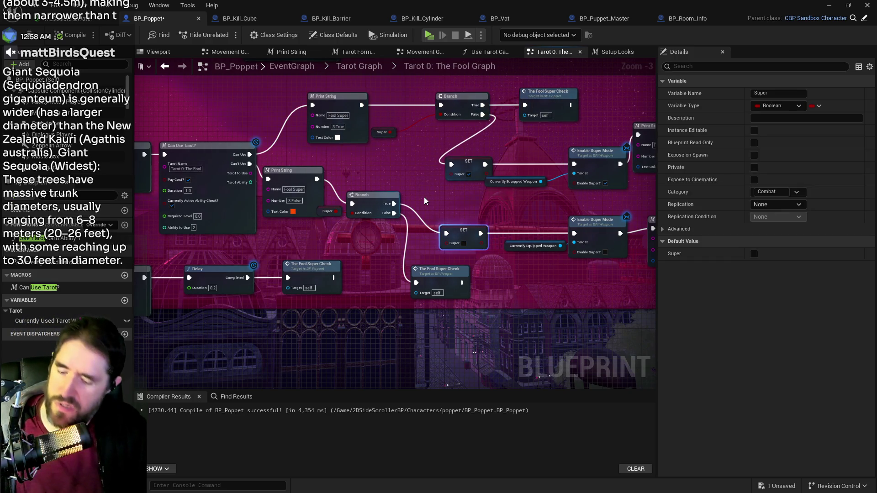
{"action": "left_click_drag", "start_coordinate": [219, 214], "coordinate": [573, 238]}
{"action": "left_click", "coordinate": [391, 239]}
{"action": "key", "text": "ctrl+v"}
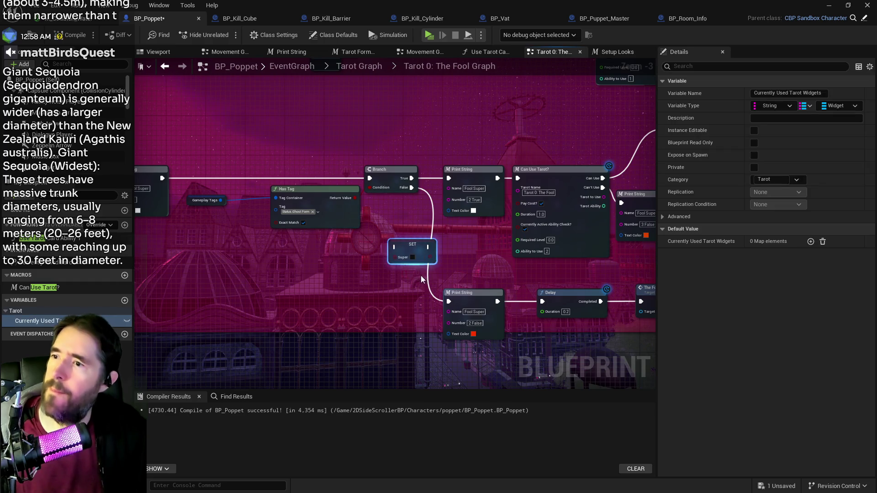
{"action": "left_click_drag", "start_coordinate": [405, 245], "coordinate": [416, 251]}
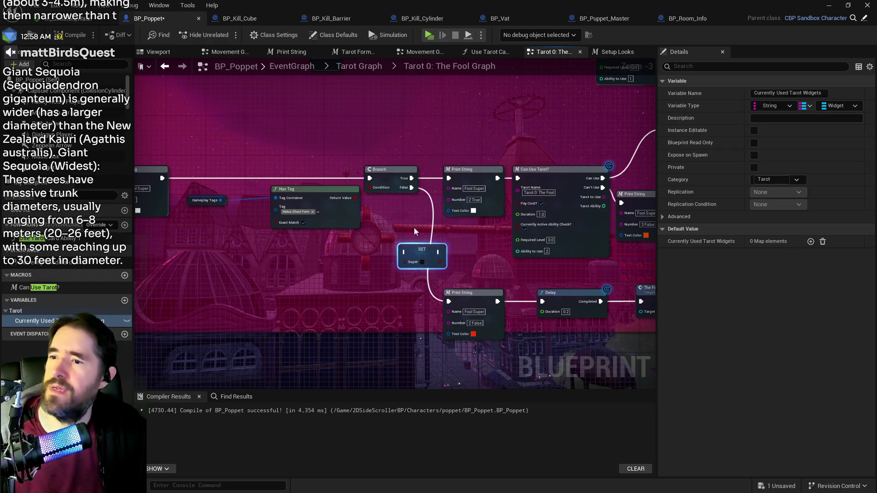
{"action": "mouse_move", "coordinate": [411, 187]}
{"action": "left_mouse_down"}
{"action": "mouse_move", "coordinate": [402, 251]}
{"action": "mouse_move", "coordinate": [449, 301]}
{"action": "left_mouse_up"}
{"action": "left_click", "coordinate": [430, 254]}
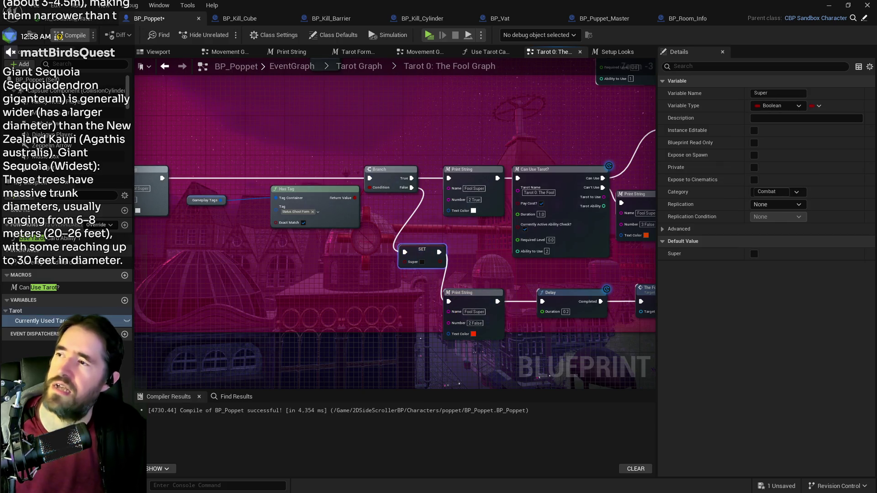
{"action": "left_click", "coordinate": [69, 36]}
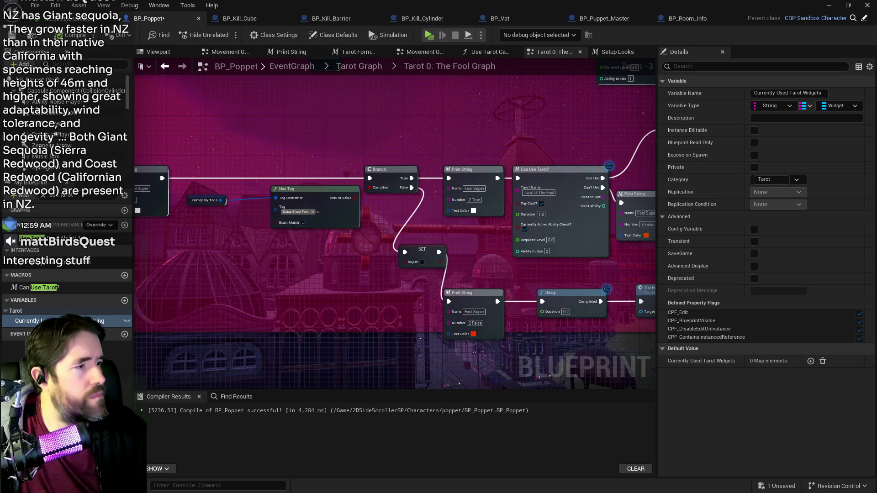
Save, then move the Print String, Delay and Fool Super Check chain and SET node into one row
{"action": "left_click", "coordinate": [12, 35]}
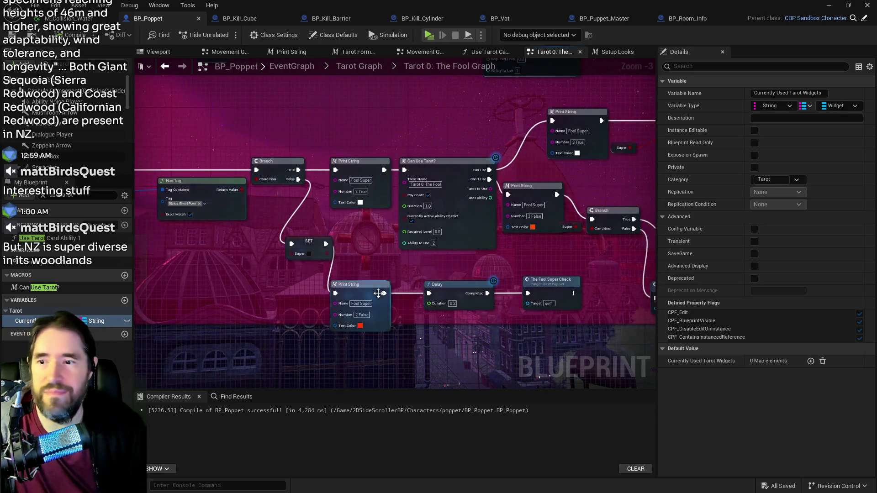
{"action": "left_click", "coordinate": [360, 284]}
{"action": "left_click", "coordinate": [555, 279], "text": "ctrl"}
{"action": "left_click", "coordinate": [466, 281], "text": "ctrl"}
{"action": "left_click_drag", "start_coordinate": [466, 281], "coordinate": [492, 261]}
{"action": "left_click_drag", "start_coordinate": [305, 245], "coordinate": [308, 274]}
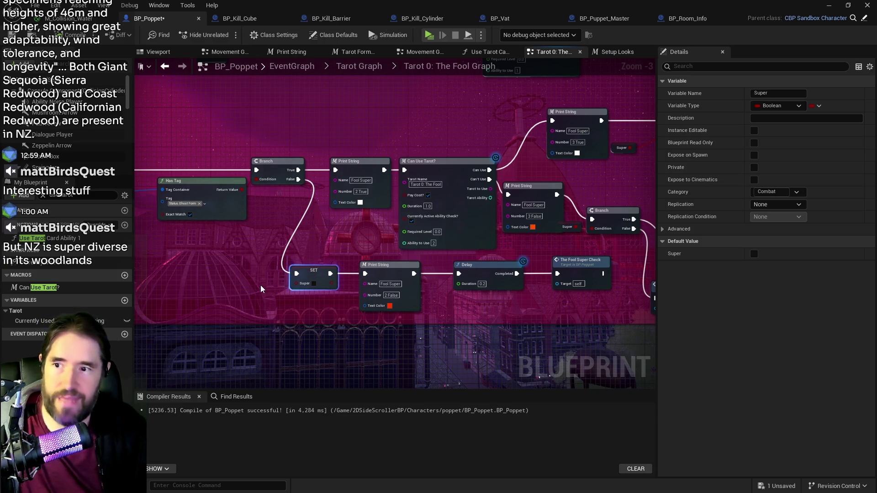
Shift the starting nodes through the Branch left inside The Fool Tarot comment
{"action": "left_click_drag", "start_coordinate": [273, 286], "coordinate": [217, 271]}
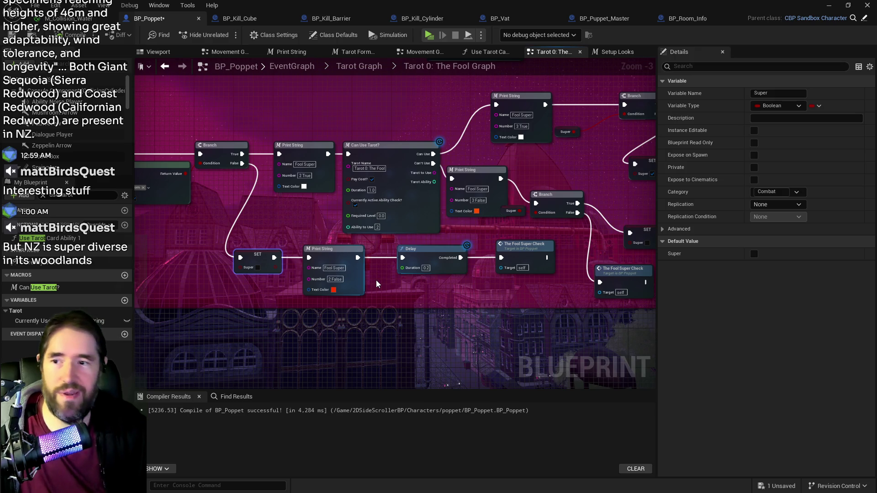
{"action": "scroll", "coordinate": [383, 283], "scroll_direction": "down", "scroll_amount": 2}
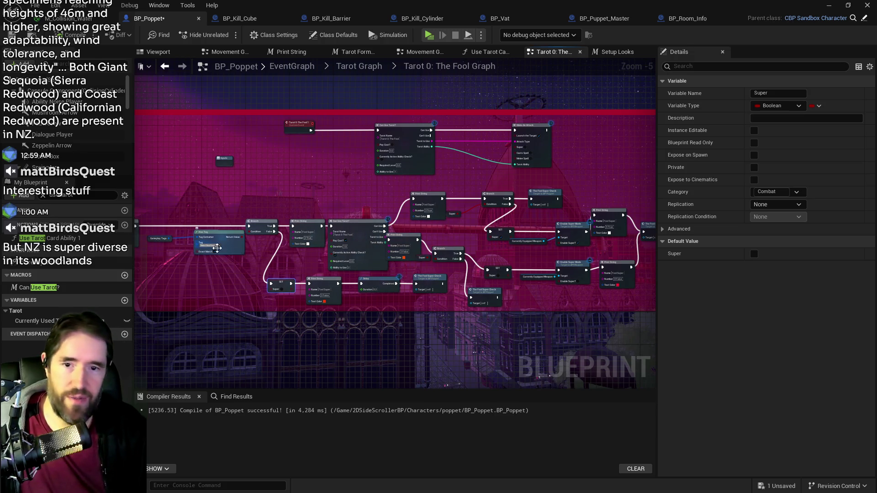
{"action": "left_click_drag", "start_coordinate": [219, 232], "coordinate": [360, 242]}
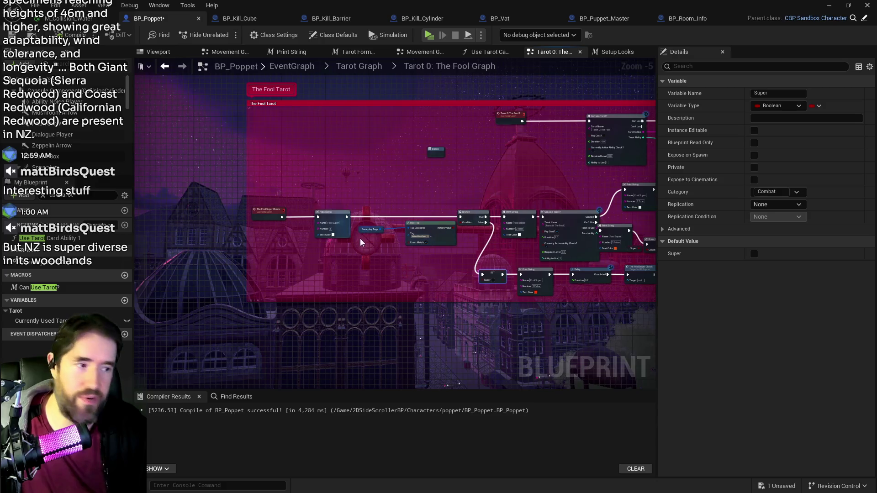
{"action": "scroll", "coordinate": [361, 264], "scroll_direction": "up", "scroll_amount": 1}
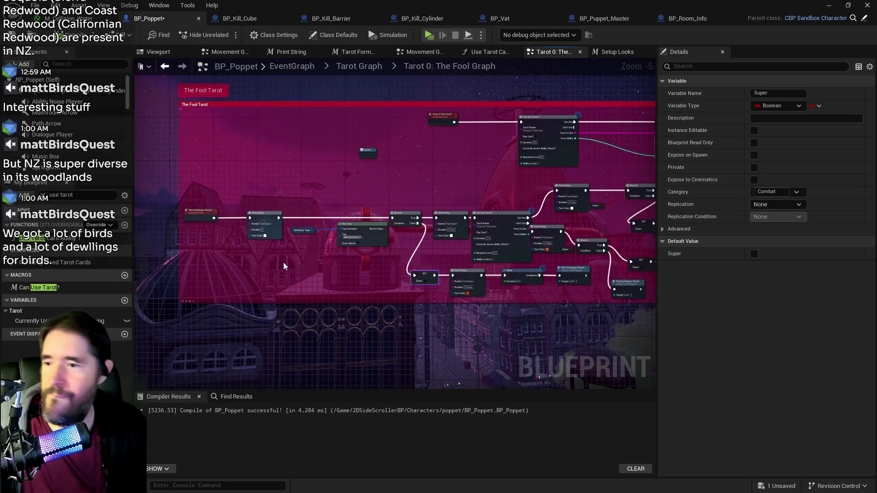
{"action": "scroll", "coordinate": [365, 244], "scroll_direction": "up", "scroll_amount": 1}
{"action": "scroll", "coordinate": [365, 244], "scroll_direction": "down", "scroll_amount": 1}
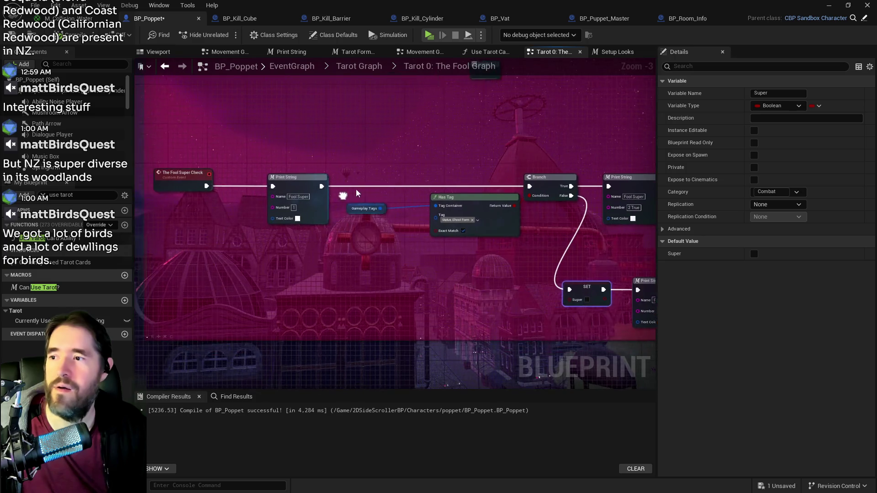
{"action": "mouse_move", "coordinate": [222, 162]}
{"action": "left_mouse_down"}
{"action": "mouse_move", "coordinate": [420, 253]}
{"action": "mouse_move", "coordinate": [503, 233]}
{"action": "left_mouse_up"}
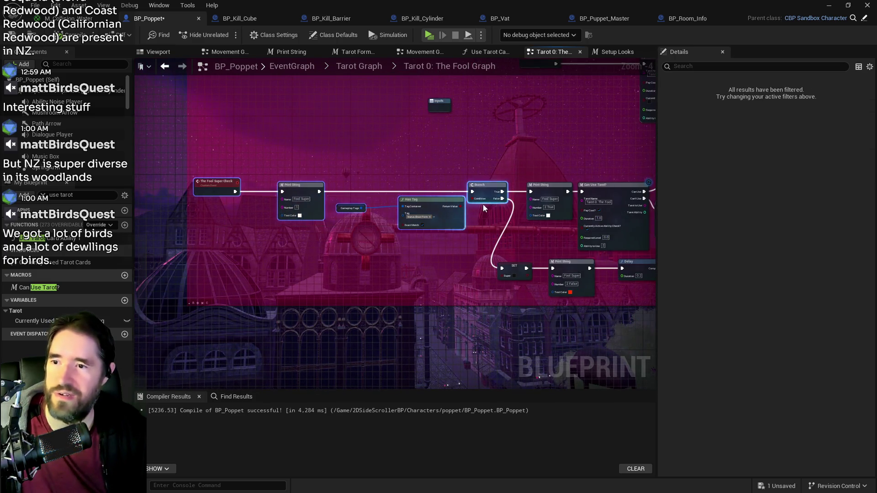
{"action": "left_click_drag", "start_coordinate": [485, 190], "coordinate": [415, 190]}
Move the bottom row down, shift The Fool Tarot group right, and extend the comment's bottom edge
{"action": "scroll", "coordinate": [309, 252], "scroll_direction": "down", "scroll_amount": 1}
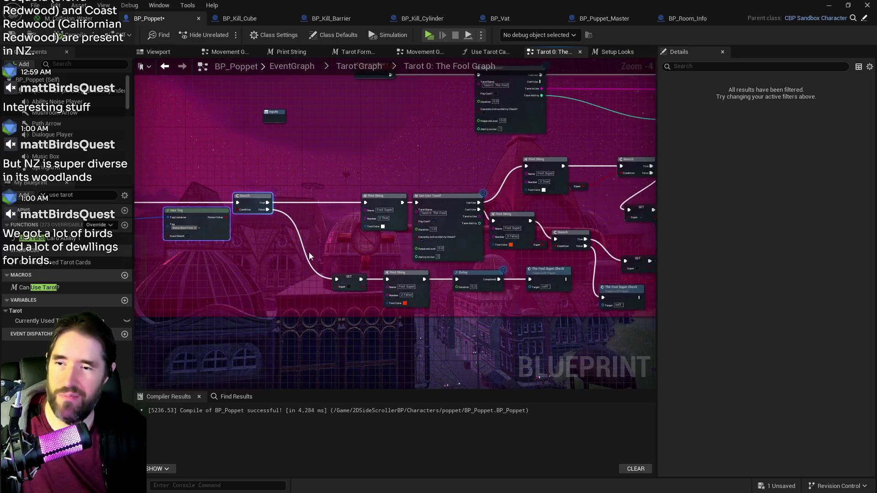
{"action": "left_click_drag", "start_coordinate": [300, 274], "coordinate": [506, 281]}
{"action": "left_click_drag", "start_coordinate": [431, 267], "coordinate": [436, 305]}
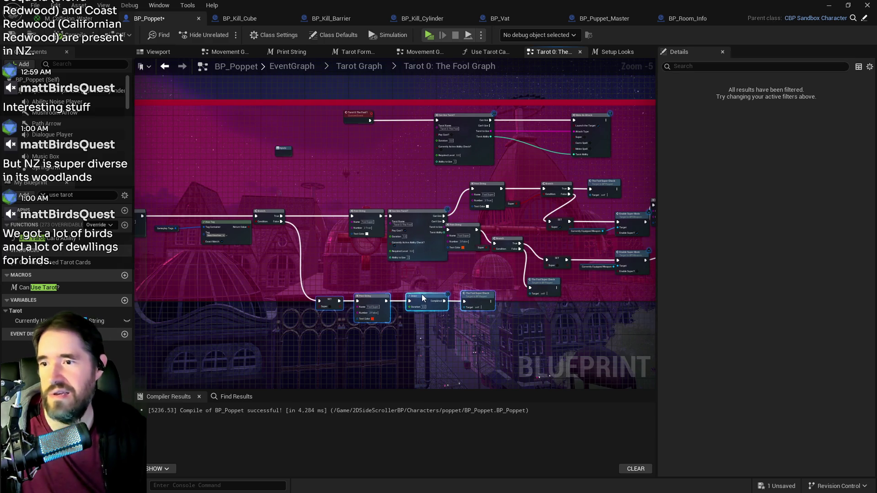
{"action": "scroll", "coordinate": [437, 305], "scroll_direction": "down", "scroll_amount": 2}
{"action": "left_click_drag", "start_coordinate": [174, 178], "coordinate": [694, 323]}
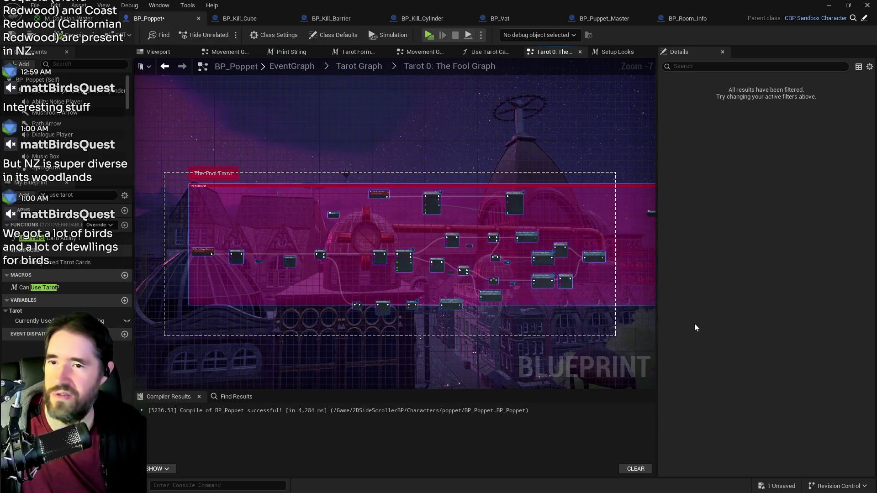
{"action": "left_click_drag", "start_coordinate": [397, 298], "coordinate": [504, 306]}
{"action": "scroll", "coordinate": [295, 322], "scroll_direction": "up", "scroll_amount": 8}
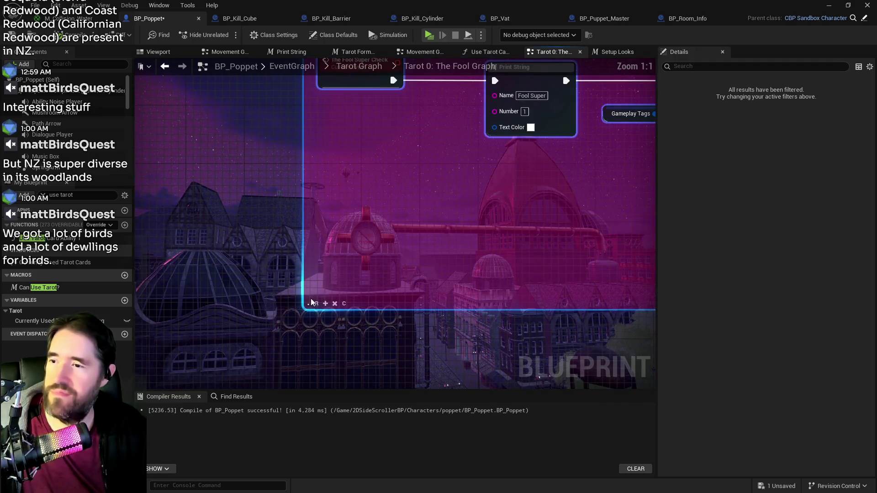
{"action": "left_click_drag", "start_coordinate": [328, 304], "coordinate": [329, 365]}
{"action": "scroll", "coordinate": [394, 302], "scroll_direction": "down", "scroll_amount": 2}
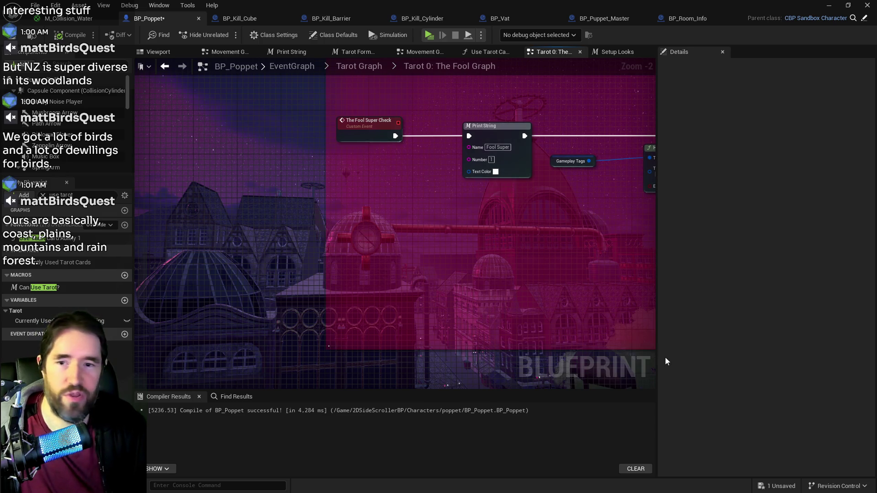
Save all BP_Poppet changes with Ctrl+S
{"action": "scroll", "coordinate": [562, 274], "scroll_direction": "down", "scroll_amount": 3}
{"action": "left_click_drag", "start_coordinate": [485, 303], "coordinate": [257, 303]}
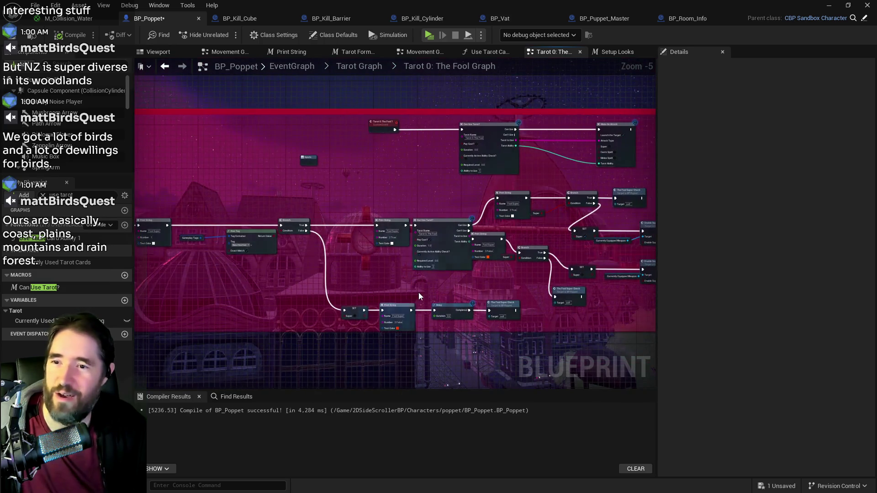
{"action": "key", "text": "ctrl+s"}
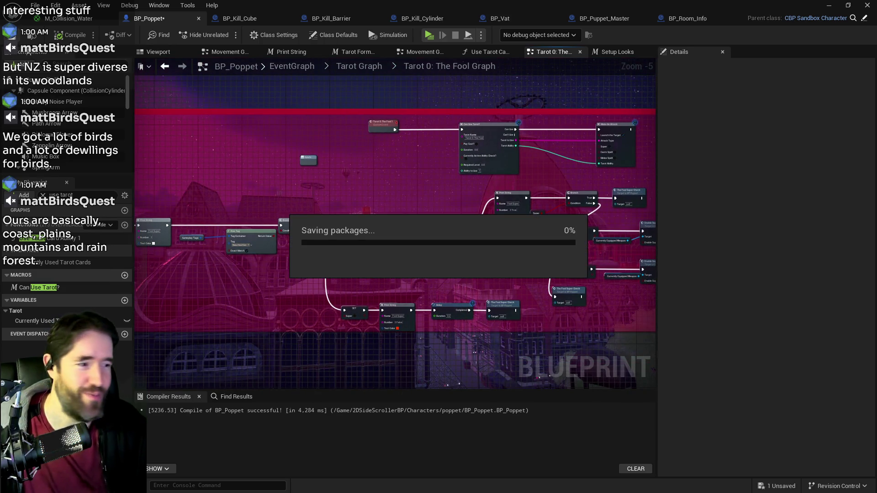
Review the Enable Super Mode, Can Use Tarot? and Delay nodes, then launch a standalone preview
{"action": "left_click_drag", "start_coordinate": [531, 284], "coordinate": [401, 277]}
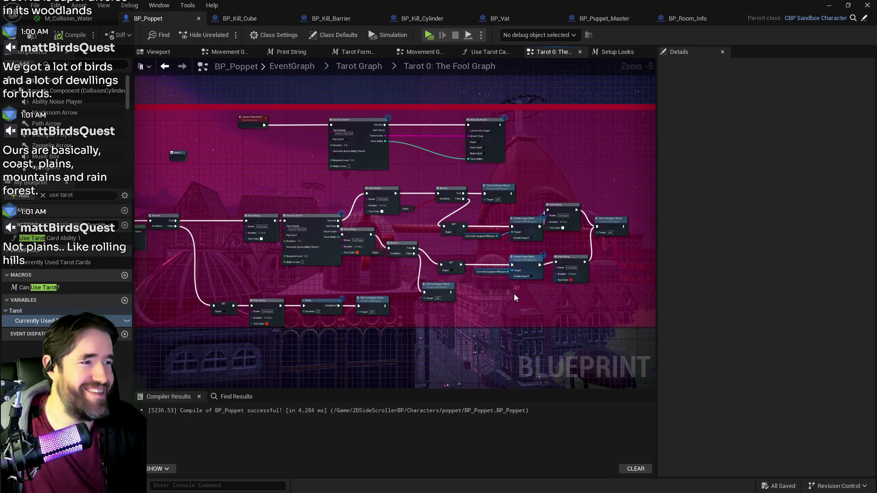
{"action": "scroll", "coordinate": [516, 292], "scroll_direction": "up", "scroll_amount": 3}
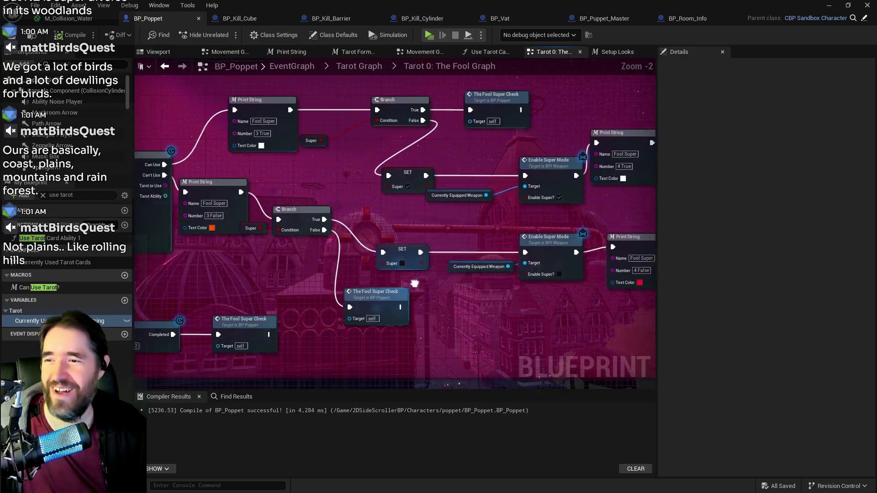
{"action": "left_click_drag", "start_coordinate": [415, 284], "coordinate": [337, 220]}
{"action": "mouse_move", "coordinate": [452, 256]}
{"action": "left_mouse_down"}
{"action": "mouse_move", "coordinate": [377, 284]}
{"action": "mouse_move", "coordinate": [520, 335]}
{"action": "left_mouse_up"}
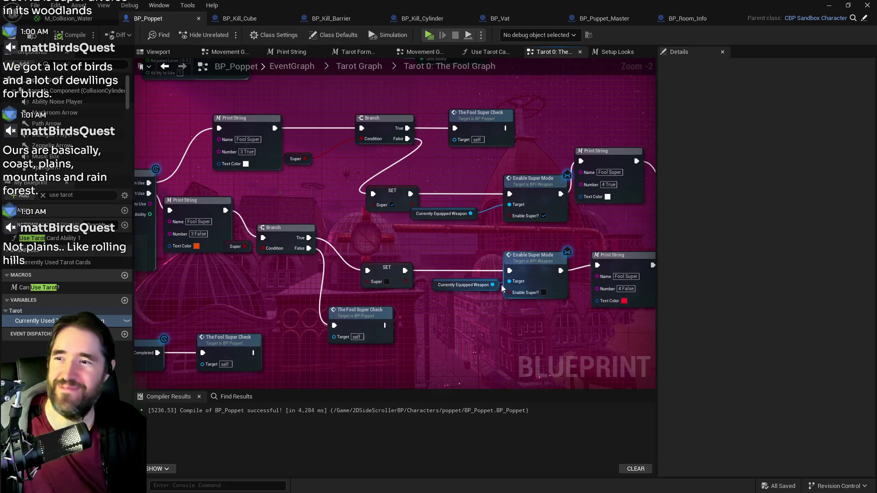
{"action": "left_click_drag", "start_coordinate": [421, 237], "coordinate": [604, 206]}
{"action": "left_click_drag", "start_coordinate": [124, 153], "coordinate": [306, 121]}
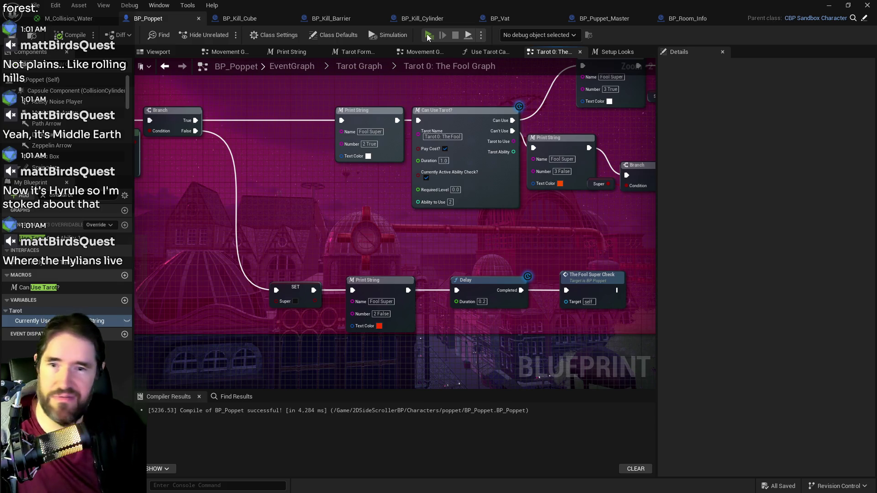
{"action": "left_click", "coordinate": [428, 35]}
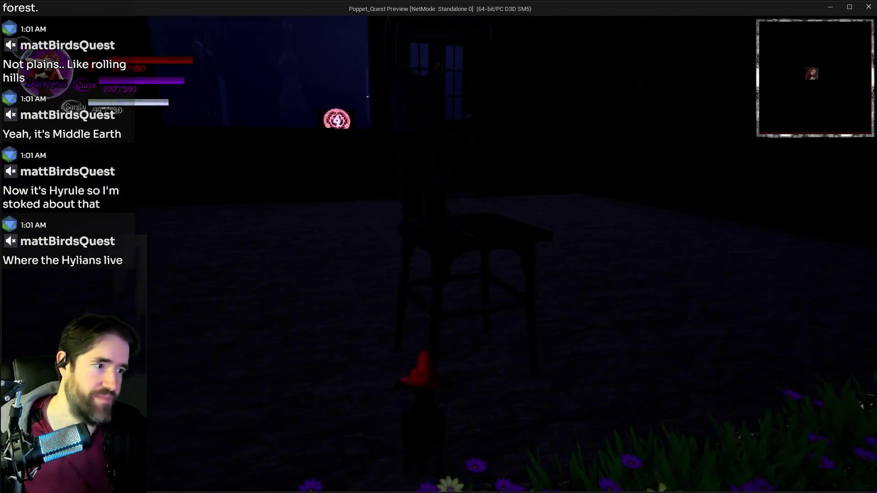
Open the tarot card menu, return to play, and transform into the Fool's hammer form
{"action": "key", "text": "Tab"}
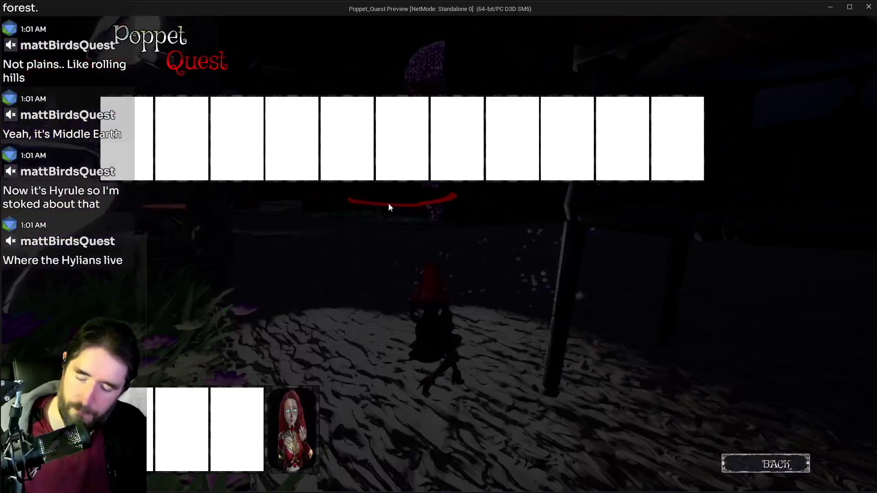
{"action": "left_click", "coordinate": [300, 417]}
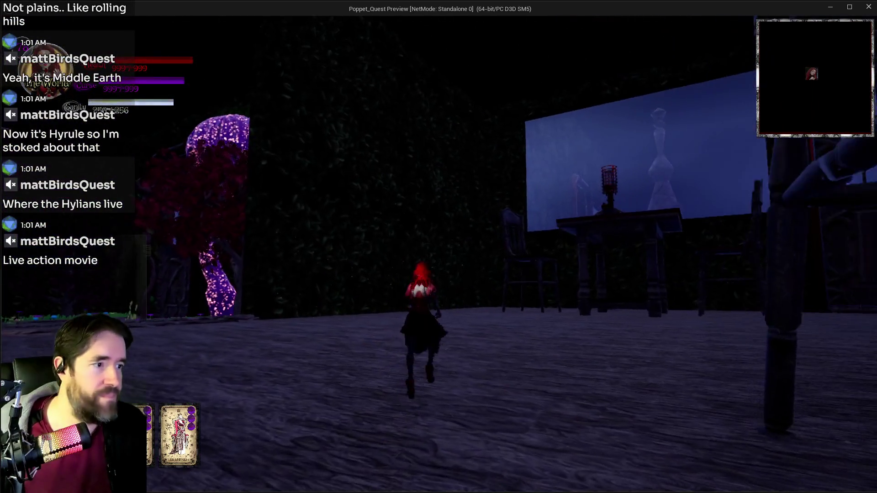
{"action": "key", "text": "space"}
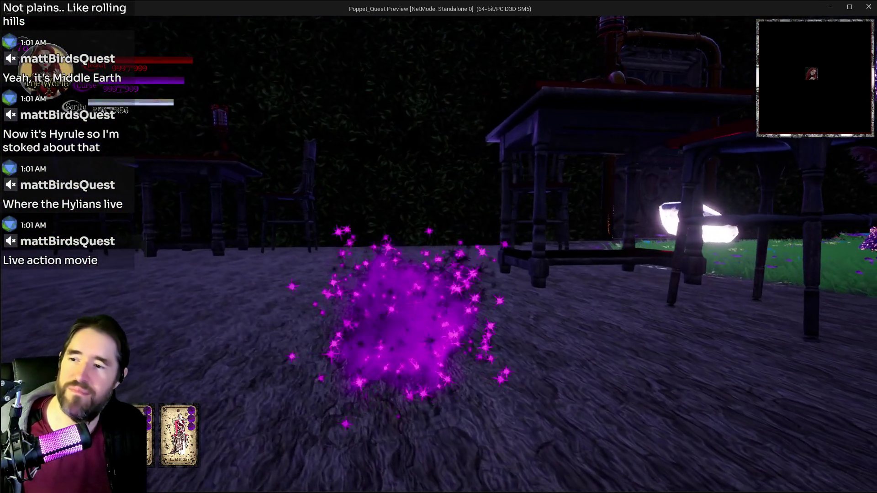
Run around the garden swinging the hammer, then pause the game with Esc
{"action": "key", "text": "w"}
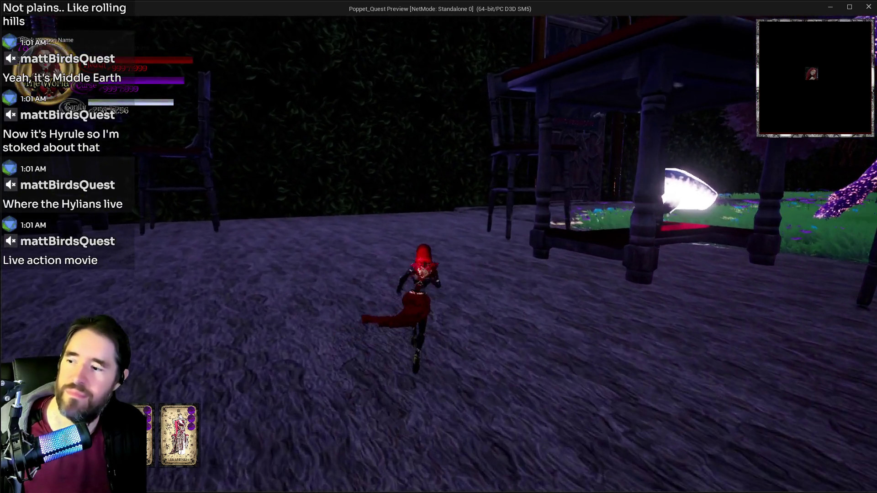
{"action": "key", "text": "a"}
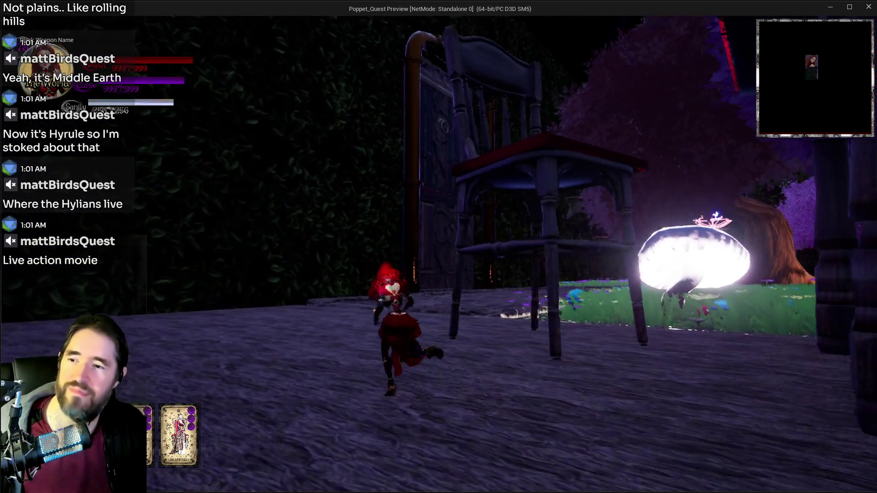
{"action": "key", "text": "w"}
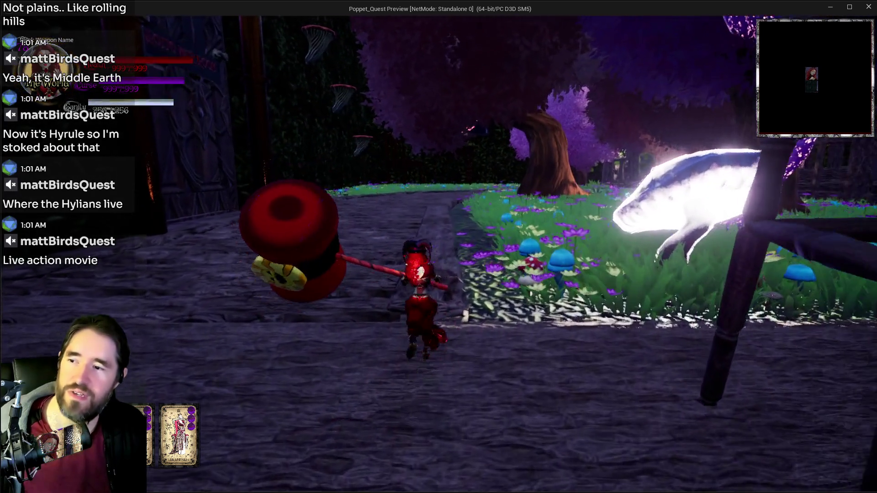
{"action": "key", "text": "s"}
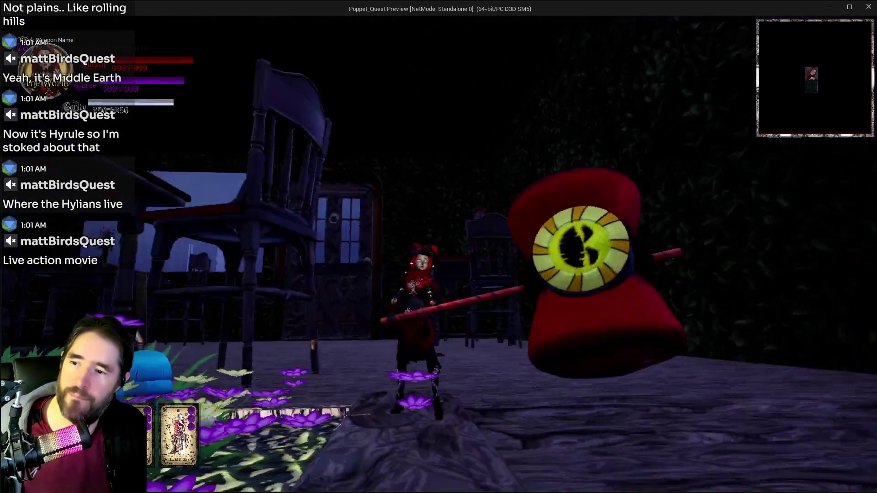
{"action": "key", "text": "w"}
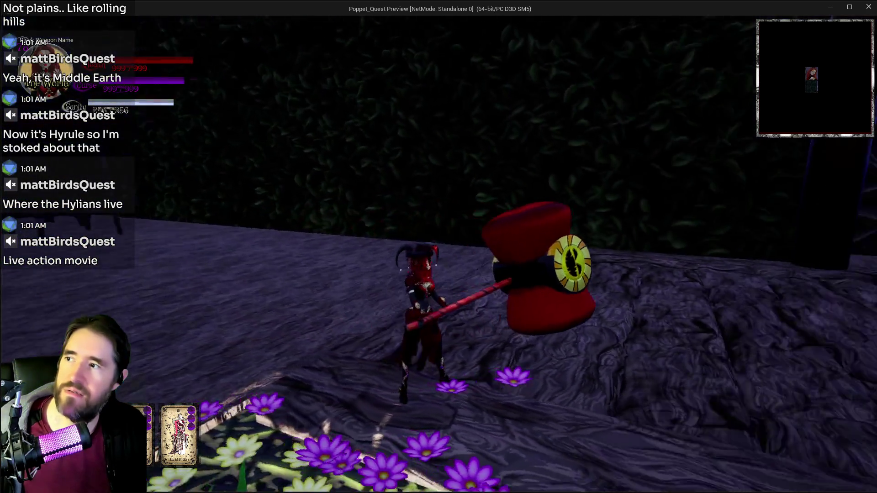
{"action": "key", "text": "s"}
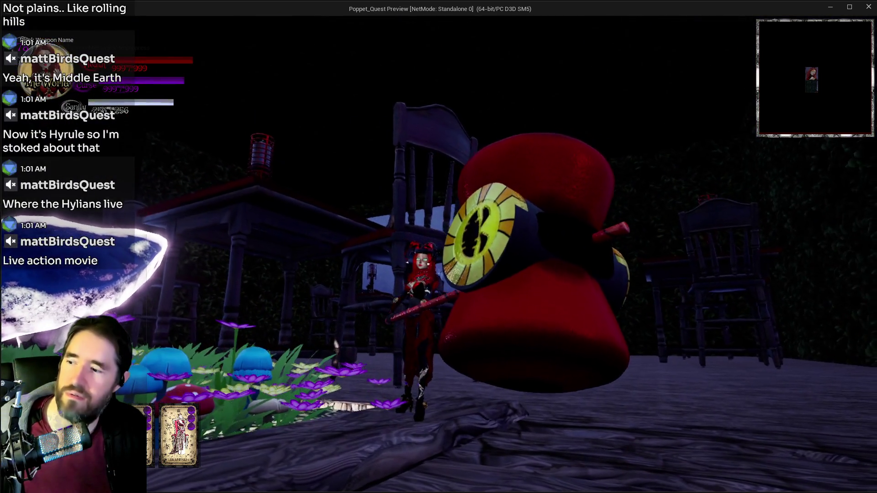
{"action": "key", "text": "w"}
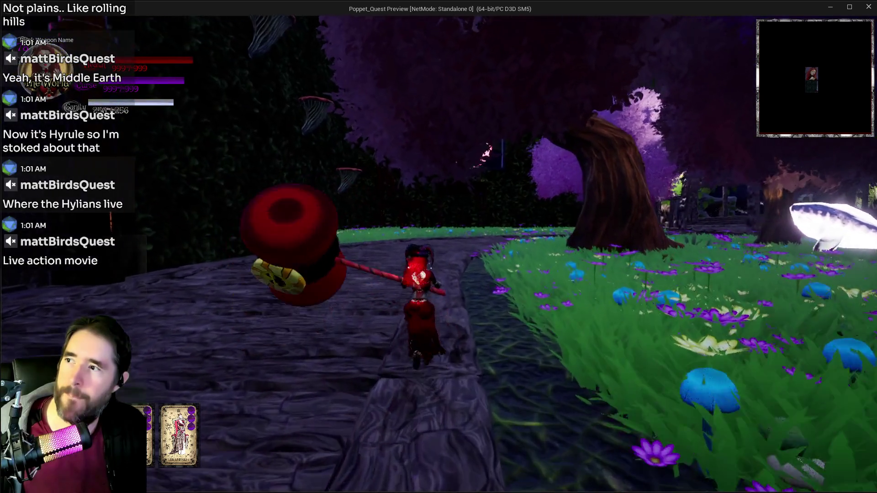
{"action": "key", "text": "w"}
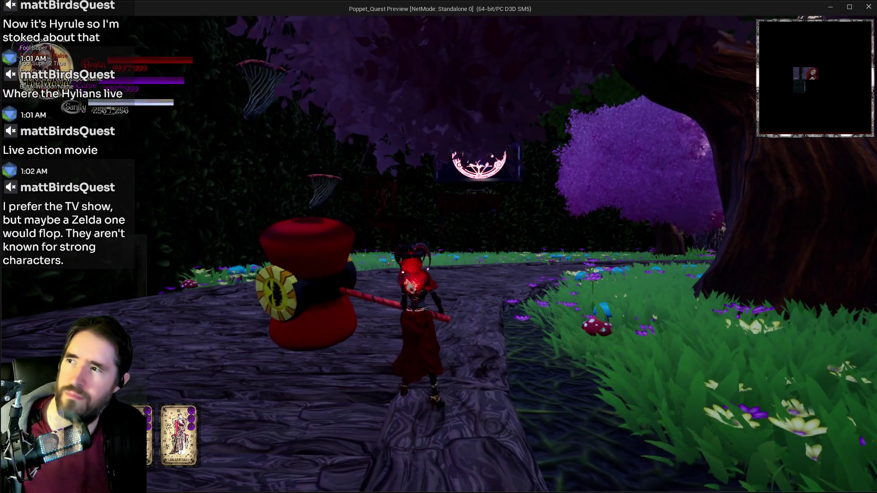
{"action": "key", "text": "w"}
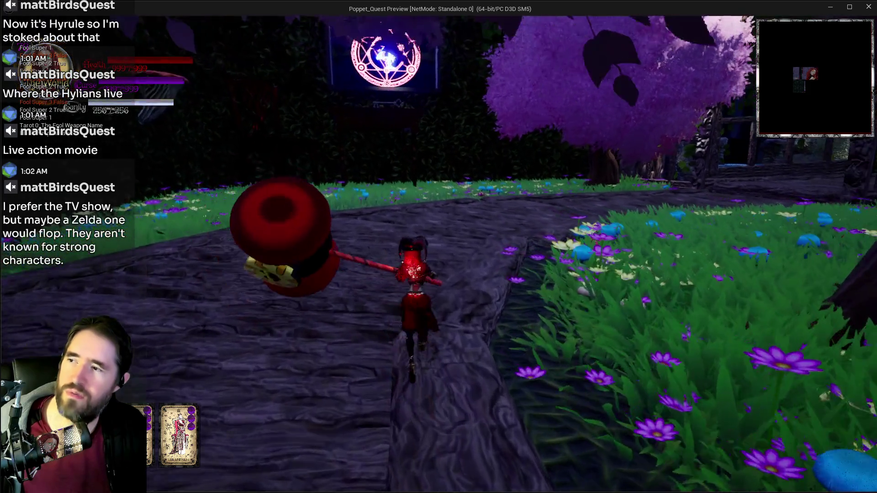
{"action": "key", "text": "w"}
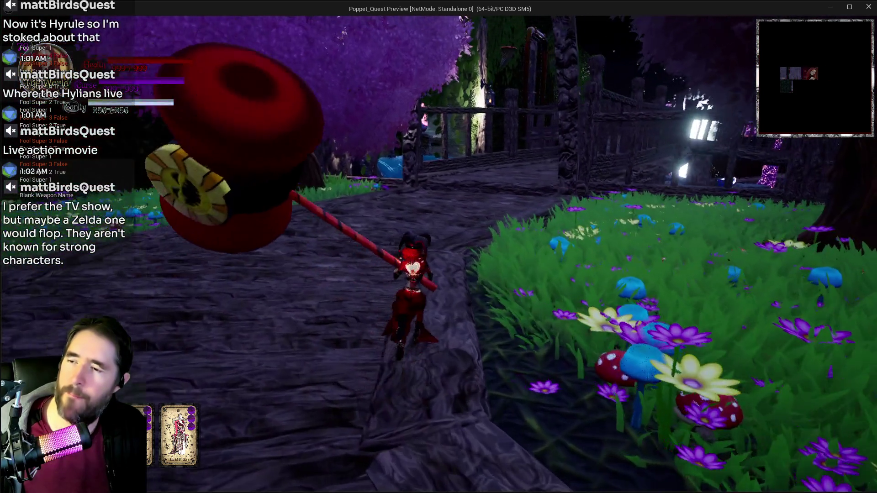
{"action": "key", "text": "w"}
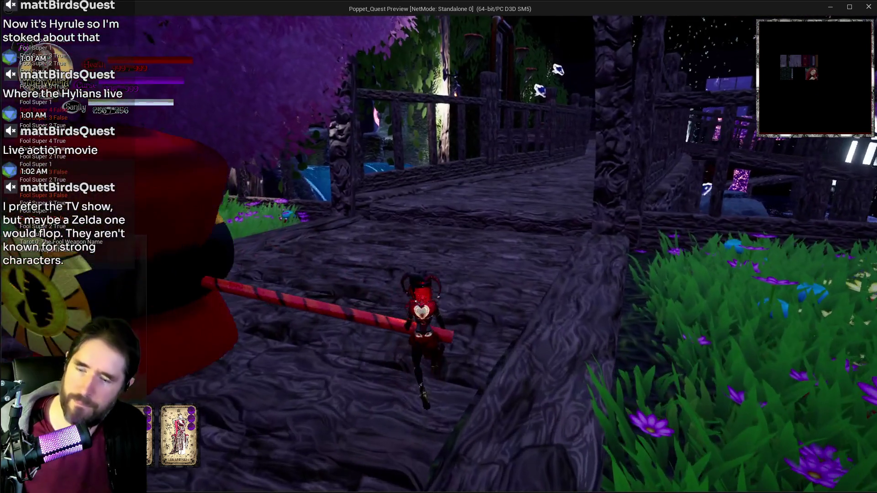
{"action": "key", "text": "Escape"}
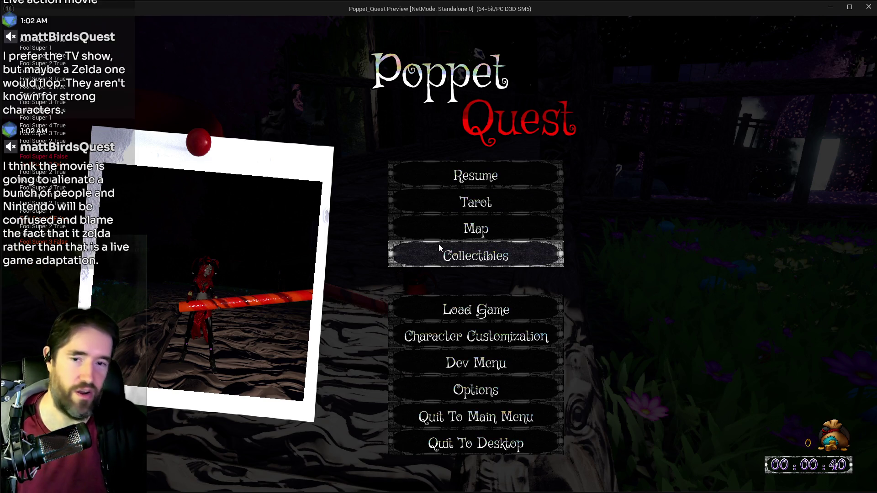
Resume the game and run along the walkway and stone path, swinging the hammer
{"action": "left_click", "coordinate": [417, 168]}
{"action": "key", "text": "w"}
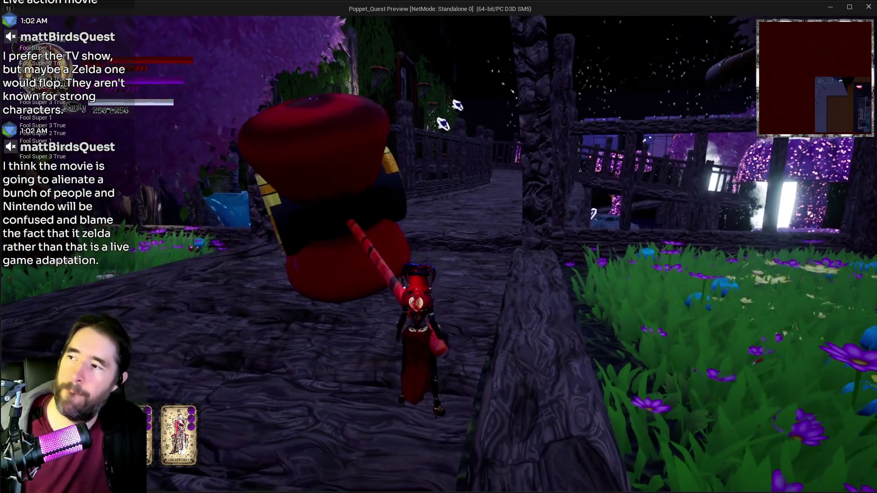
{"action": "key", "text": "w"}
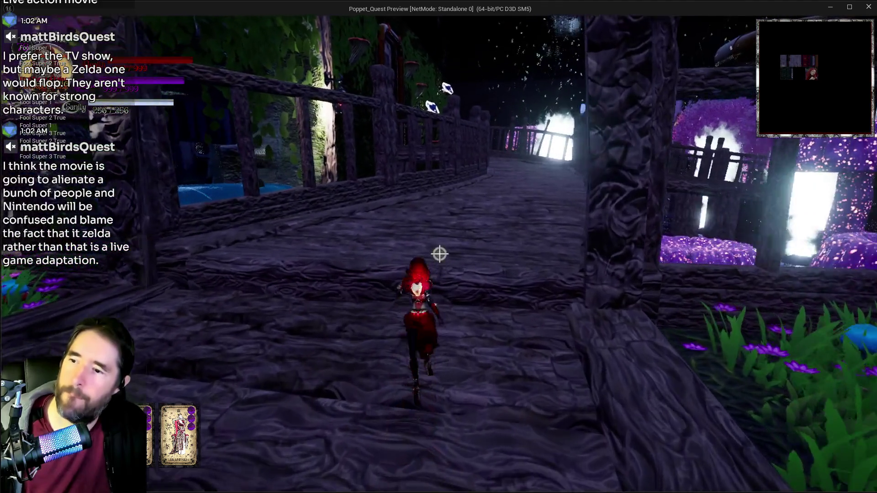
{"action": "key", "text": "w"}
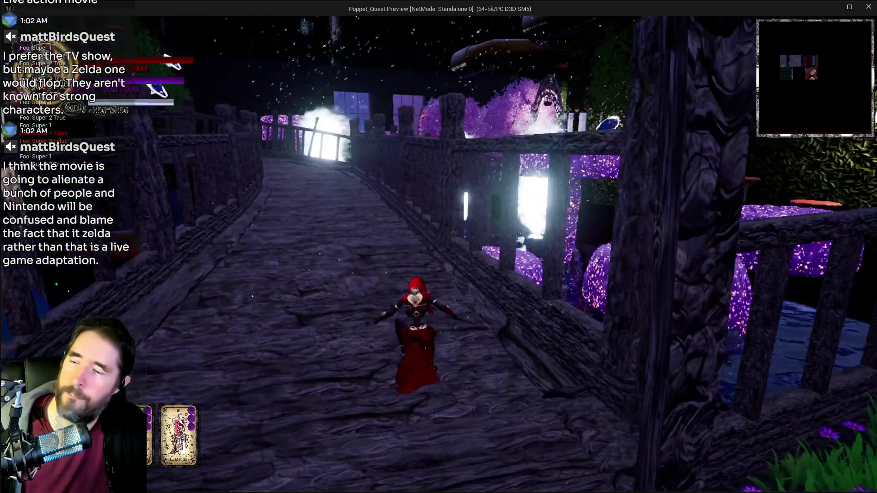
{"action": "key", "text": "w"}
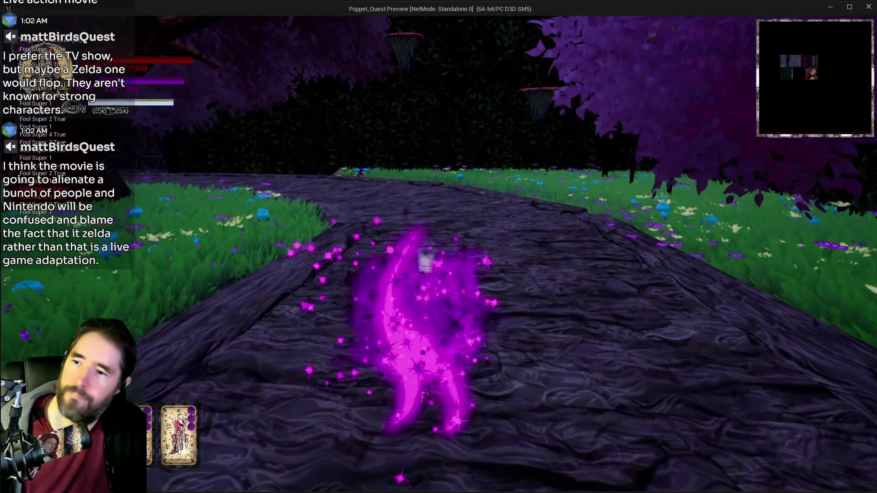
{"action": "key", "text": "w"}
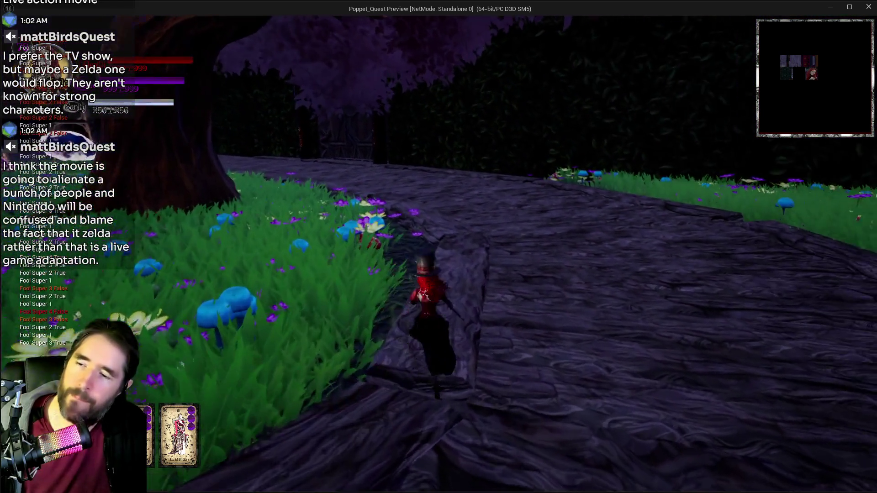
{"action": "key", "text": "w"}
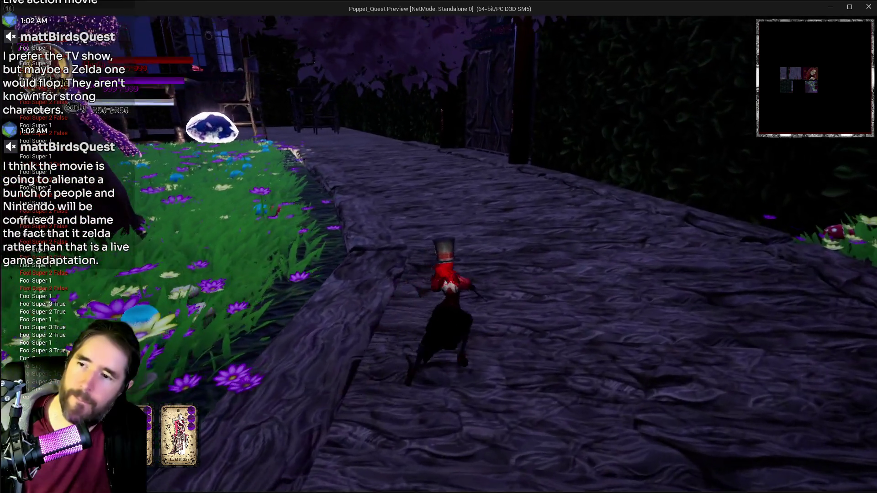
{"action": "key", "text": "w"}
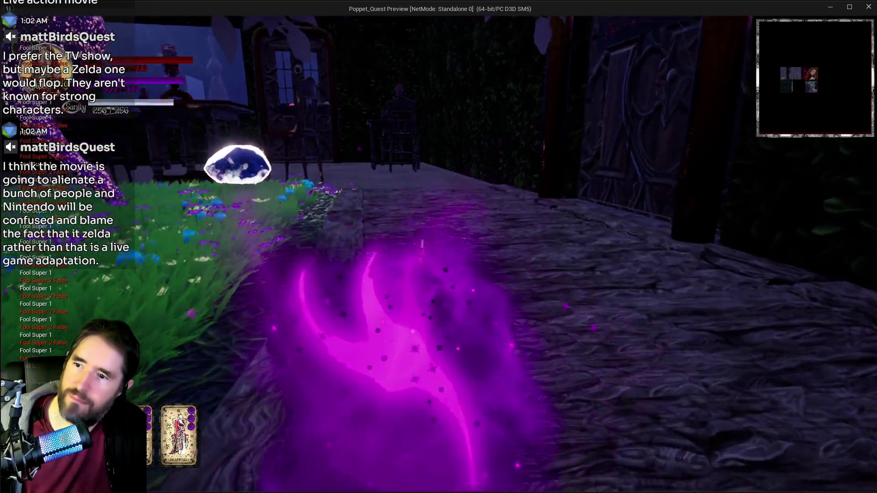
{"action": "key", "text": "w"}
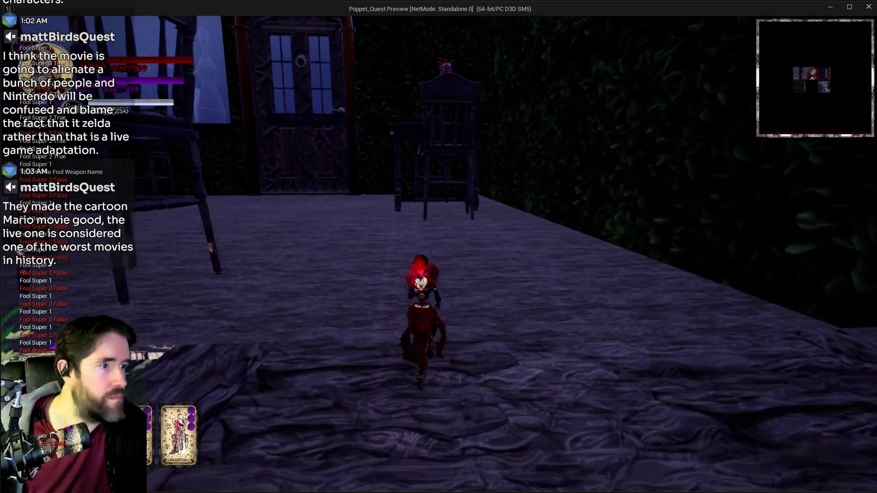
Run past the chairs toward the purple trees, then switch back to the Fool Graph
{"action": "key", "text": "w"}
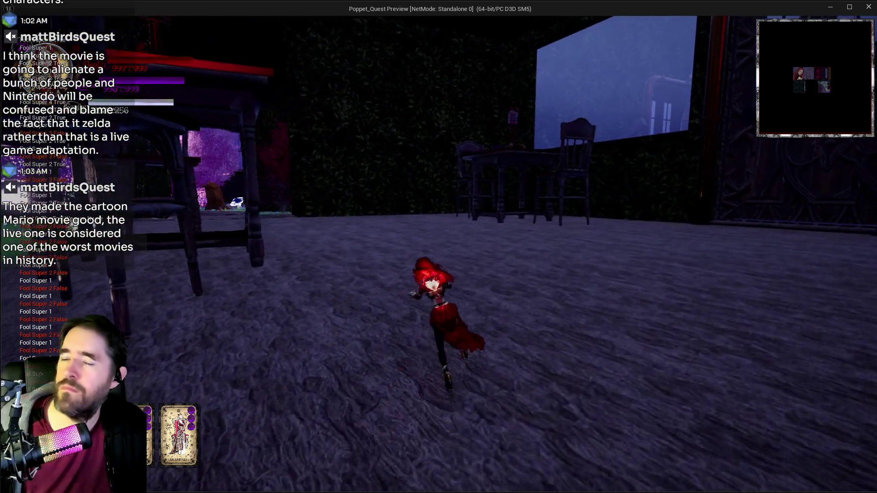
{"action": "key", "text": "w"}
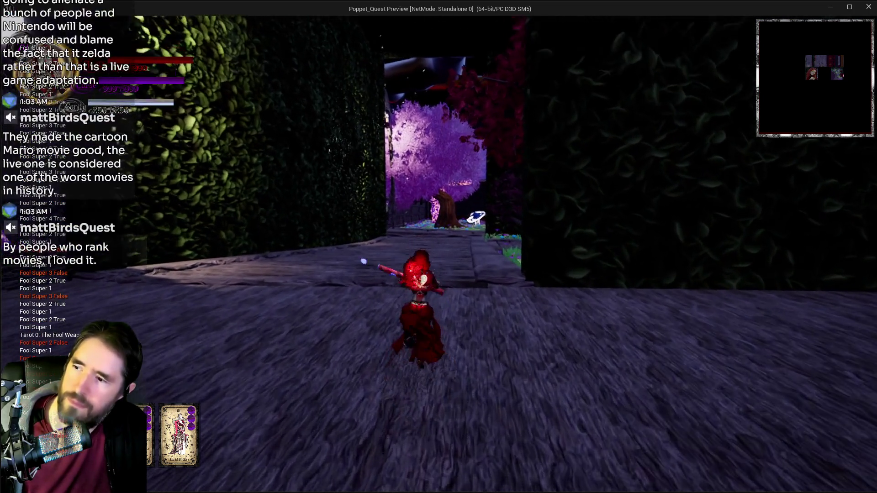
{"action": "key", "text": "w"}
{"action": "key", "text": "w"}
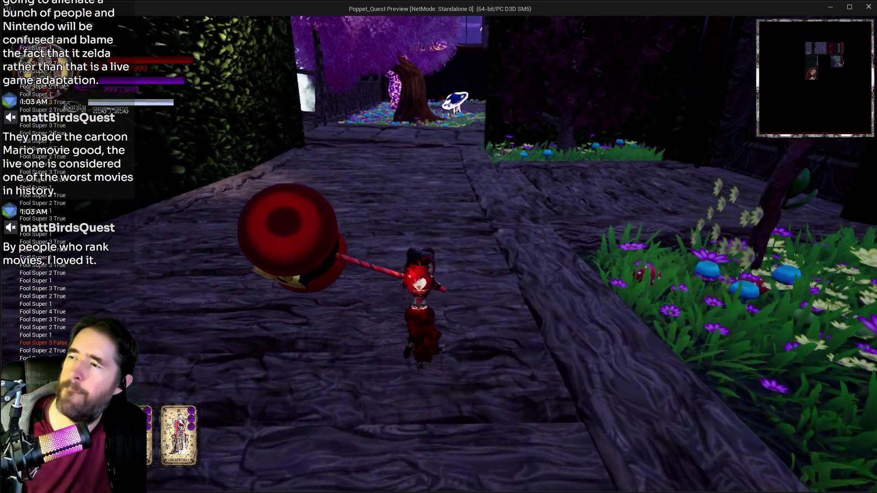
{"action": "key", "text": "w"}
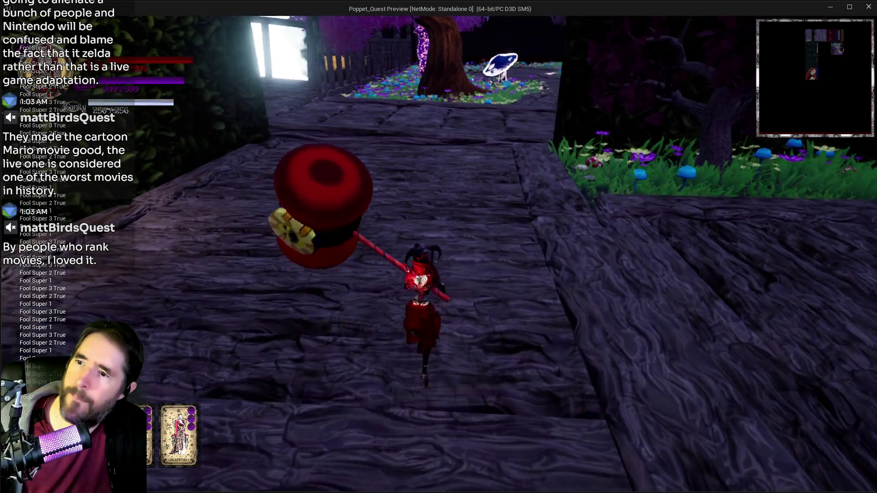
{"action": "key", "text": "w"}
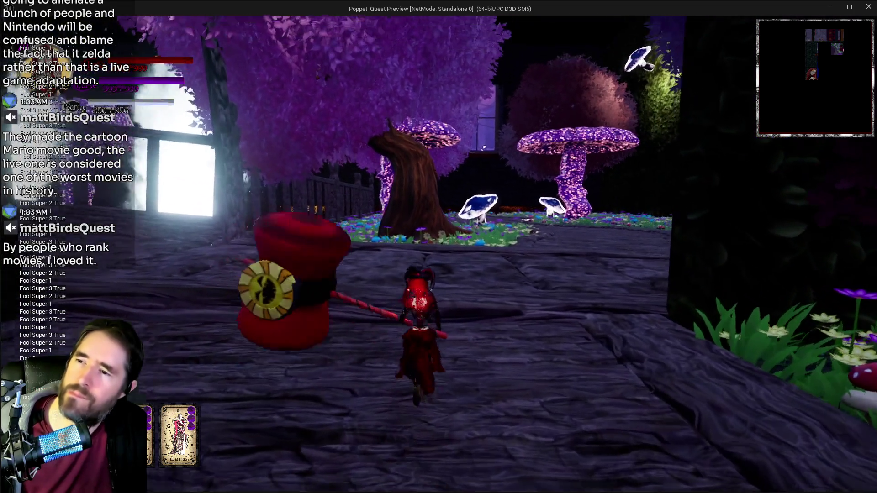
{"action": "key", "text": "w"}
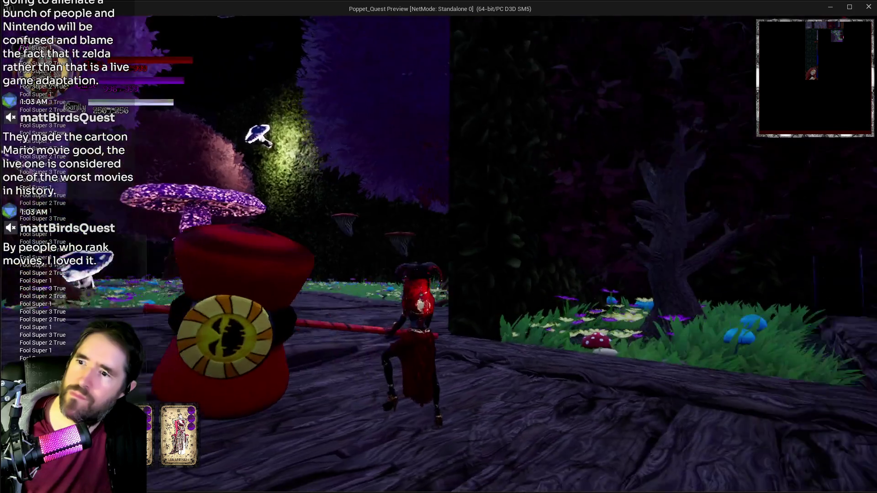
{"action": "key", "text": "alt+Tab"}
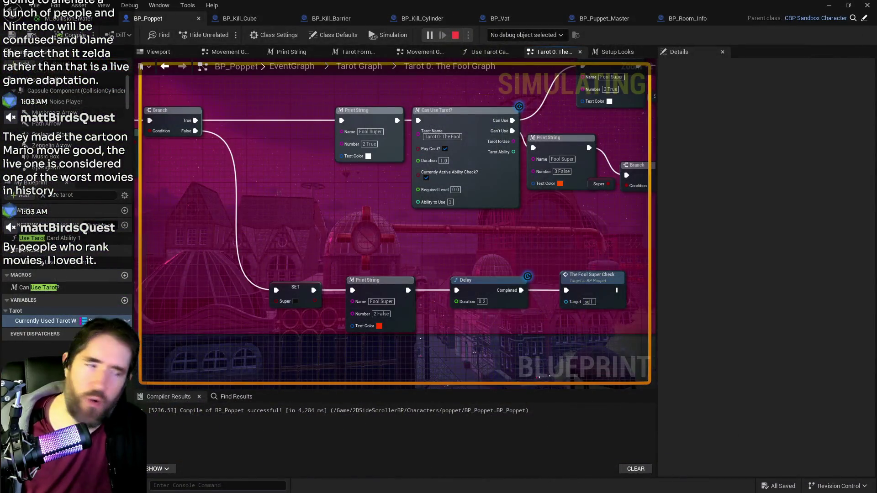
{"action": "key", "text": "Escape"}
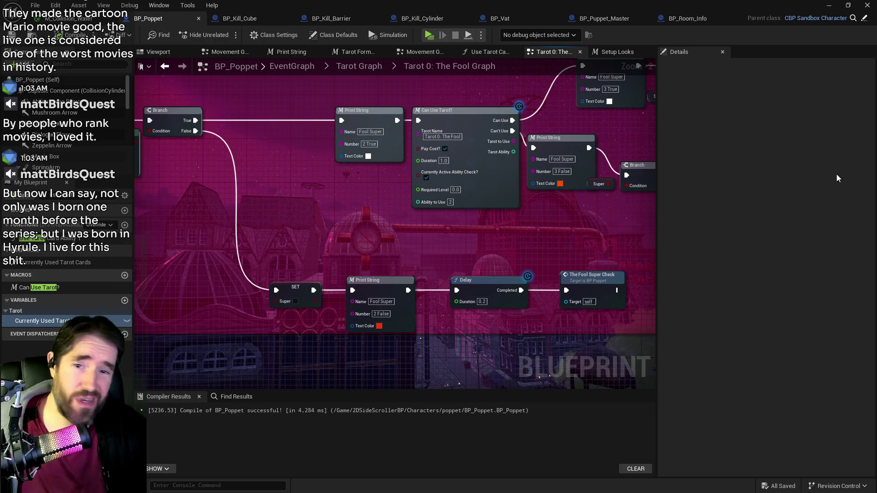
{"action": "scroll", "coordinate": [457, 230], "scroll_direction": "down", "scroll_amount": 2}
{"action": "scroll", "coordinate": [458, 211], "scroll_direction": "up", "scroll_amount": 1}
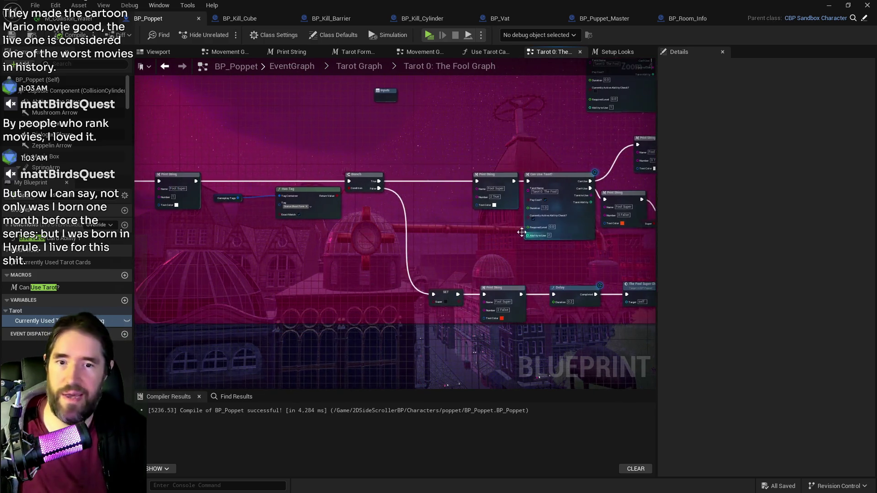
{"action": "scroll", "coordinate": [478, 209], "scroll_direction": "up", "scroll_amount": 1}
{"action": "left_click_drag", "start_coordinate": [457, 208], "coordinate": [501, 180]}
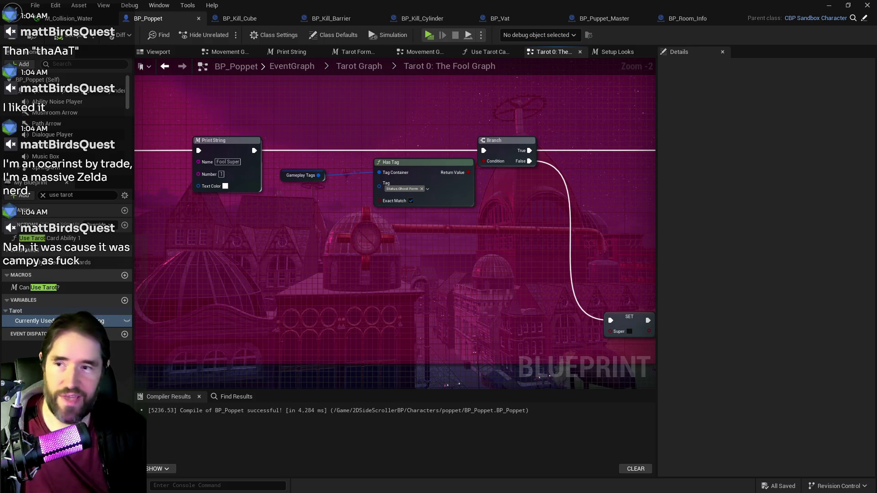
{"action": "left_click_drag", "start_coordinate": [549, 256], "coordinate": [397, 230]}
Move the Super variable and lower Print String down beside the Branch
{"action": "scroll", "coordinate": [495, 253], "scroll_direction": "down", "scroll_amount": 2}
{"action": "mouse_move", "coordinate": [495, 253]}
{"action": "left_mouse_down"}
{"action": "mouse_move", "coordinate": [401, 240]}
{"action": "mouse_move", "coordinate": [456, 280]}
{"action": "mouse_move", "coordinate": [614, 292]}
{"action": "mouse_move", "coordinate": [582, 281]}
{"action": "mouse_move", "coordinate": [577, 294]}
{"action": "mouse_move", "coordinate": [539, 285]}
{"action": "mouse_move", "coordinate": [547, 287]}
{"action": "mouse_move", "coordinate": [536, 214]}
{"action": "mouse_move", "coordinate": [539, 231]}
{"action": "left_mouse_up"}
{"action": "scroll", "coordinate": [578, 293], "scroll_direction": "down", "scroll_amount": 1}
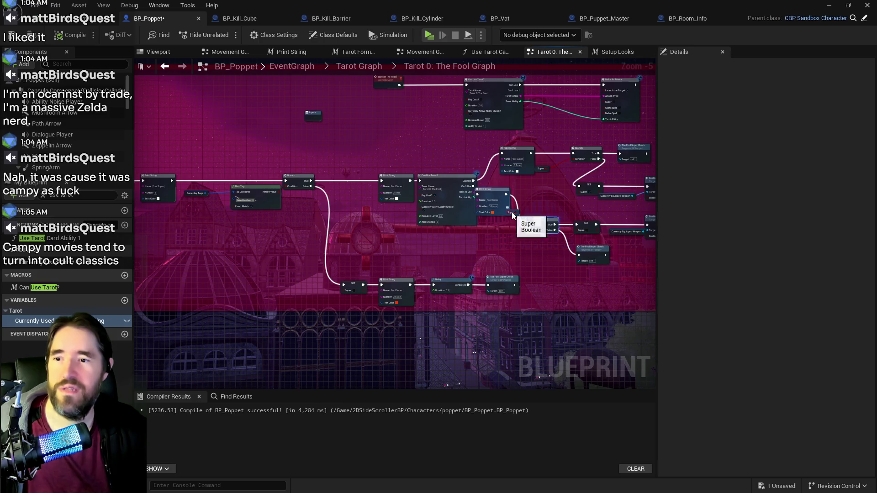
{"action": "left_click", "coordinate": [508, 213]}
{"action": "right_click", "coordinate": [518, 254]}
{"action": "key", "text": "Escape"}
{"action": "scroll", "coordinate": [513, 216], "scroll_direction": "up", "scroll_amount": 2}
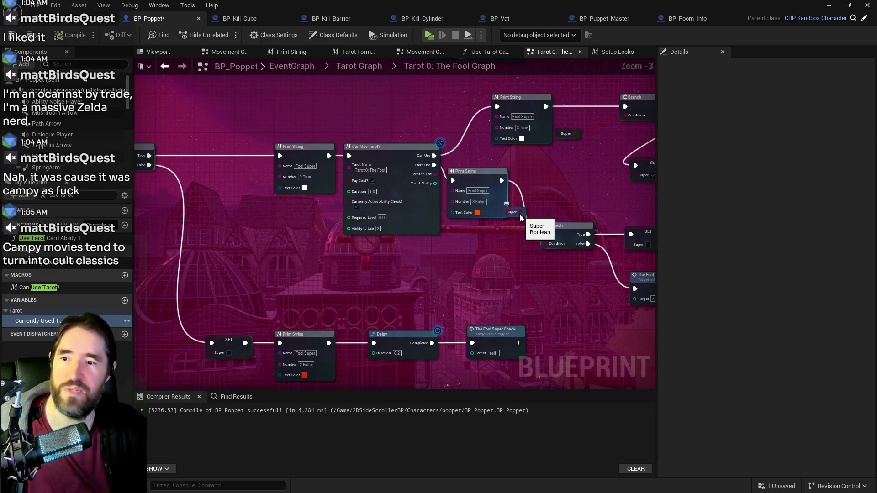
{"action": "left_click_drag", "start_coordinate": [520, 214], "coordinate": [522, 259]}
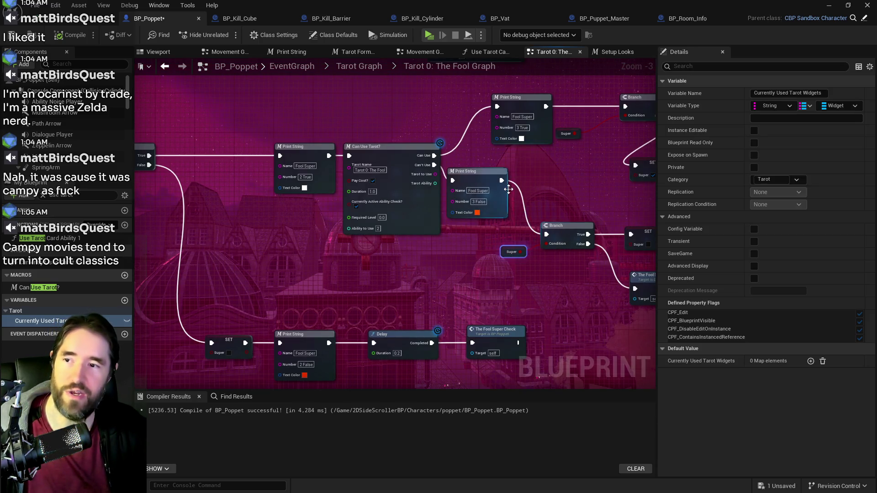
{"action": "left_click_drag", "start_coordinate": [474, 178], "coordinate": [467, 231]}
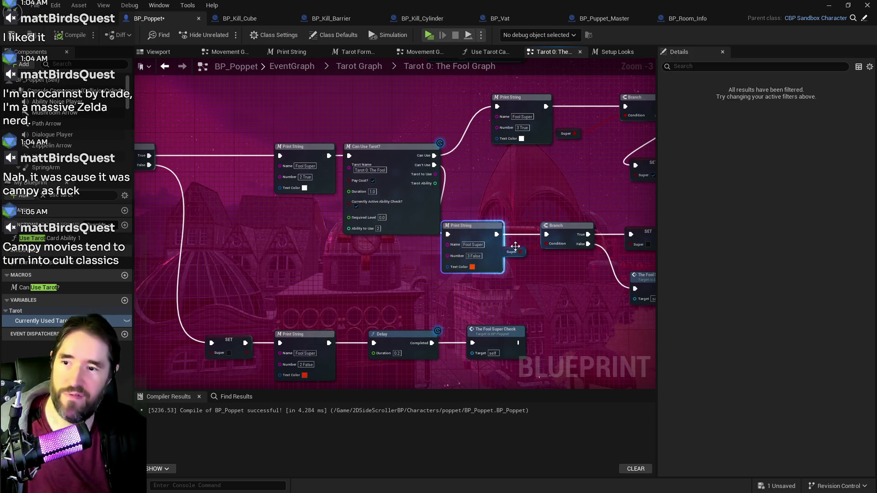
{"action": "left_click_drag", "start_coordinate": [513, 251], "coordinate": [523, 251]}
Shift Print String and Can Use Tarot? left, and move the Print String–Super–Branch group and Fool Super Check
{"action": "mouse_move", "coordinate": [251, 106]}
{"action": "left_mouse_down"}
{"action": "mouse_move", "coordinate": [379, 124]}
{"action": "mouse_move", "coordinate": [525, 248]}
{"action": "left_mouse_up"}
{"action": "left_click_drag", "start_coordinate": [493, 164], "coordinate": [454, 164]}
{"action": "left_click_drag", "start_coordinate": [562, 176], "coordinate": [284, 184]}
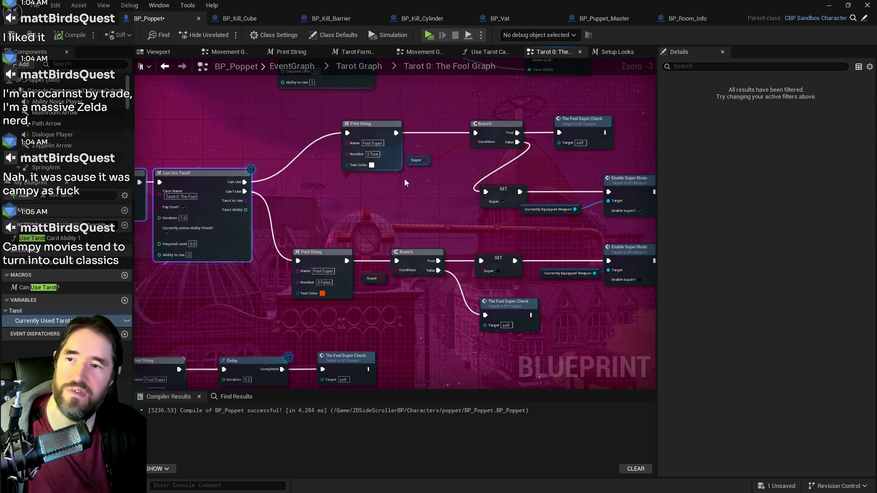
{"action": "mouse_move", "coordinate": [335, 176]}
{"action": "left_mouse_down"}
{"action": "mouse_move", "coordinate": [494, 130]}
{"action": "mouse_move", "coordinate": [436, 155]}
{"action": "left_mouse_up"}
{"action": "left_click_drag", "start_coordinate": [590, 133], "coordinate": [564, 158]}
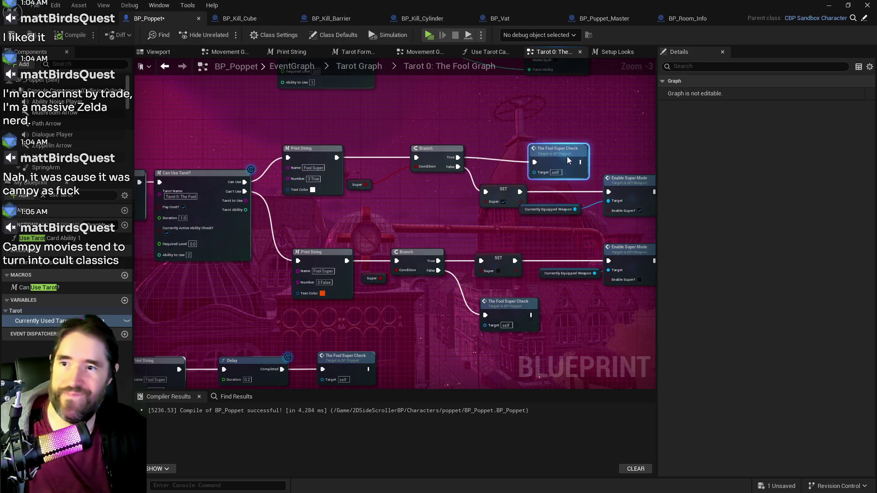
{"action": "mouse_move", "coordinate": [553, 195]}
{"action": "left_mouse_down"}
{"action": "mouse_move", "coordinate": [344, 198]}
{"action": "mouse_move", "coordinate": [570, 232]}
{"action": "mouse_move", "coordinate": [593, 185]}
{"action": "left_mouse_up"}
Line up the upper and lower Print String nodes after Enable Super Mode
{"action": "left_click", "coordinate": [541, 178]}
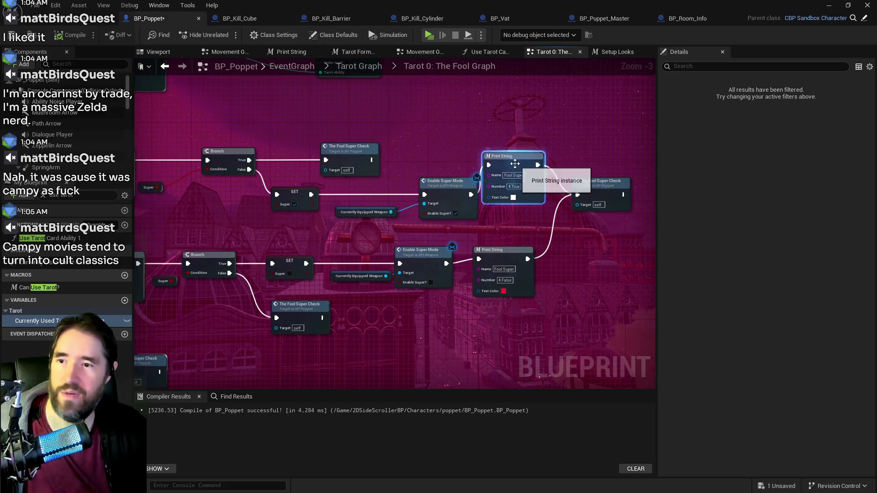
{"action": "left_click_drag", "start_coordinate": [542, 178], "coordinate": [552, 208]}
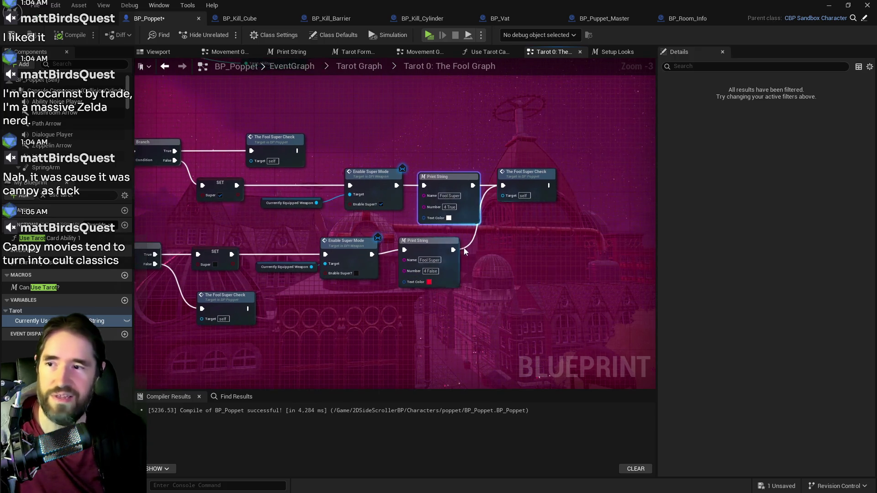
{"action": "left_click_drag", "start_coordinate": [433, 249], "coordinate": [447, 254]}
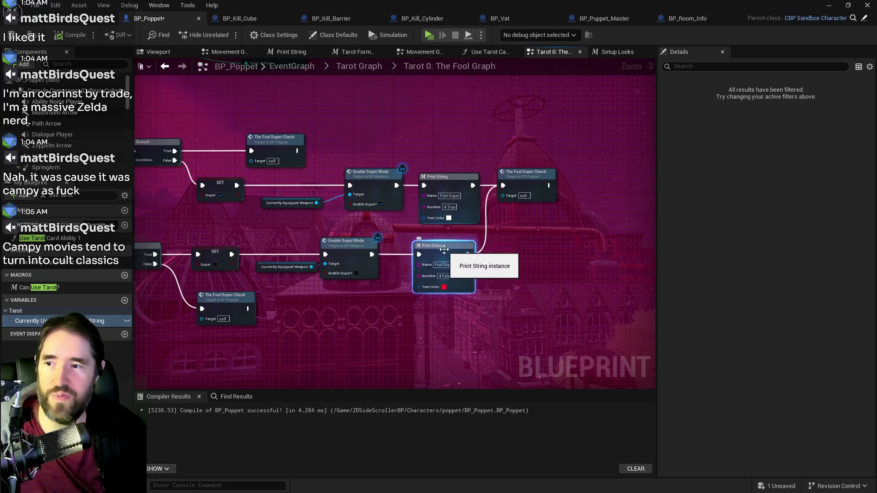
{"action": "left_click_drag", "start_coordinate": [449, 254], "coordinate": [452, 253]}
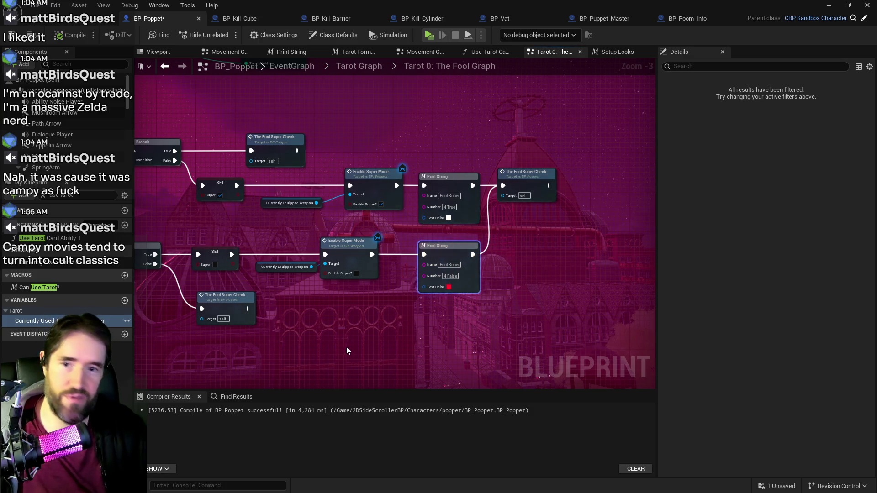
{"action": "mouse_move", "coordinate": [349, 348]}
{"action": "left_mouse_down"}
{"action": "mouse_move", "coordinate": [429, 330]}
{"action": "mouse_move", "coordinate": [373, 320]}
{"action": "mouse_move", "coordinate": [480, 317]}
{"action": "left_mouse_up"}
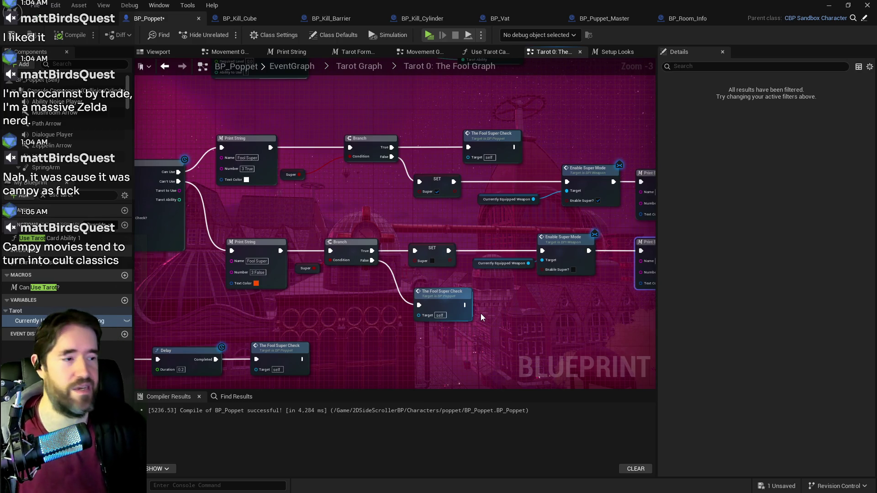
{"action": "left_click_drag", "start_coordinate": [375, 319], "coordinate": [498, 275]}
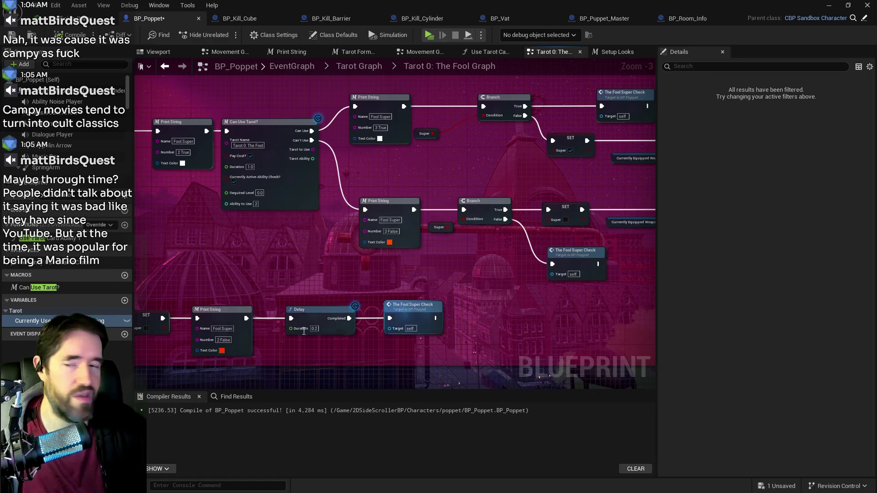
Marquee-select the SET, Print String, Delay and Fool Super Check row and nudge it rightward
{"action": "scroll", "coordinate": [418, 273], "scroll_direction": "down", "scroll_amount": 2}
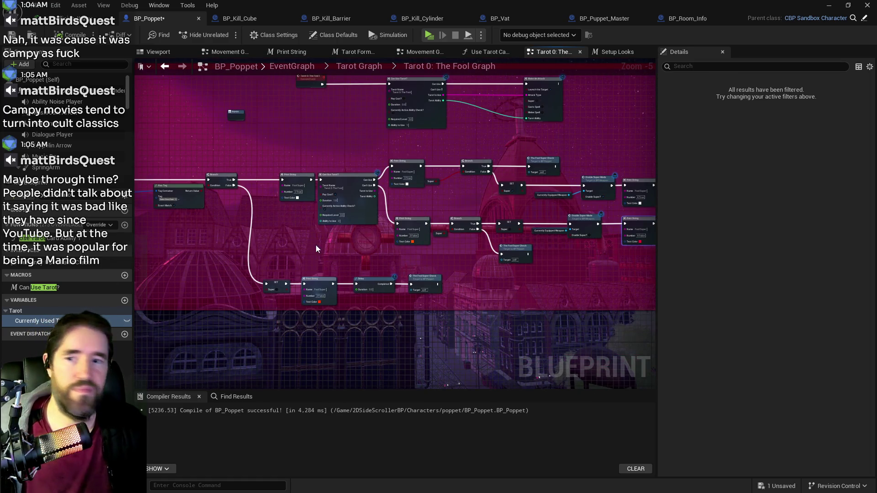
{"action": "mouse_move", "coordinate": [316, 245]}
{"action": "left_mouse_down"}
{"action": "mouse_move", "coordinate": [366, 228]}
{"action": "mouse_move", "coordinate": [387, 247]}
{"action": "mouse_move", "coordinate": [421, 240]}
{"action": "left_mouse_up"}
{"action": "scroll", "coordinate": [366, 228], "scroll_direction": "up", "scroll_amount": 1}
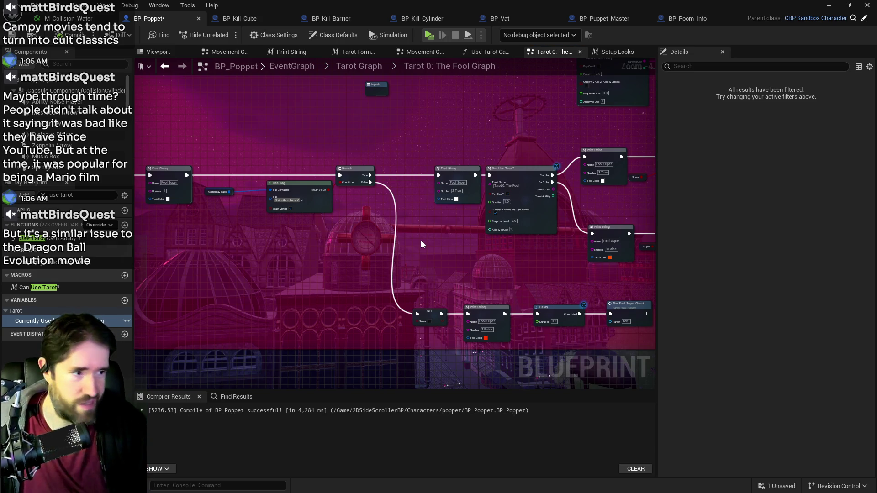
{"action": "left_click_drag", "start_coordinate": [429, 242], "coordinate": [337, 228]}
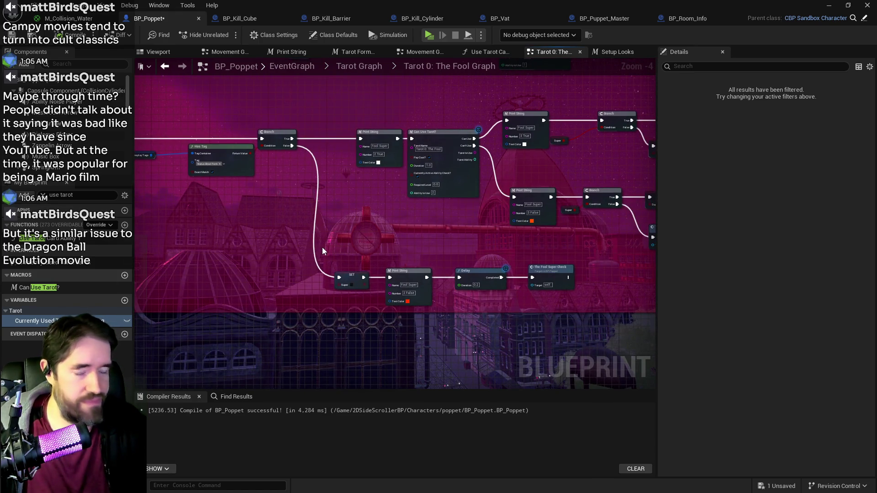
{"action": "mouse_move", "coordinate": [321, 247]}
{"action": "left_mouse_down"}
{"action": "mouse_move", "coordinate": [411, 274]}
{"action": "mouse_move", "coordinate": [571, 274]}
{"action": "left_mouse_up"}
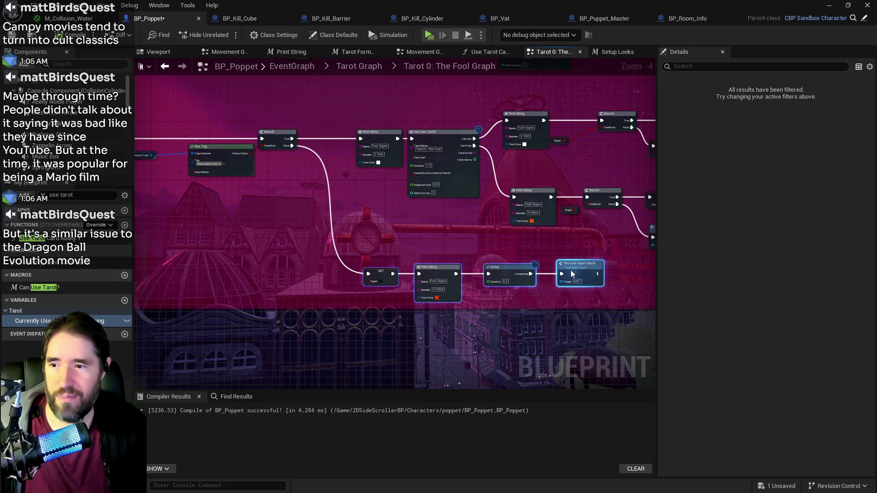
{"action": "left_click", "coordinate": [400, 250]}
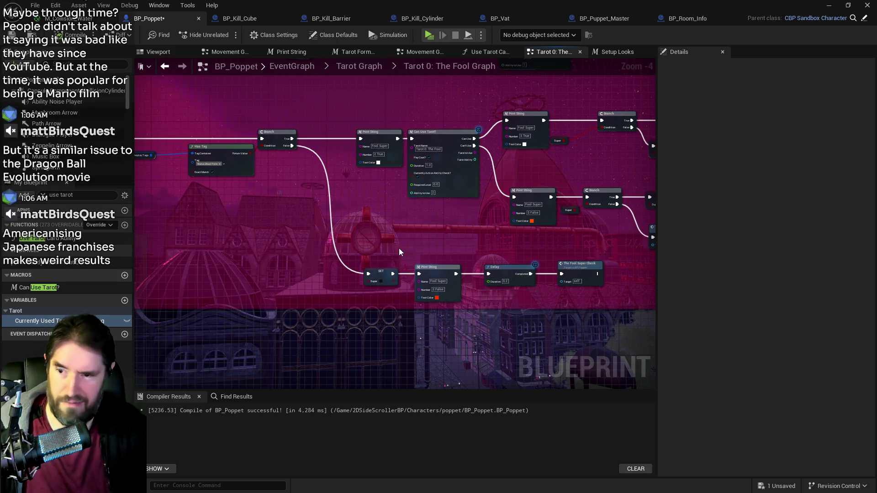
{"action": "scroll", "coordinate": [395, 252], "scroll_direction": "down", "scroll_amount": 1}
{"action": "mouse_move", "coordinate": [396, 252]}
{"action": "left_mouse_down"}
{"action": "mouse_move", "coordinate": [628, 275]}
{"action": "mouse_move", "coordinate": [340, 275]}
{"action": "left_mouse_up"}
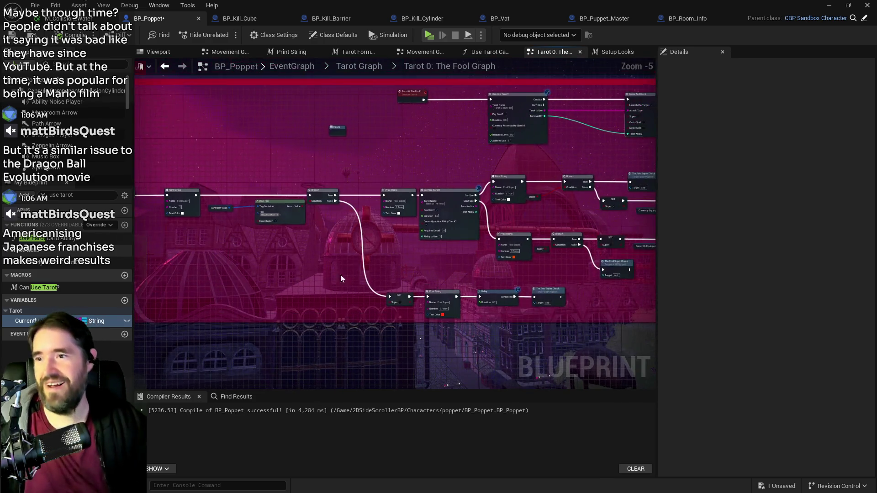
{"action": "left_click_drag", "start_coordinate": [371, 243], "coordinate": [244, 212]}
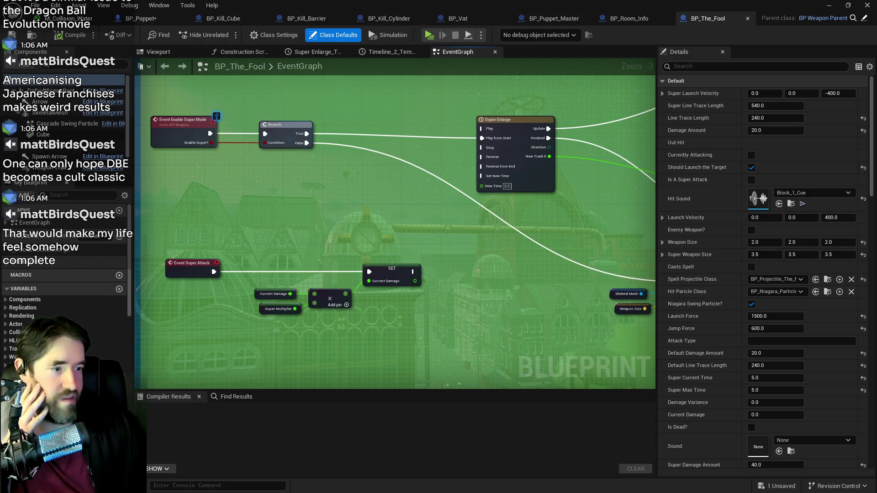
Scroll the view across BP_The_Fool's EventGraph
{"action": "scroll", "coordinate": [363, 189], "scroll_direction": "down", "scroll_amount": 1}
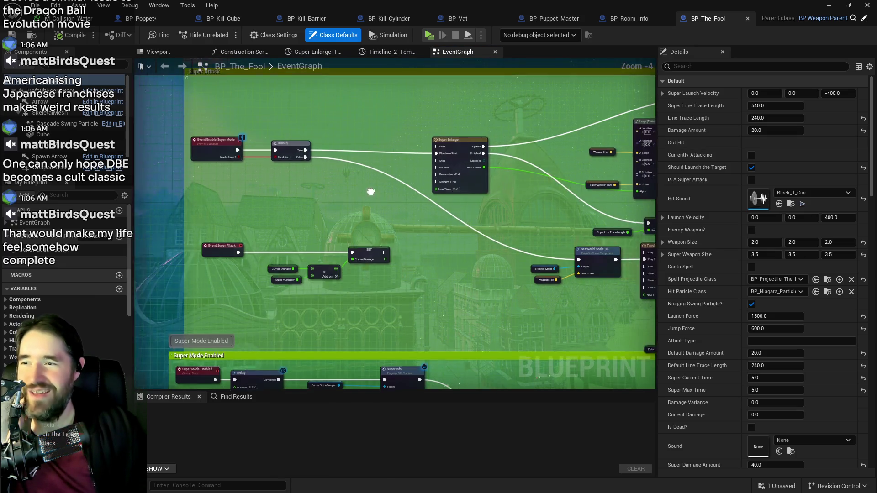
{"action": "scroll", "coordinate": [368, 191], "scroll_direction": "down", "scroll_amount": 1}
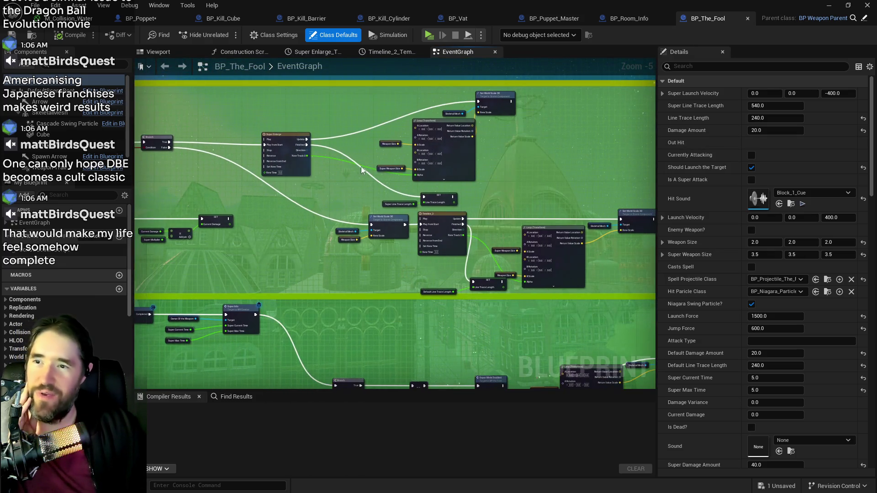
Move Lerp (Transform) right and down, with Weapon Size and Super Weapon Size beside it
{"action": "mouse_move", "coordinate": [361, 170]}
{"action": "left_mouse_down"}
{"action": "mouse_move", "coordinate": [451, 152]}
{"action": "mouse_move", "coordinate": [411, 176]}
{"action": "mouse_move", "coordinate": [245, 188]}
{"action": "left_mouse_up"}
{"action": "mouse_move", "coordinate": [245, 187]}
{"action": "left_mouse_down"}
{"action": "mouse_move", "coordinate": [251, 216]}
{"action": "mouse_move", "coordinate": [243, 226]}
{"action": "left_mouse_up"}
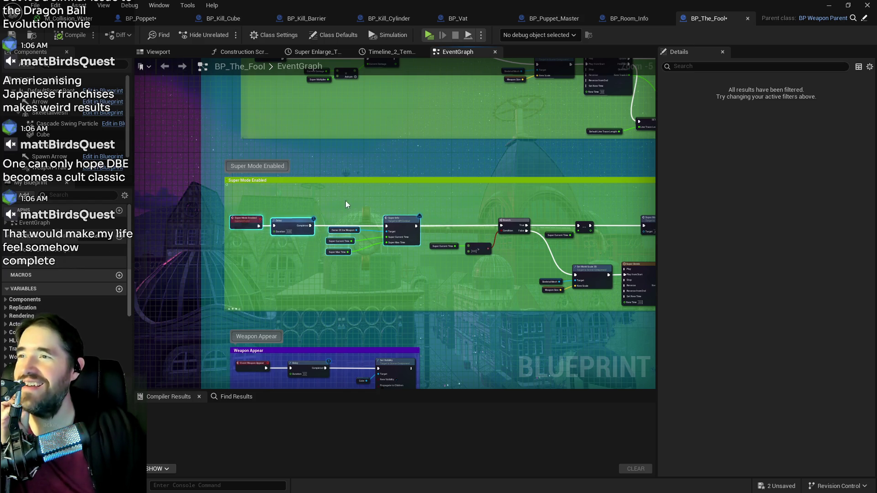
{"action": "scroll", "coordinate": [368, 174], "scroll_direction": "up", "scroll_amount": 3}
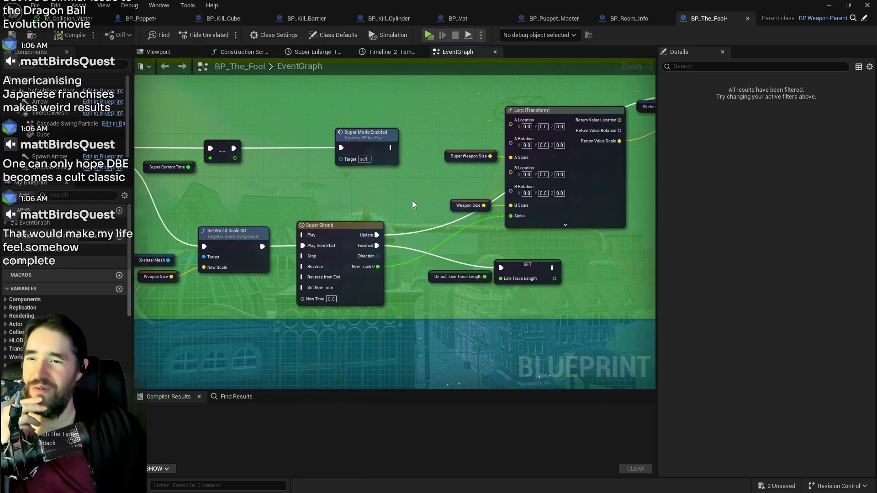
{"action": "left_click_drag", "start_coordinate": [506, 191], "coordinate": [580, 233]}
{"action": "left_click", "coordinate": [352, 177]}
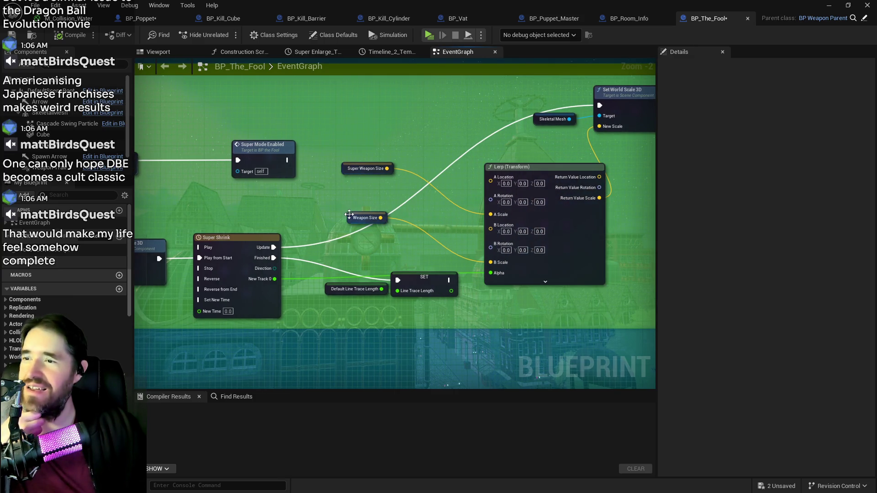
{"action": "left_click_drag", "start_coordinate": [349, 214], "coordinate": [377, 243]}
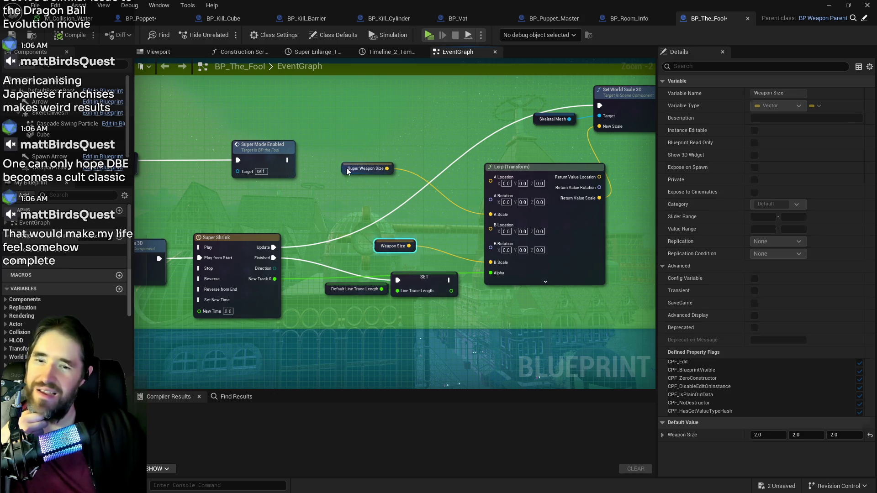
{"action": "left_click_drag", "start_coordinate": [346, 168], "coordinate": [390, 213]}
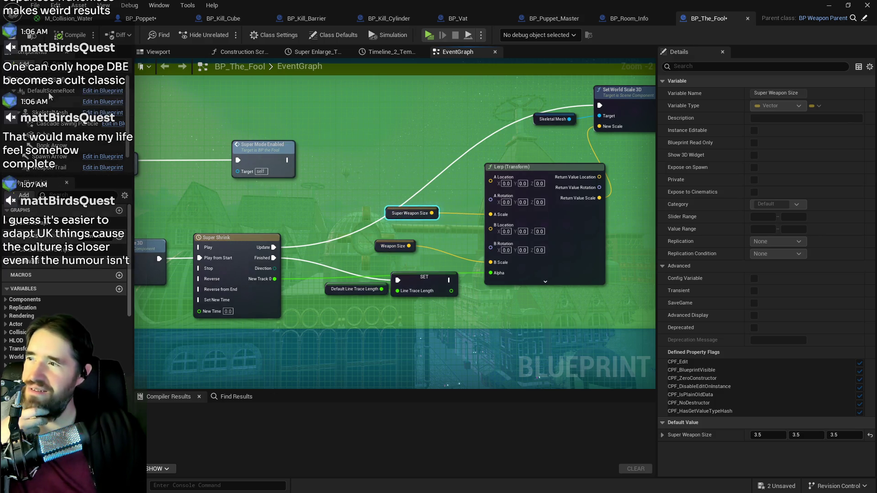
Inspect the DefaultSceneRoot, Weapon Size and SkeletalMesh properties in the Details panel
{"action": "left_click", "coordinate": [50, 92]}
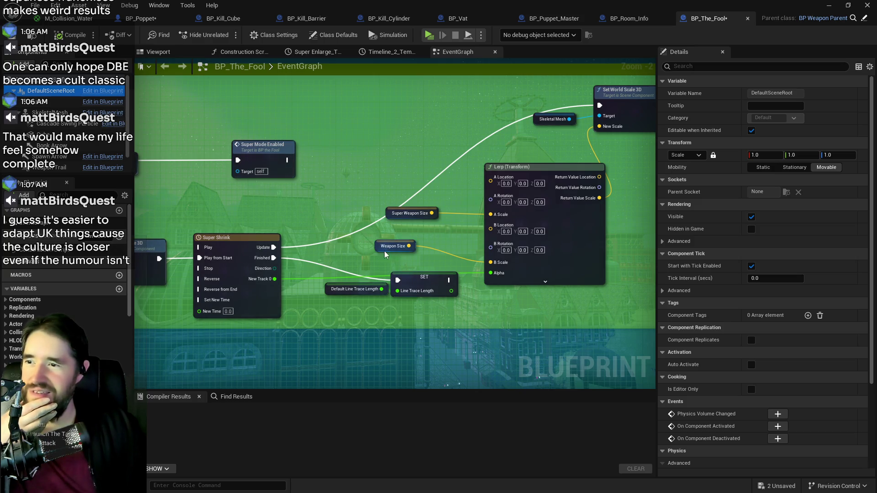
{"action": "left_click", "coordinate": [385, 249]}
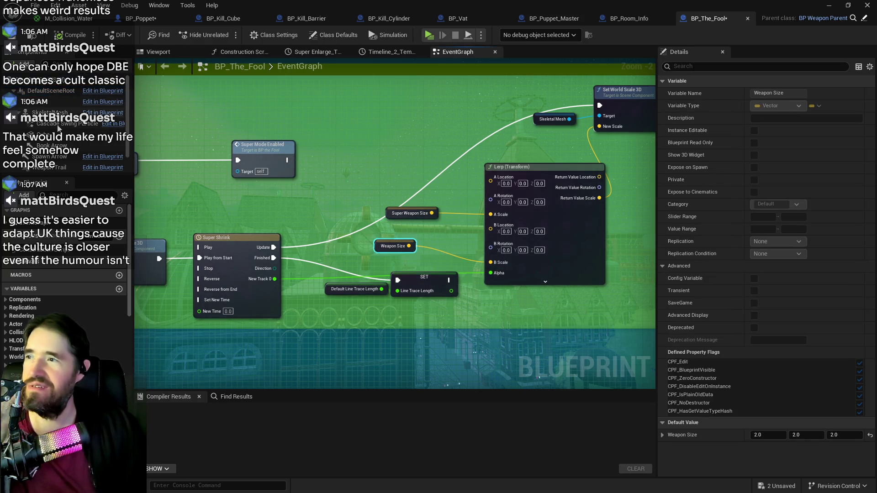
{"action": "scroll", "coordinate": [58, 129], "scroll_direction": "down", "scroll_amount": 2}
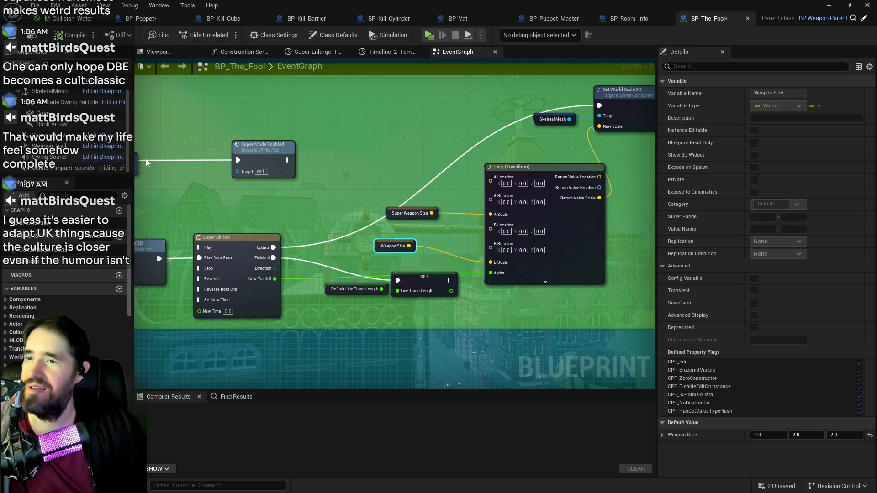
{"action": "left_click", "coordinate": [46, 92]}
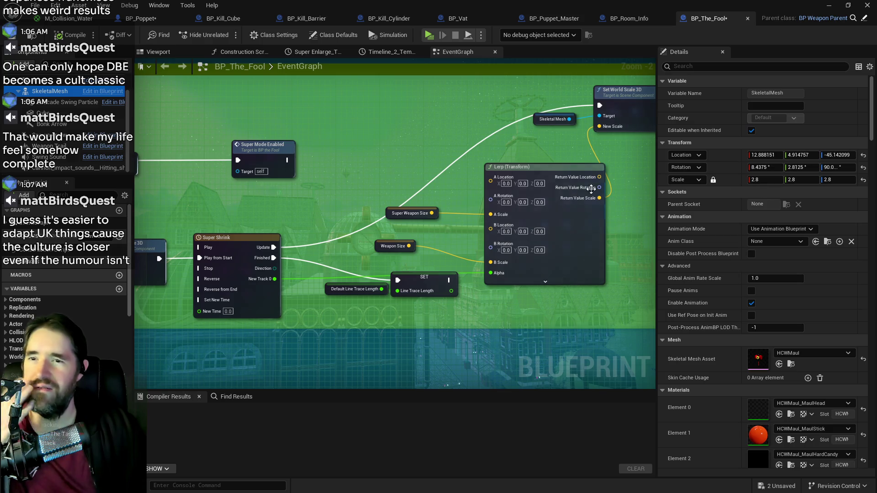
Move the Skeletal Mesh getter beside Set World Scale 3D and recheck SkeletalMesh settings
{"action": "left_click_drag", "start_coordinate": [379, 96], "coordinate": [523, 141]}
{"action": "left_click_drag", "start_coordinate": [378, 134], "coordinate": [422, 163]}
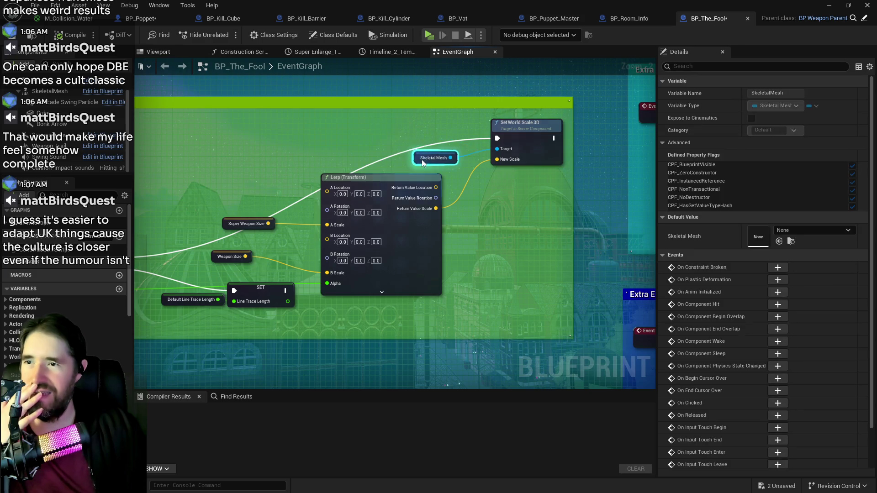
{"action": "scroll", "coordinate": [423, 162], "scroll_direction": "down", "scroll_amount": 2}
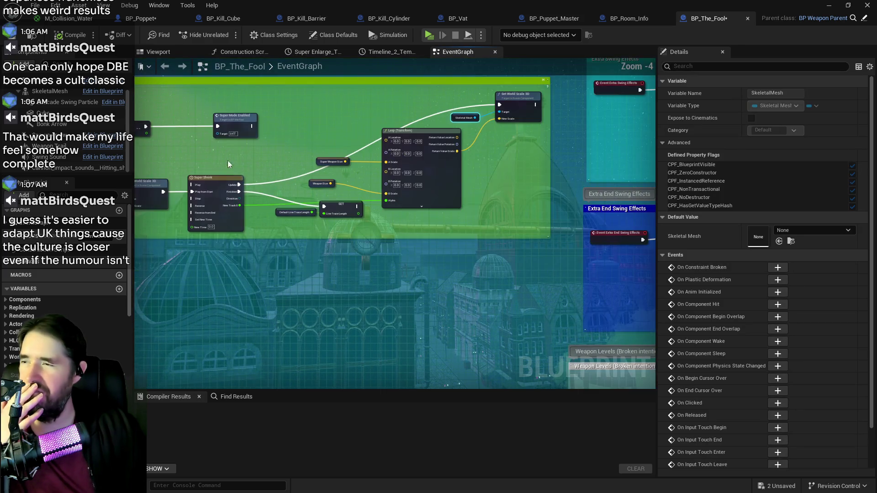
{"action": "left_click", "coordinate": [49, 91]}
{"action": "left_click_drag", "start_coordinate": [141, 138], "coordinate": [464, 198]}
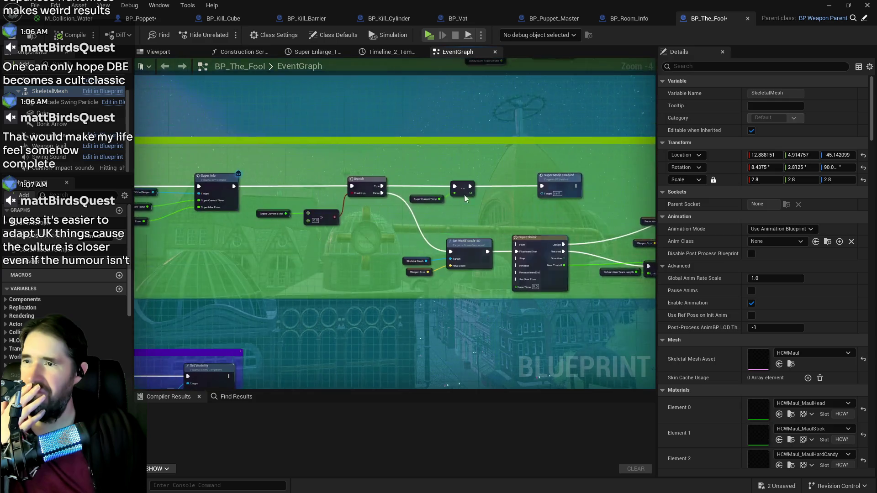
{"action": "scroll", "coordinate": [464, 194], "scroll_direction": "down", "scroll_amount": 5}
Peek at the Construction Script, then return to EventGraph centred on the Lerp and scale nodes
{"action": "left_click", "coordinate": [240, 52]}
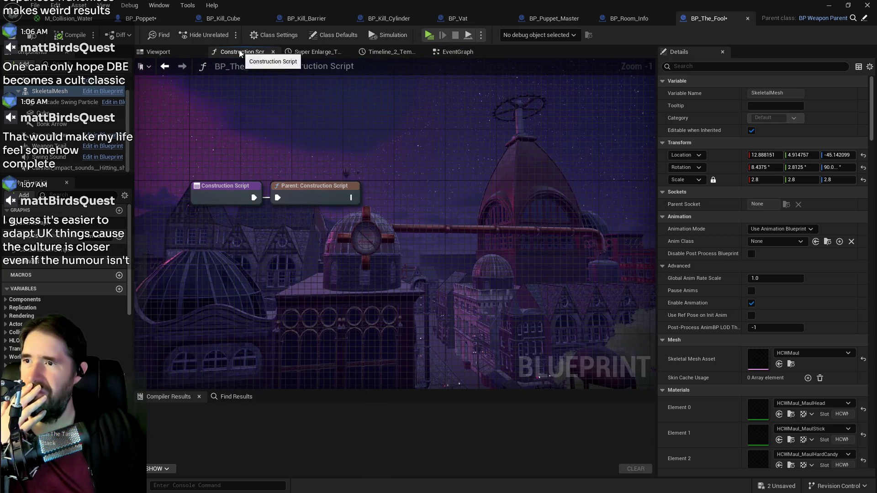
{"action": "left_click", "coordinate": [444, 55]}
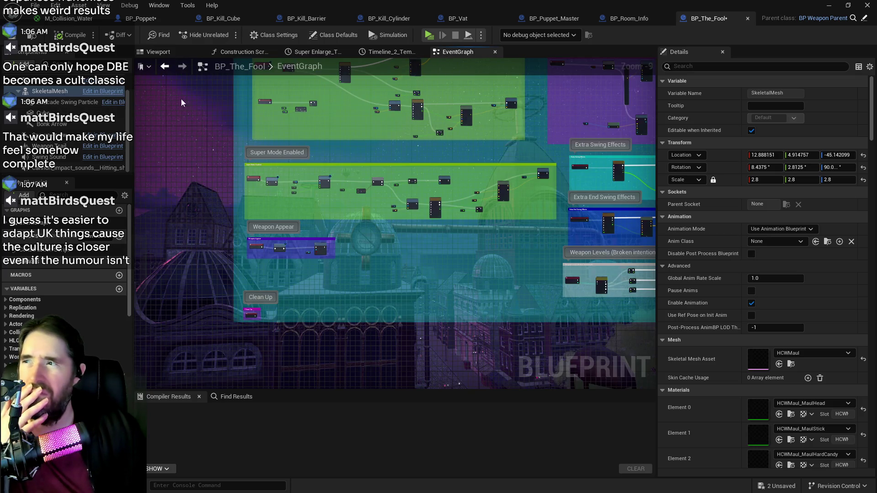
{"action": "left_click_drag", "start_coordinate": [387, 122], "coordinate": [375, 148]}
{"action": "scroll", "coordinate": [422, 193], "scroll_direction": "up", "scroll_amount": 6}
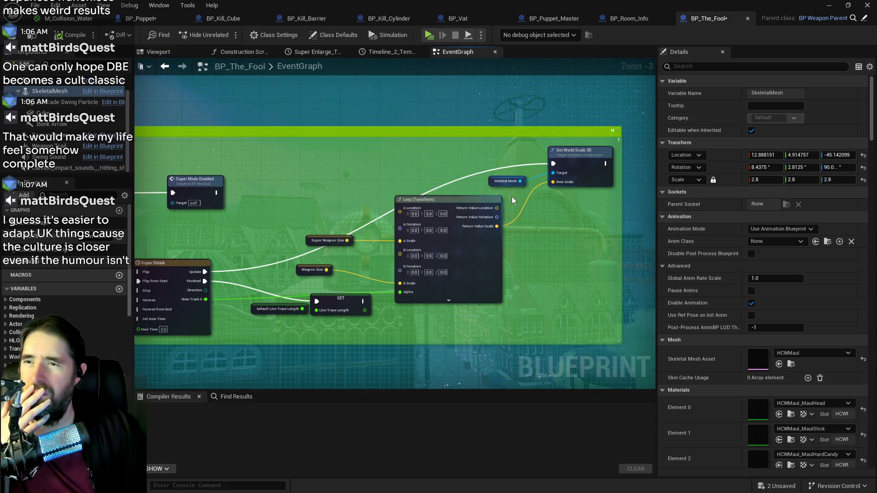
{"action": "mouse_move", "coordinate": [388, 181]}
{"action": "left_mouse_down"}
{"action": "mouse_move", "coordinate": [359, 168]}
{"action": "mouse_move", "coordinate": [289, 159]}
{"action": "left_mouse_up"}
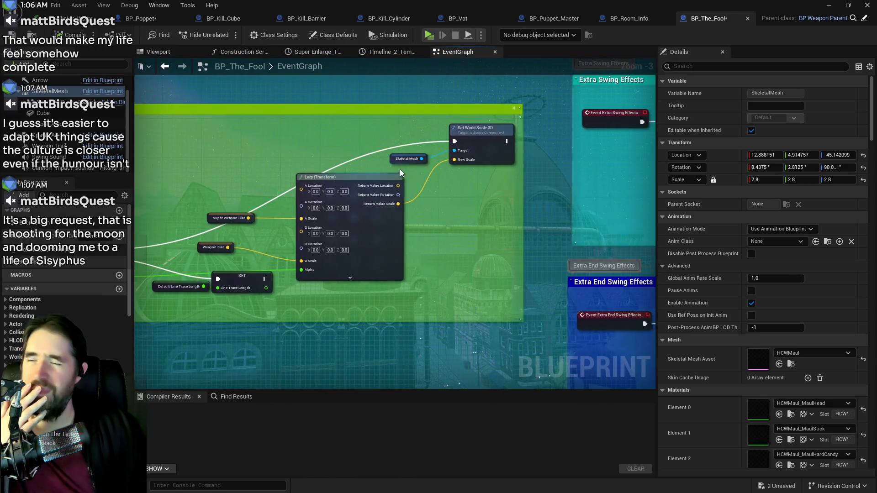
{"action": "left_click_drag", "start_coordinate": [397, 203], "coordinate": [451, 202]}
Add a Set Relative Scale 3D (SkeletalMesh) node from Lerp's Return Value Scale output
{"action": "type", "text": "set rel"}
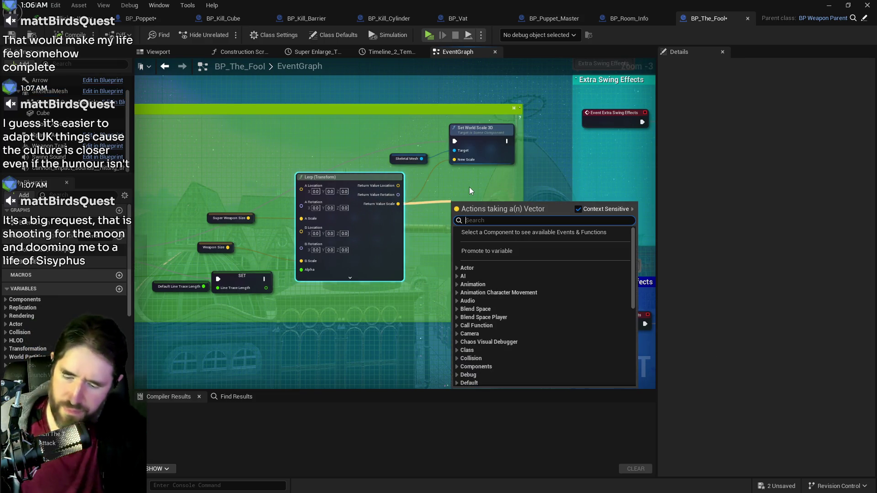
{"action": "type", "text": "ative sk"}
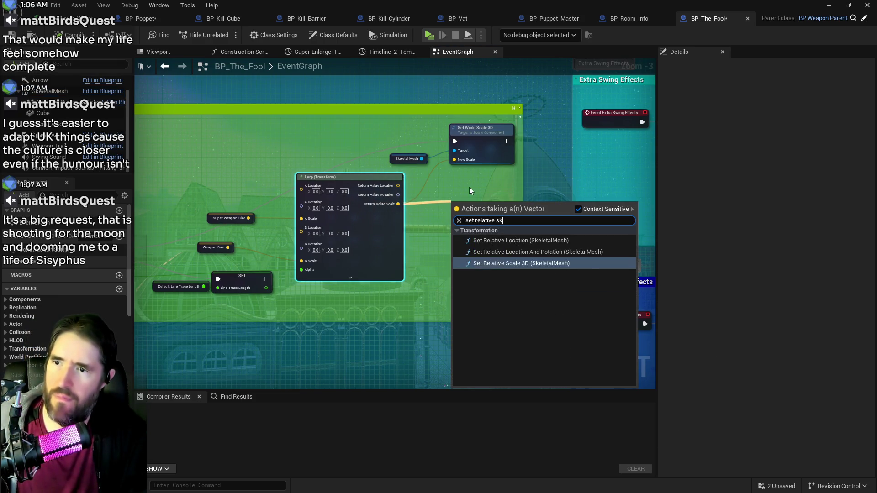
{"action": "key", "text": "BackSpace"}
{"action": "type", "text": "cale"}
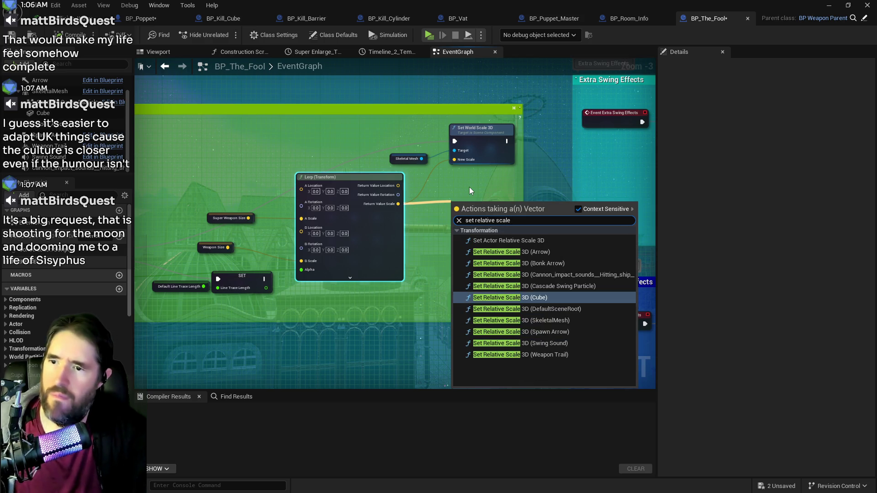
{"action": "left_click", "coordinate": [535, 320]}
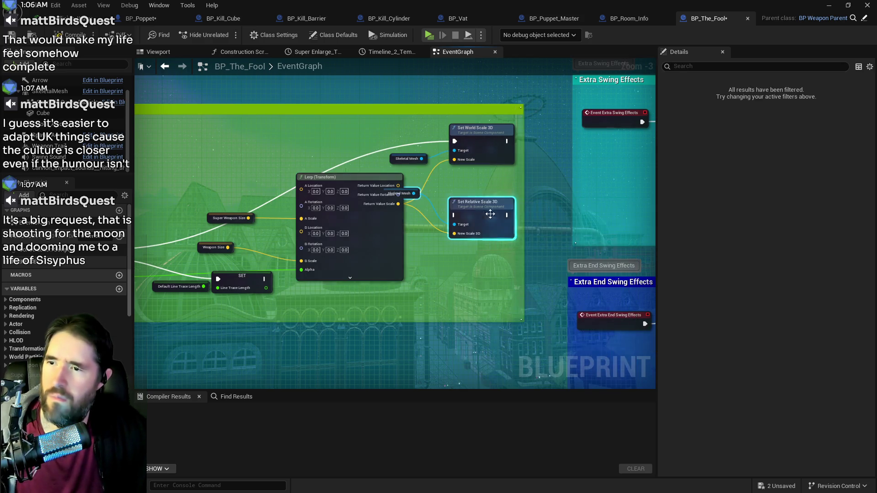
{"action": "left_click", "coordinate": [208, 218]}
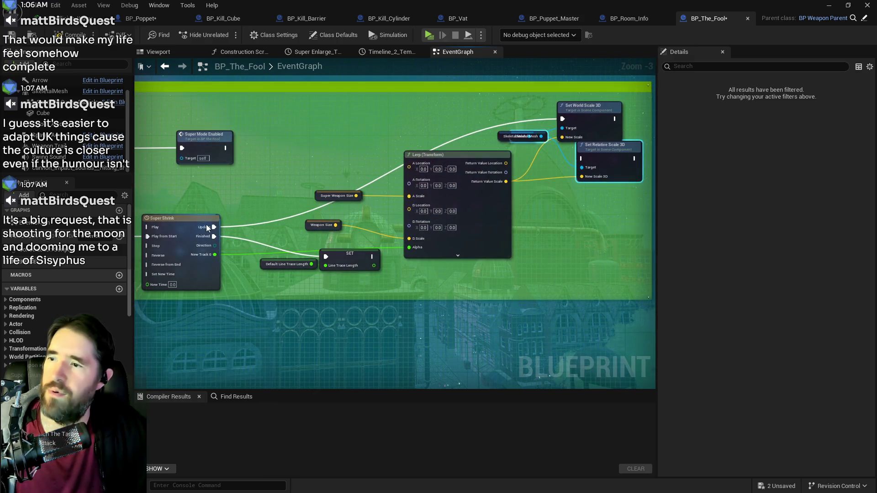
Delete the old Set World Scale 3D node and clear the selection
{"action": "mouse_move", "coordinate": [537, 187]}
{"action": "left_mouse_down"}
{"action": "mouse_move", "coordinate": [576, 133]}
{"action": "mouse_move", "coordinate": [600, 170]}
{"action": "left_mouse_up"}
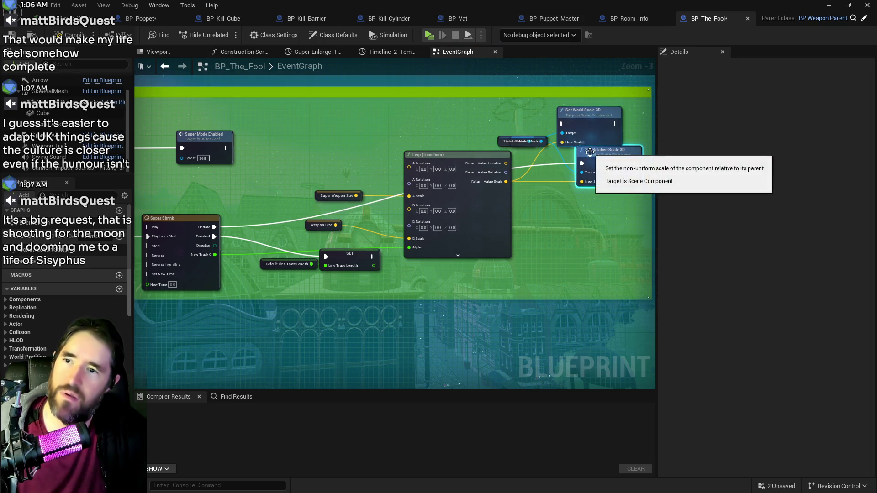
{"action": "left_click", "coordinate": [586, 115]}
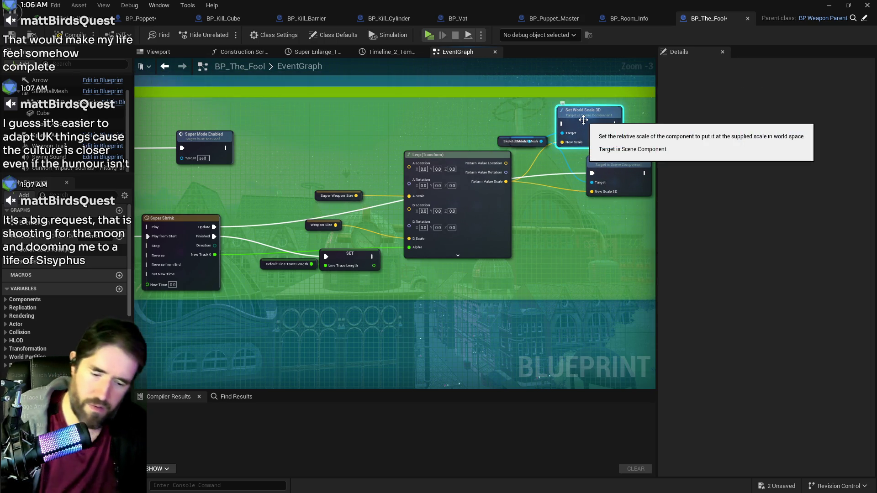
{"action": "key", "text": "Delete"}
{"action": "left_click", "coordinate": [525, 141]}
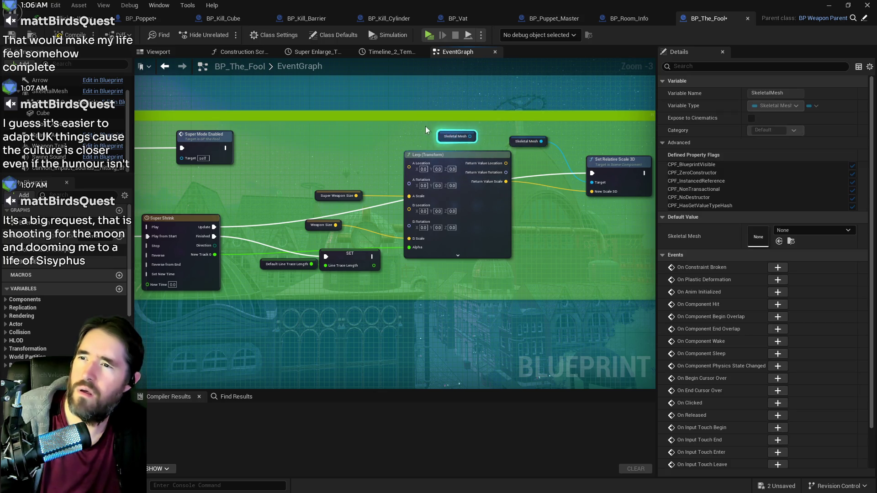
{"action": "left_click", "coordinate": [451, 139]}
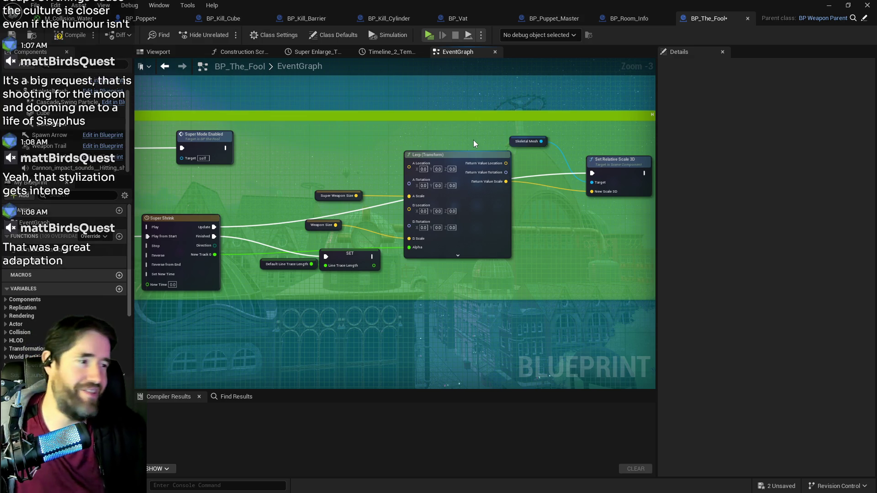
Tidy BP_The_Fool: move Skeletal Mesh and Set Relative Scale 3D down-right, Lerp group below, SET up
{"action": "left_click_drag", "start_coordinate": [510, 144], "coordinate": [542, 194]}
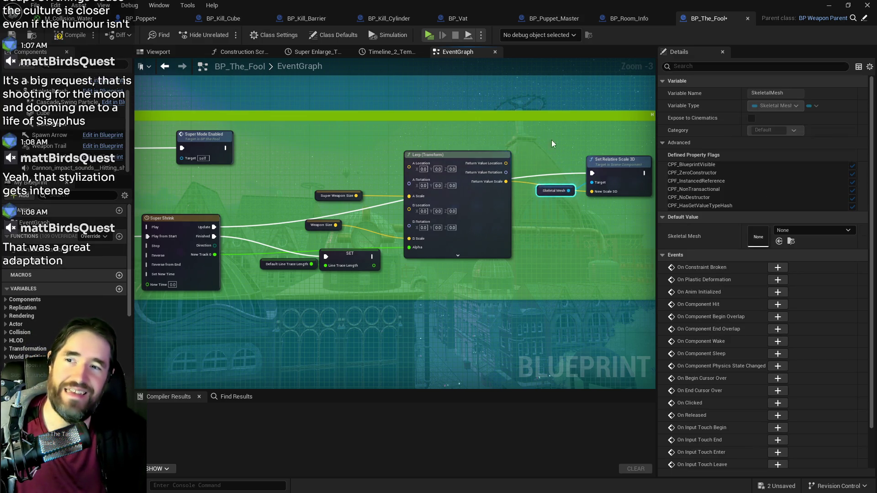
{"action": "left_click", "coordinate": [618, 180], "text": "ctrl"}
{"action": "left_click_drag", "start_coordinate": [618, 180], "coordinate": [632, 226]}
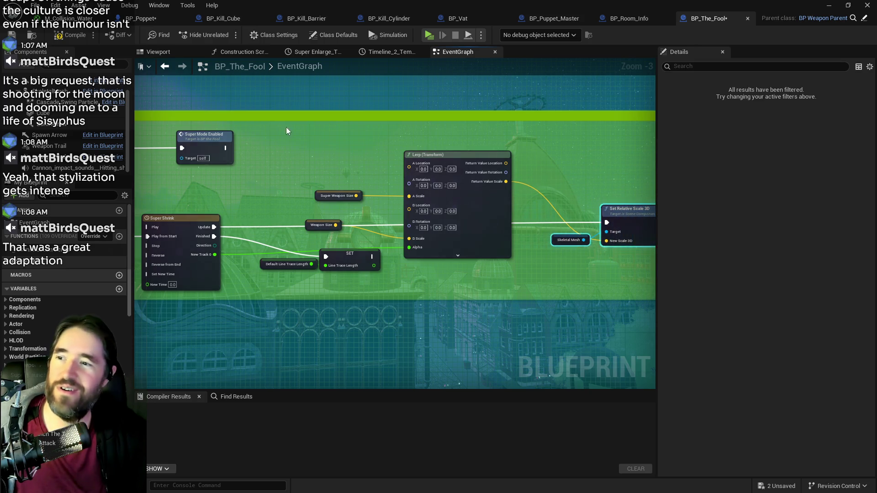
{"action": "mouse_move", "coordinate": [286, 134]}
{"action": "left_mouse_down"}
{"action": "mouse_move", "coordinate": [371, 201]}
{"action": "mouse_move", "coordinate": [431, 275]}
{"action": "mouse_move", "coordinate": [481, 240]}
{"action": "mouse_move", "coordinate": [497, 256]}
{"action": "mouse_move", "coordinate": [513, 336]}
{"action": "mouse_move", "coordinate": [539, 342]}
{"action": "mouse_move", "coordinate": [553, 333]}
{"action": "left_mouse_up"}
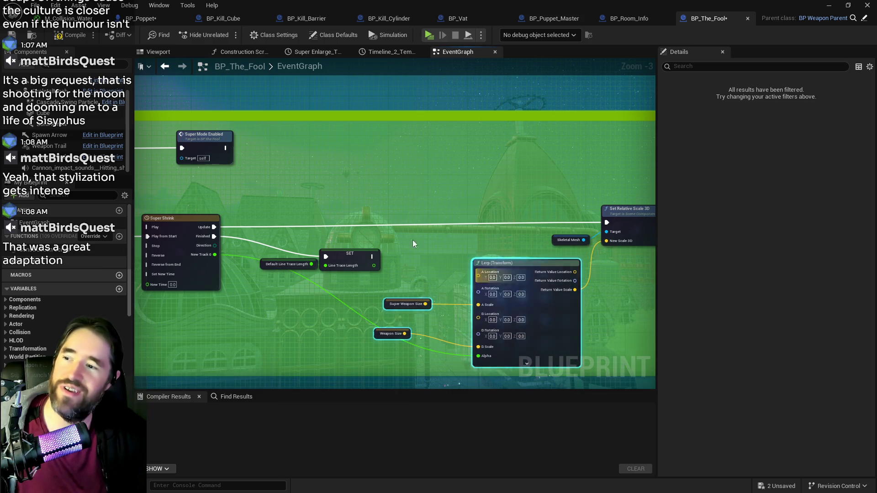
{"action": "left_click_drag", "start_coordinate": [390, 242], "coordinate": [283, 272]}
{"action": "left_click_drag", "start_coordinate": [347, 253], "coordinate": [375, 233]}
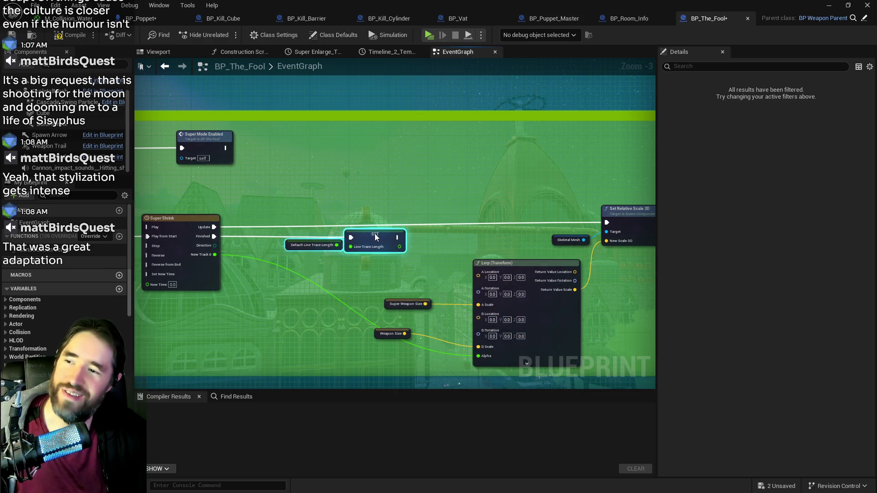
{"action": "left_click_drag", "start_coordinate": [267, 182], "coordinate": [431, 165]}
Pan and zoom to review the Branch, Super Shrink, Lerp and Set Relative Scale 3D nodes
{"action": "left_click_drag", "start_coordinate": [232, 163], "coordinate": [374, 158]}
{"action": "scroll", "coordinate": [339, 242], "scroll_direction": "up", "scroll_amount": 1}
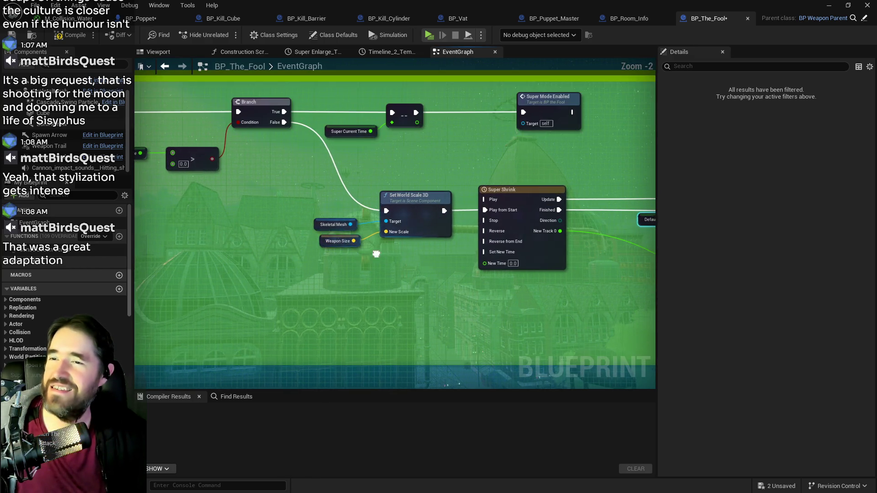
{"action": "mouse_move", "coordinate": [376, 253]}
{"action": "left_mouse_down"}
{"action": "mouse_move", "coordinate": [440, 236]}
{"action": "mouse_move", "coordinate": [191, 219]}
{"action": "mouse_move", "coordinate": [443, 272]}
{"action": "mouse_move", "coordinate": [618, 277]}
{"action": "left_mouse_up"}
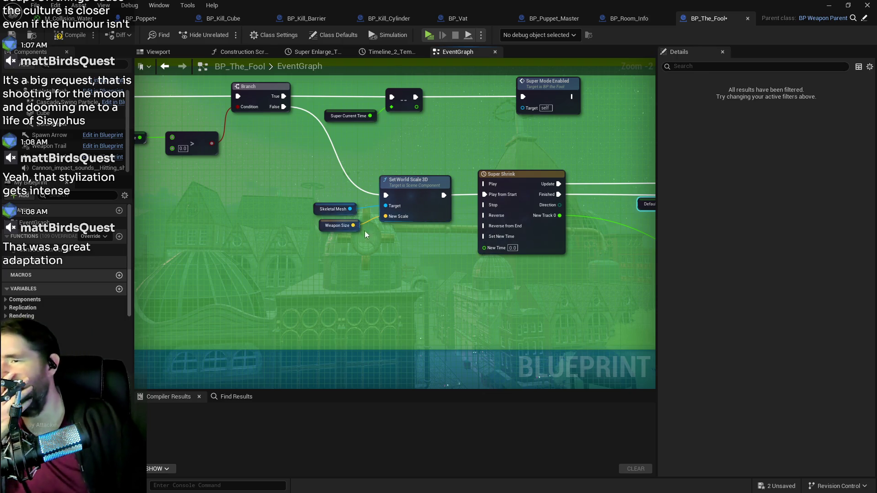
{"action": "left_click_drag", "start_coordinate": [365, 231], "coordinate": [169, 191]}
{"action": "mouse_move", "coordinate": [378, 217]}
{"action": "left_mouse_down"}
{"action": "mouse_move", "coordinate": [251, 207]}
{"action": "mouse_move", "coordinate": [562, 260]}
{"action": "mouse_move", "coordinate": [587, 283]}
{"action": "left_mouse_up"}
{"action": "mouse_move", "coordinate": [374, 248]}
{"action": "left_mouse_down"}
{"action": "mouse_move", "coordinate": [331, 182]}
{"action": "mouse_move", "coordinate": [337, 163]}
{"action": "mouse_move", "coordinate": [217, 180]}
{"action": "mouse_move", "coordinate": [325, 142]}
{"action": "mouse_move", "coordinate": [501, 149]}
{"action": "left_mouse_up"}
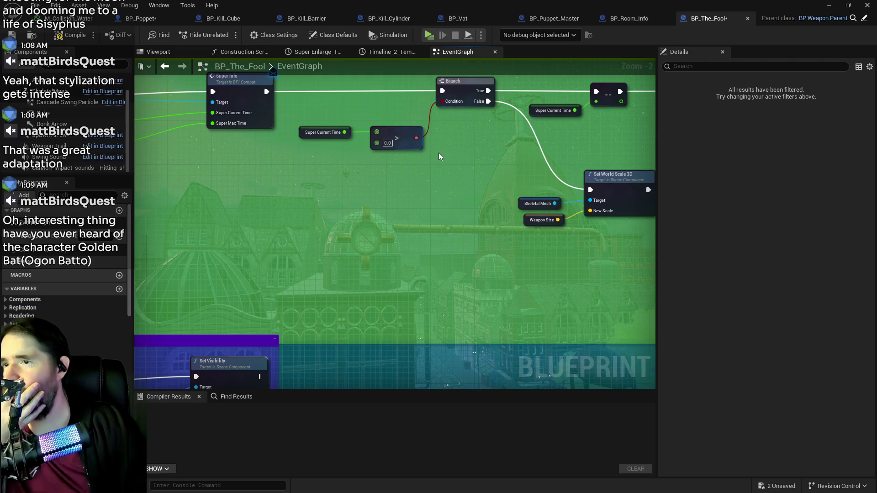
{"action": "scroll", "coordinate": [437, 153], "scroll_direction": "down", "scroll_amount": 2}
Look over the Delay, Super Info, SET and Super Shrink timeline areas of the event graph
{"action": "left_click_drag", "start_coordinate": [436, 155], "coordinate": [501, 142]}
{"action": "scroll", "coordinate": [500, 142], "scroll_direction": "up", "scroll_amount": 2}
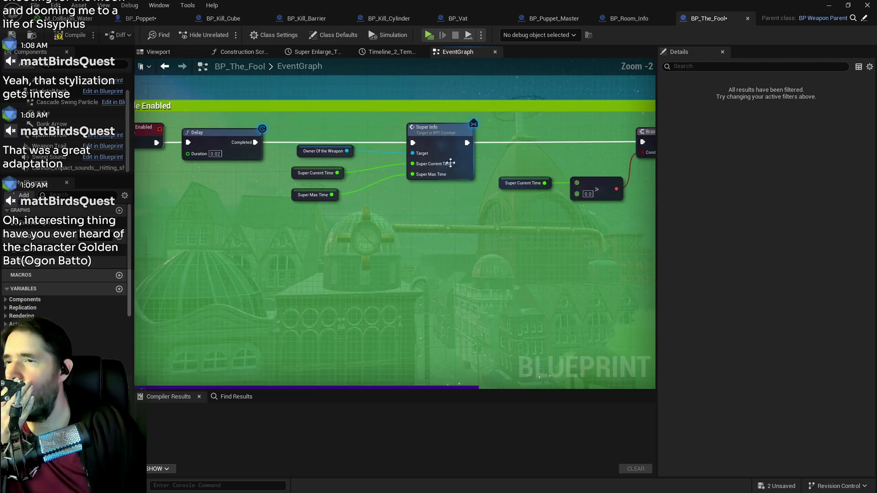
{"action": "mouse_move", "coordinate": [382, 182]}
{"action": "left_mouse_down"}
{"action": "mouse_move", "coordinate": [486, 186]}
{"action": "mouse_move", "coordinate": [328, 182]}
{"action": "left_mouse_up"}
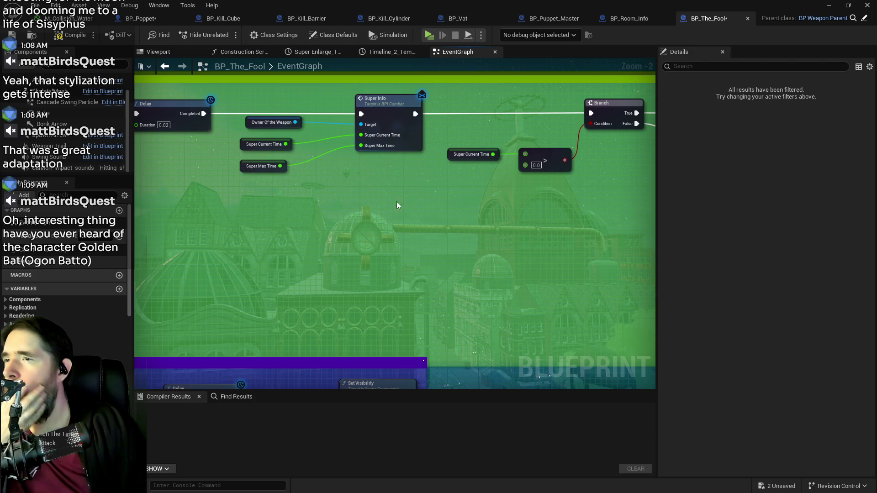
{"action": "left_click_drag", "start_coordinate": [397, 202], "coordinate": [254, 174]}
{"action": "scroll", "coordinate": [254, 173], "scroll_direction": "down", "scroll_amount": 2}
{"action": "scroll", "coordinate": [354, 195], "scroll_direction": "up", "scroll_amount": 2}
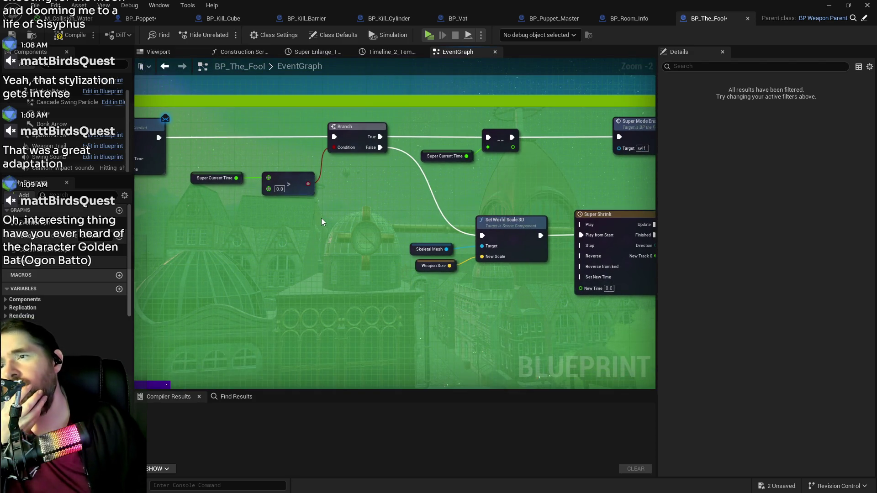
{"action": "scroll", "coordinate": [321, 209], "scroll_direction": "down", "scroll_amount": 2}
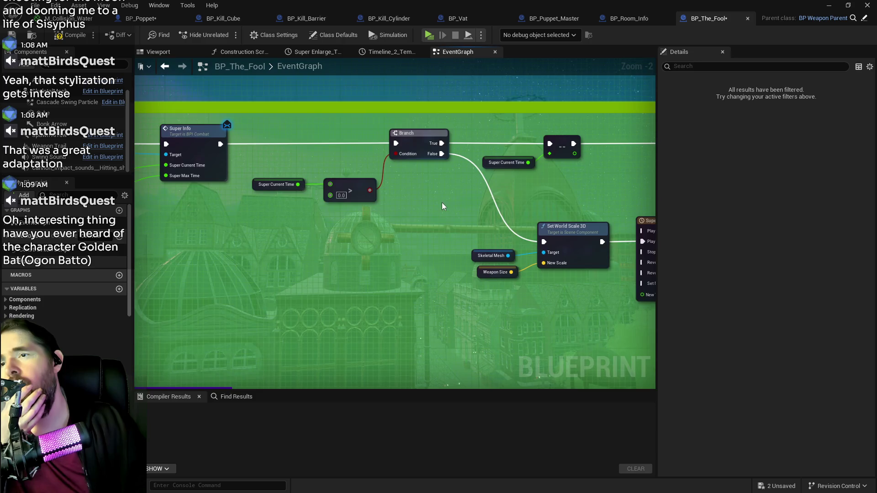
{"action": "scroll", "coordinate": [357, 184], "scroll_direction": "up", "scroll_amount": 2}
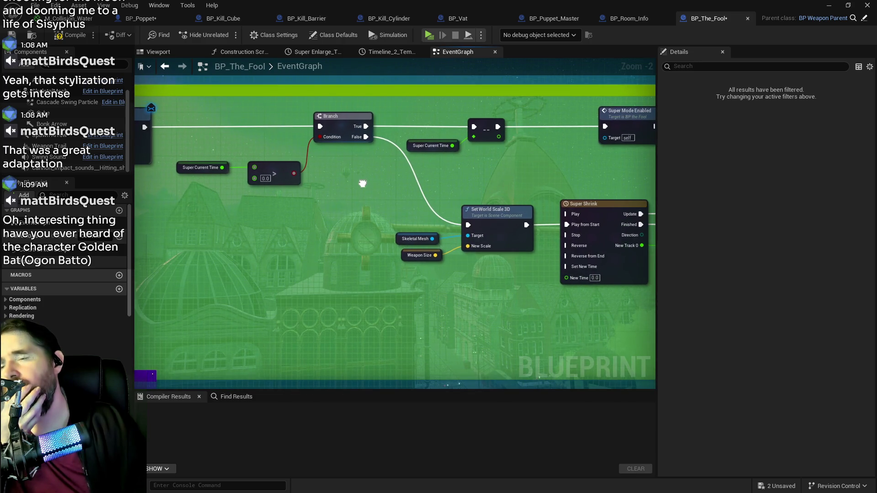
{"action": "left_click_drag", "start_coordinate": [361, 182], "coordinate": [295, 175]}
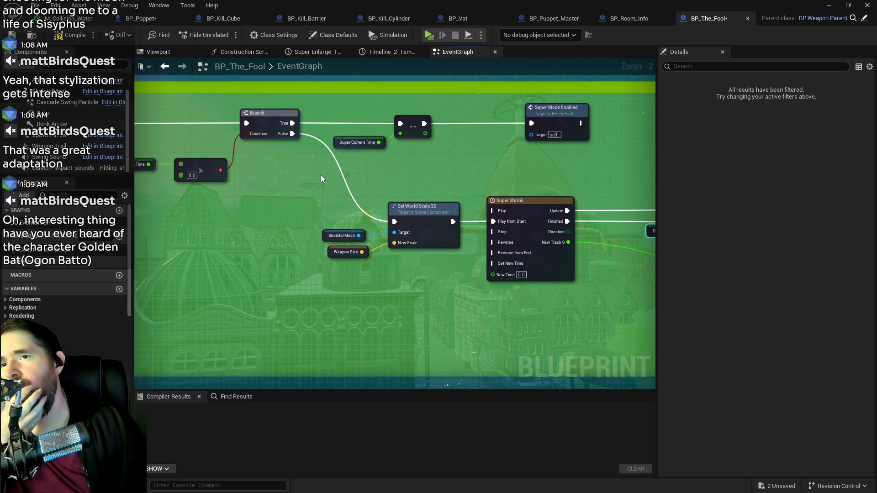
{"action": "mouse_move", "coordinate": [321, 174]}
{"action": "left_mouse_down"}
{"action": "mouse_move", "coordinate": [298, 131]}
{"action": "mouse_move", "coordinate": [375, 214]}
{"action": "mouse_move", "coordinate": [328, 140]}
{"action": "left_mouse_up"}
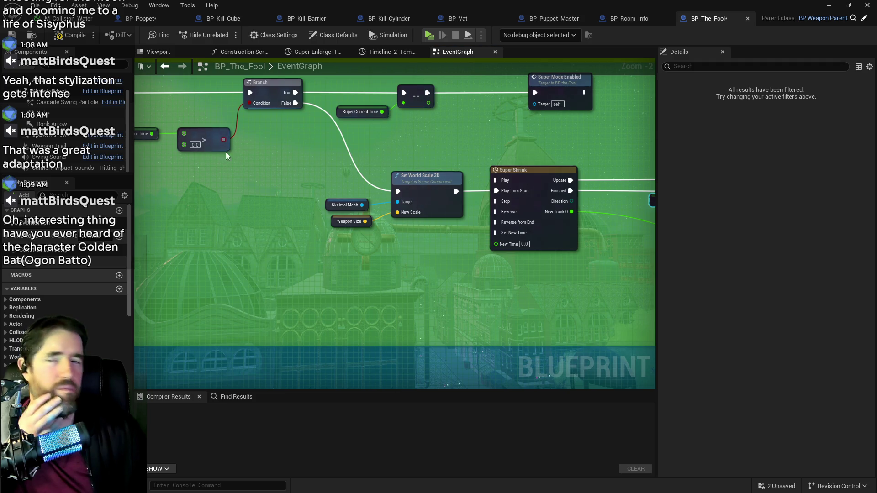
{"action": "mouse_move", "coordinate": [515, 226]}
{"action": "left_mouse_down"}
{"action": "mouse_move", "coordinate": [313, 194]}
{"action": "mouse_move", "coordinate": [221, 194]}
{"action": "left_mouse_up"}
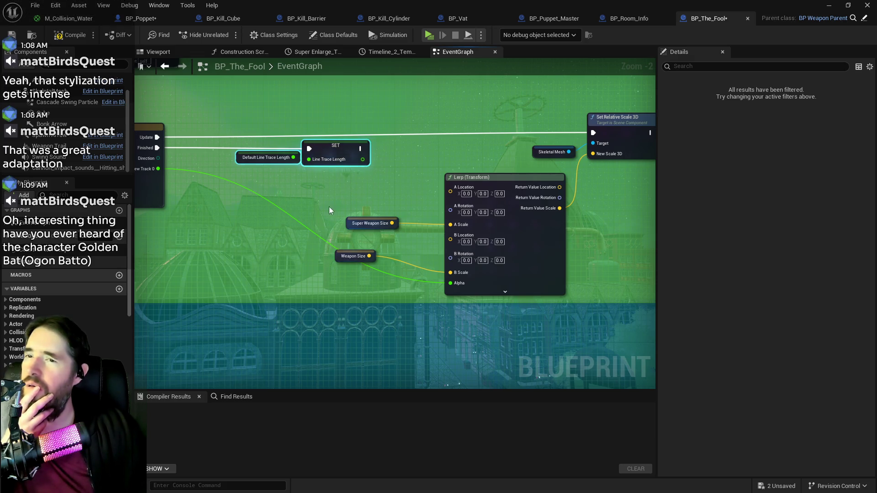
{"action": "left_click_drag", "start_coordinate": [329, 206], "coordinate": [458, 195]}
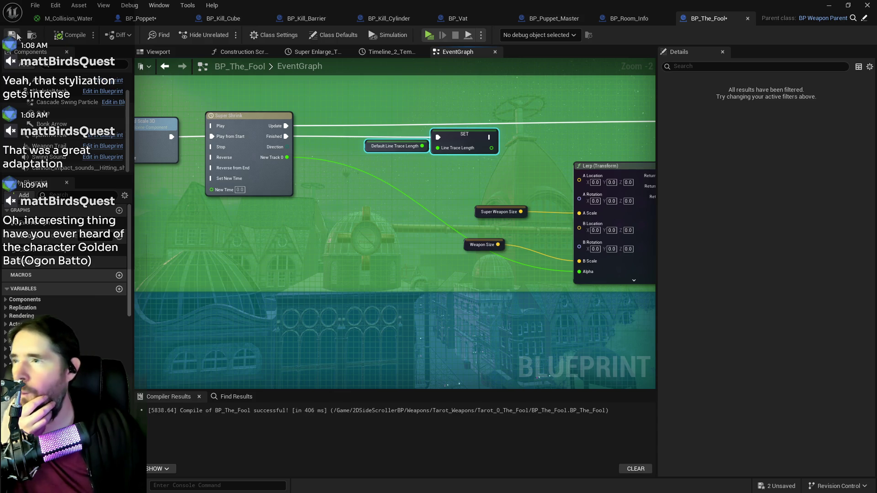
Open BP_Poppet's Tarot 0: The Fool Graph and pan and zoom across its nodes
{"action": "left_click", "coordinate": [139, 18]}
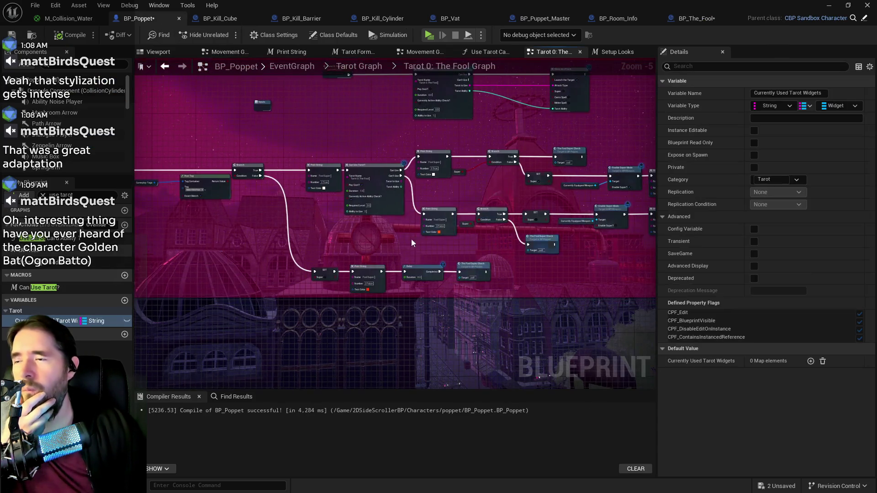
{"action": "left_click_drag", "start_coordinate": [422, 239], "coordinate": [463, 201]}
{"action": "scroll", "coordinate": [462, 200], "scroll_direction": "up", "scroll_amount": 2}
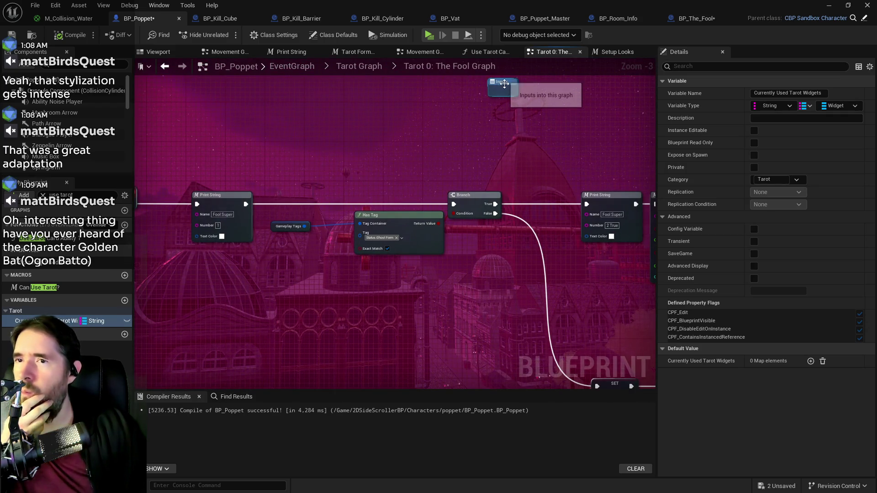
{"action": "scroll", "coordinate": [427, 155], "scroll_direction": "down", "scroll_amount": 2}
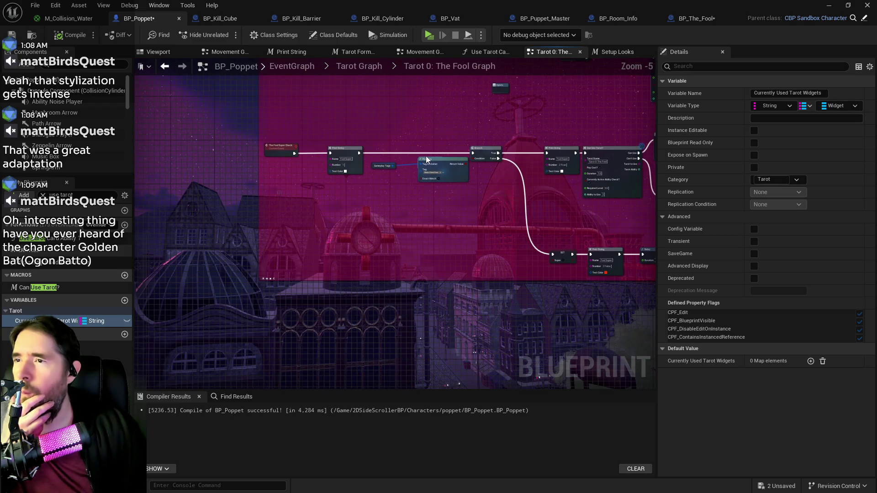
{"action": "scroll", "coordinate": [427, 160], "scroll_direction": "up", "scroll_amount": 2}
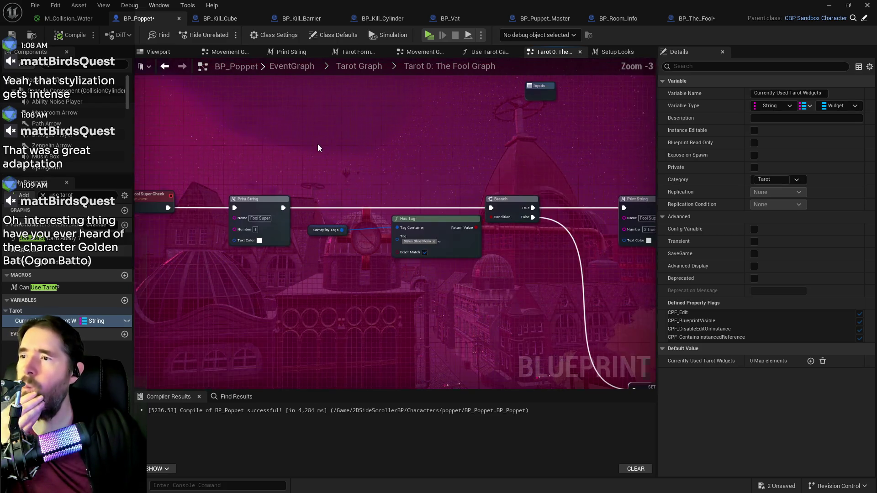
{"action": "left_click_drag", "start_coordinate": [318, 148], "coordinate": [462, 119]}
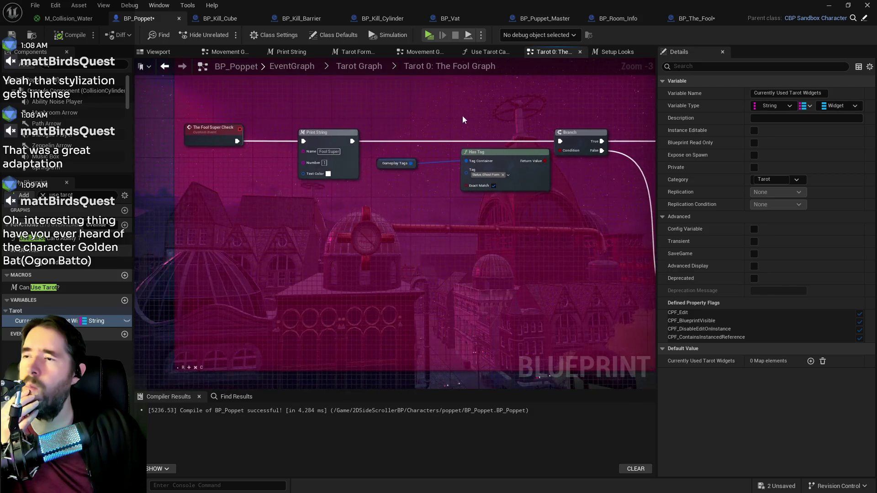
{"action": "scroll", "coordinate": [462, 120], "scroll_direction": "down", "scroll_amount": 1}
{"action": "mouse_move", "coordinate": [477, 186]}
{"action": "left_mouse_down"}
{"action": "mouse_move", "coordinate": [348, 158]}
{"action": "mouse_move", "coordinate": [243, 217]}
{"action": "left_mouse_up"}
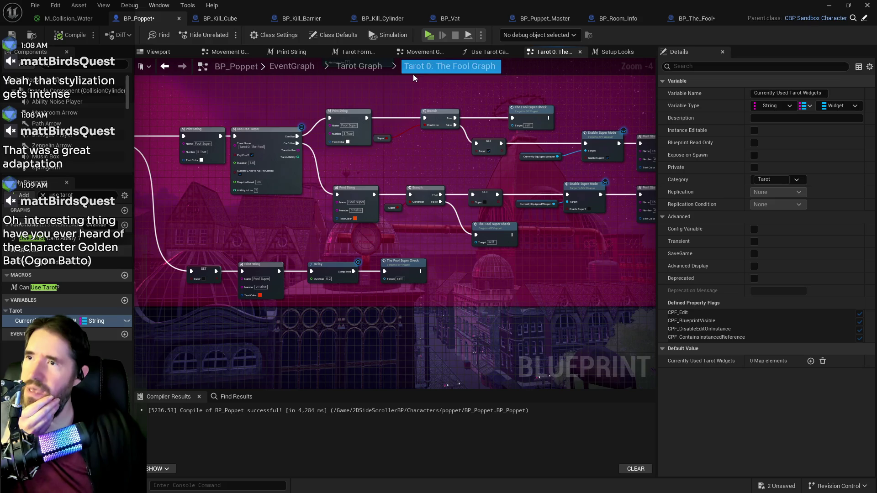
{"action": "left_click", "coordinate": [417, 53]}
Box-select the Ghost Form group's nodes in the Movement Graph and move them up
{"action": "scroll", "coordinate": [391, 161], "scroll_direction": "down", "scroll_amount": 5}
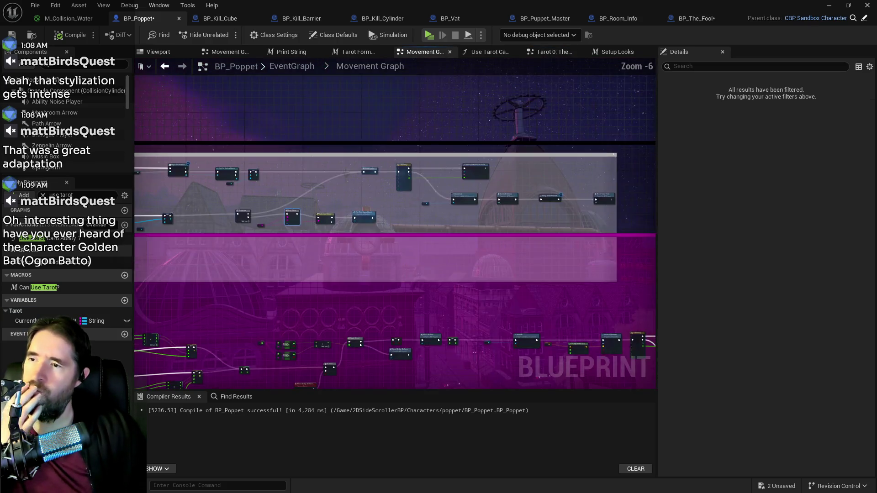
{"action": "scroll", "coordinate": [398, 161], "scroll_direction": "down", "scroll_amount": 4}
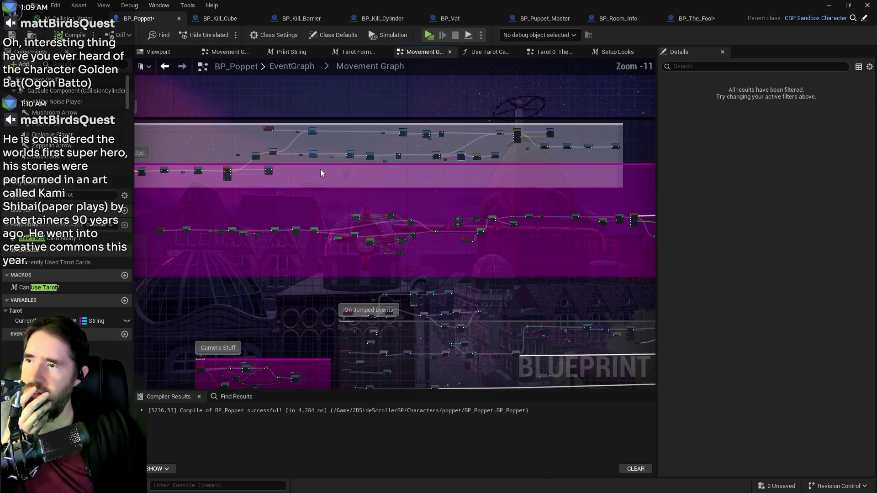
{"action": "scroll", "coordinate": [396, 184], "scroll_direction": "up", "scroll_amount": 4}
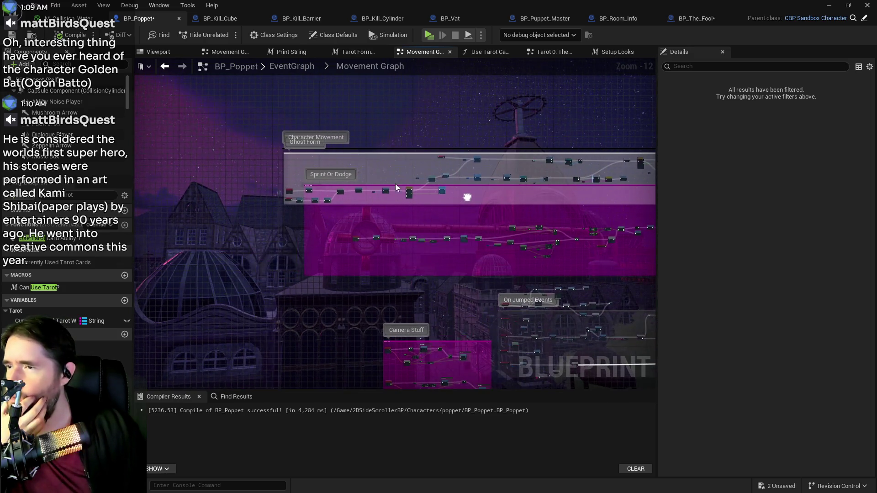
{"action": "scroll", "coordinate": [400, 209], "scroll_direction": "down", "scroll_amount": 2}
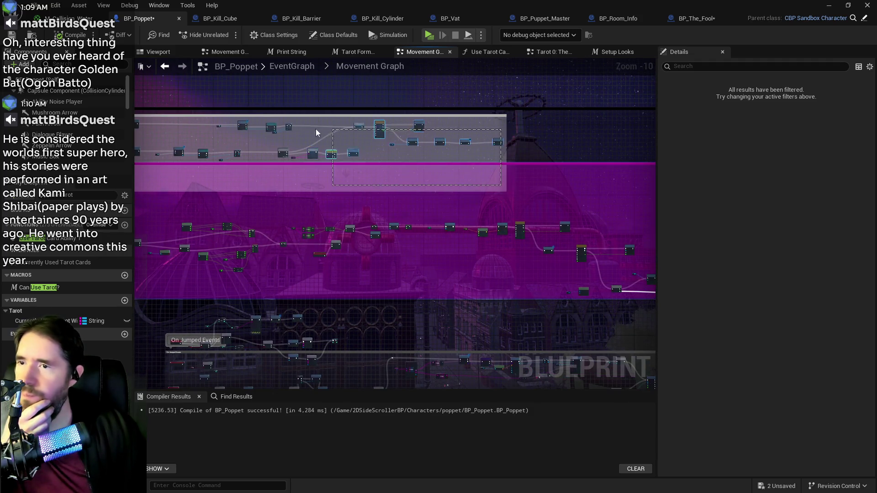
{"action": "left_click_drag", "start_coordinate": [178, 132], "coordinate": [499, 162]}
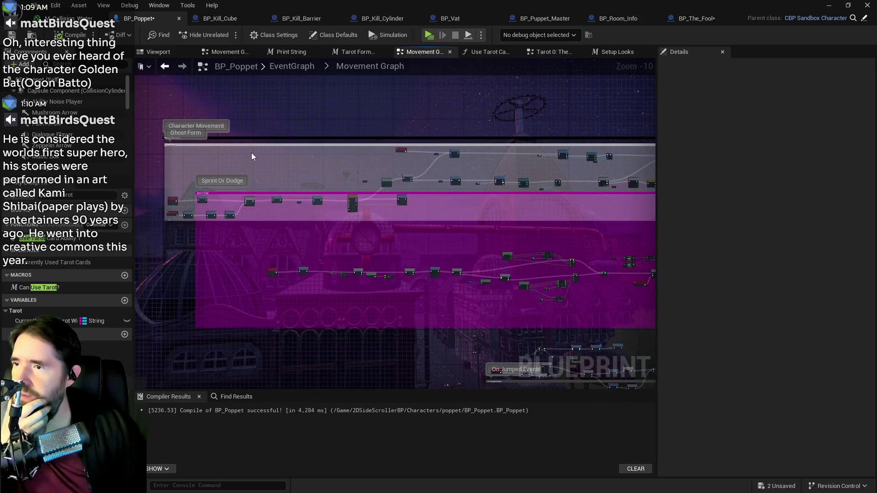
{"action": "mouse_move", "coordinate": [170, 150]}
{"action": "left_mouse_down"}
{"action": "mouse_move", "coordinate": [383, 186]}
{"action": "mouse_move", "coordinate": [624, 217]}
{"action": "mouse_move", "coordinate": [644, 212]}
{"action": "mouse_move", "coordinate": [615, 211]}
{"action": "mouse_move", "coordinate": [639, 210]}
{"action": "left_mouse_up"}
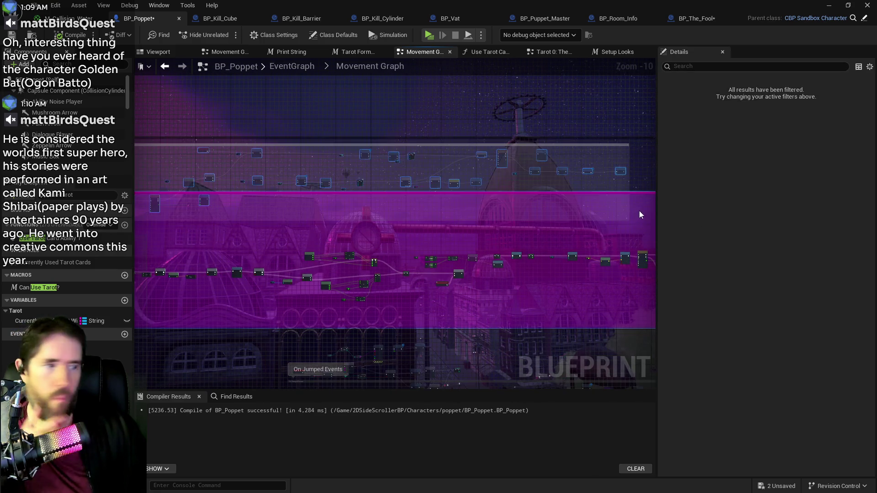
{"action": "scroll", "coordinate": [594, 194], "scroll_direction": "up", "scroll_amount": 4}
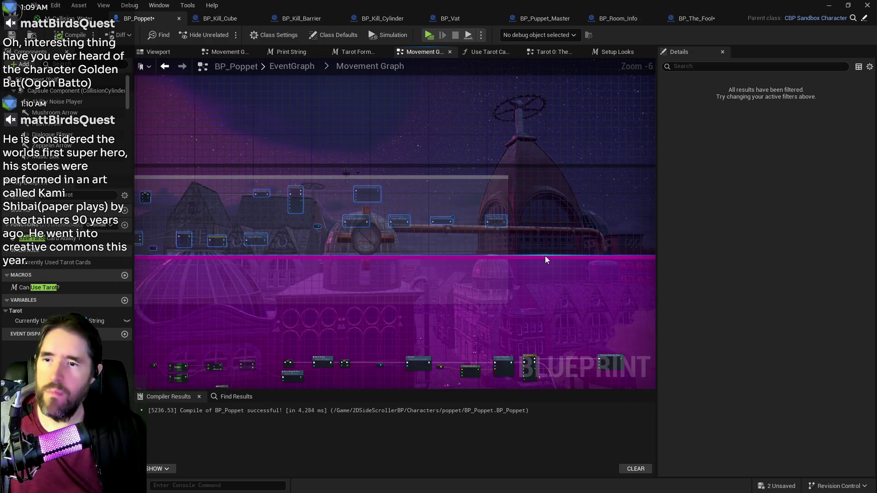
{"action": "scroll", "coordinate": [453, 242], "scroll_direction": "down", "scroll_amount": 3}
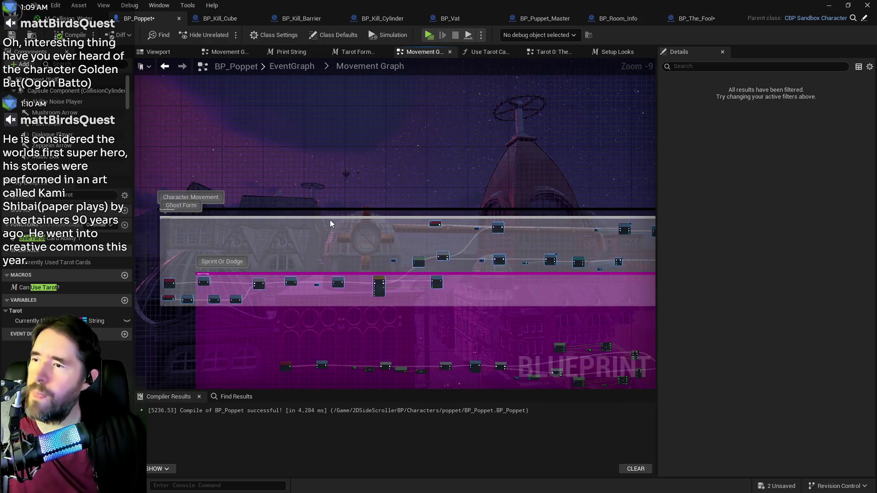
{"action": "mouse_move", "coordinate": [328, 220]}
{"action": "left_mouse_down"}
{"action": "mouse_move", "coordinate": [352, 160]}
{"action": "mouse_move", "coordinate": [320, 186]}
{"action": "left_mouse_up"}
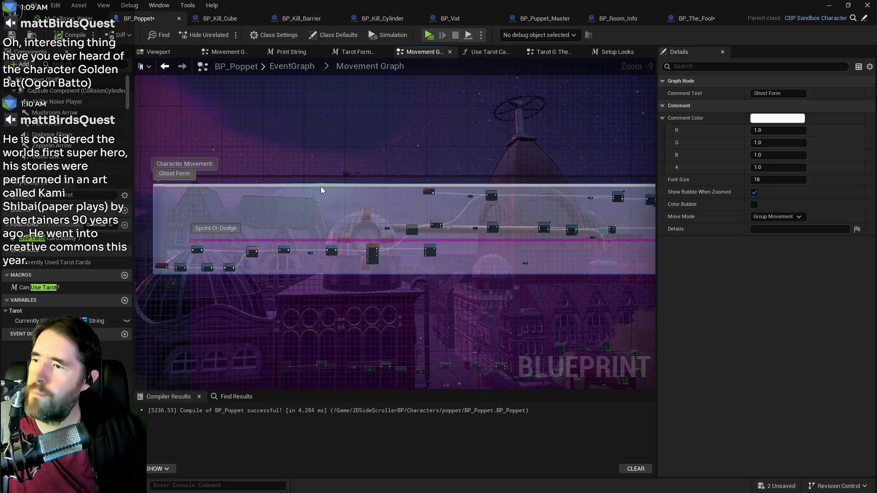
Shift the Ghost Form comment box up-right and place IA_Right_Mouse_Button beside Can Act Check
{"action": "scroll", "coordinate": [280, 175], "scroll_direction": "down", "scroll_amount": 3}
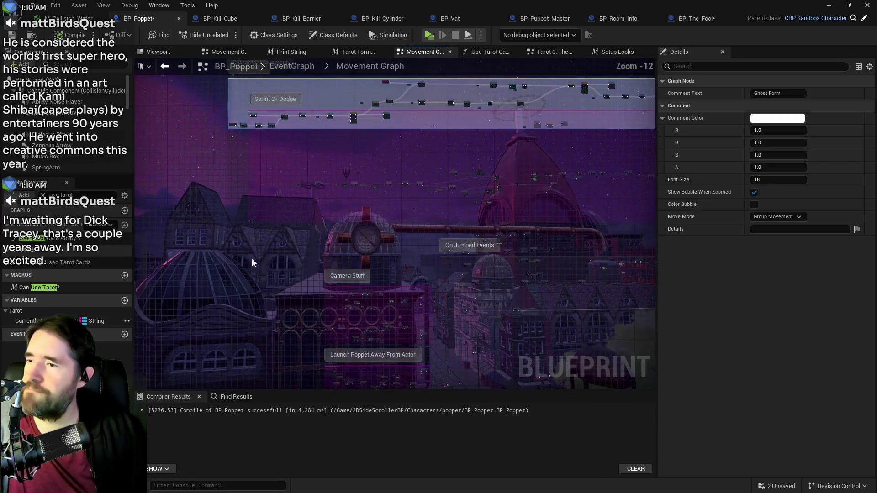
{"action": "scroll", "coordinate": [247, 247], "scroll_direction": "up", "scroll_amount": 10}
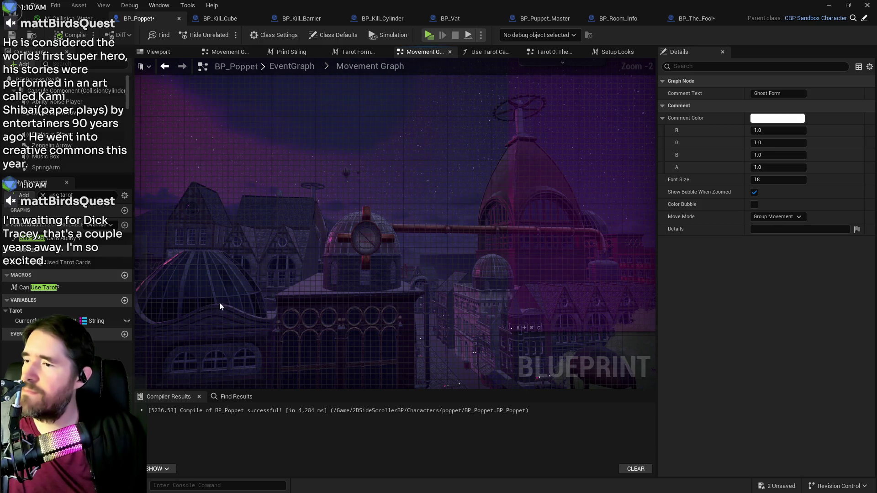
{"action": "scroll", "coordinate": [220, 306], "scroll_direction": "down", "scroll_amount": 6}
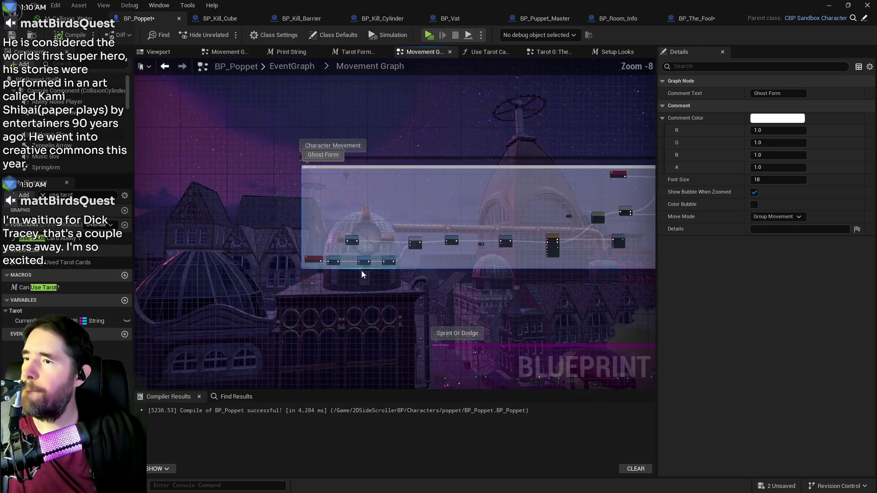
{"action": "mouse_move", "coordinate": [362, 169]}
{"action": "left_mouse_down"}
{"action": "mouse_move", "coordinate": [413, 121]}
{"action": "mouse_move", "coordinate": [450, 137]}
{"action": "left_mouse_up"}
{"action": "scroll", "coordinate": [273, 237], "scroll_direction": "up", "scroll_amount": 1}
{"action": "scroll", "coordinate": [273, 237], "scroll_direction": "up", "scroll_amount": 2}
{"action": "mouse_move", "coordinate": [360, 335]}
{"action": "left_mouse_down"}
{"action": "mouse_move", "coordinate": [360, 311]}
{"action": "mouse_move", "coordinate": [515, 179]}
{"action": "left_mouse_up"}
{"action": "scroll", "coordinate": [406, 208], "scroll_direction": "up", "scroll_amount": 1}
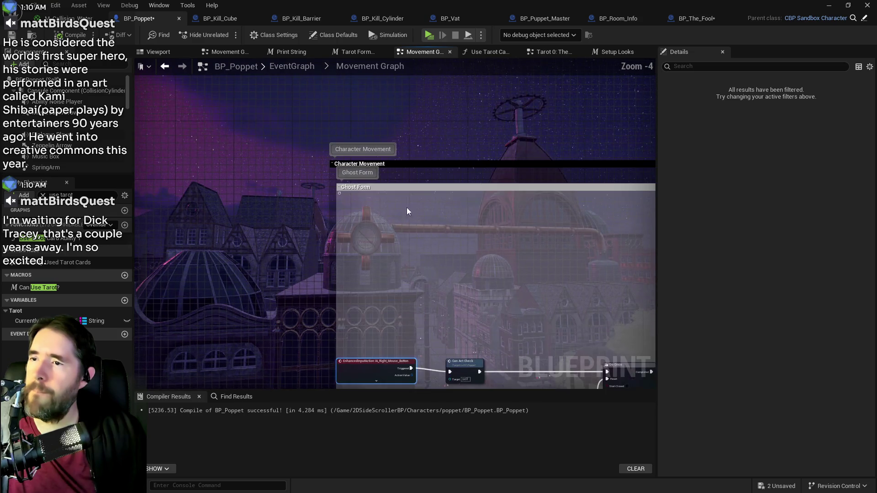
{"action": "double_click", "coordinate": [360, 172]}
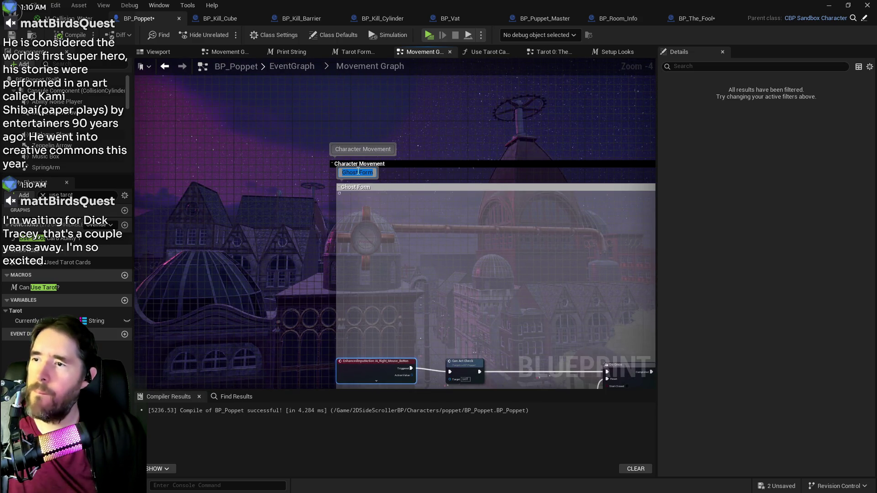
Edit the Ghost Form comment text to 'Tarot Form', commit it, and save BP_Poppet
{"action": "type", "text": "Tarot"}
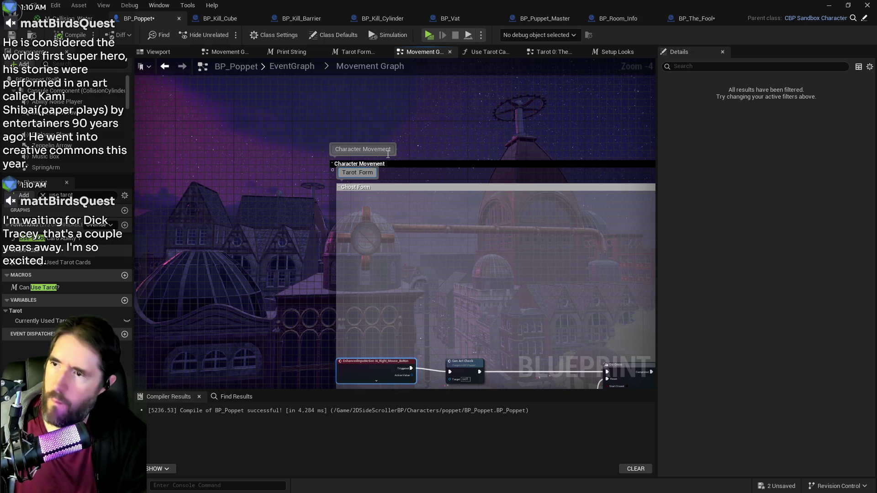
{"action": "left_click", "coordinate": [391, 186]}
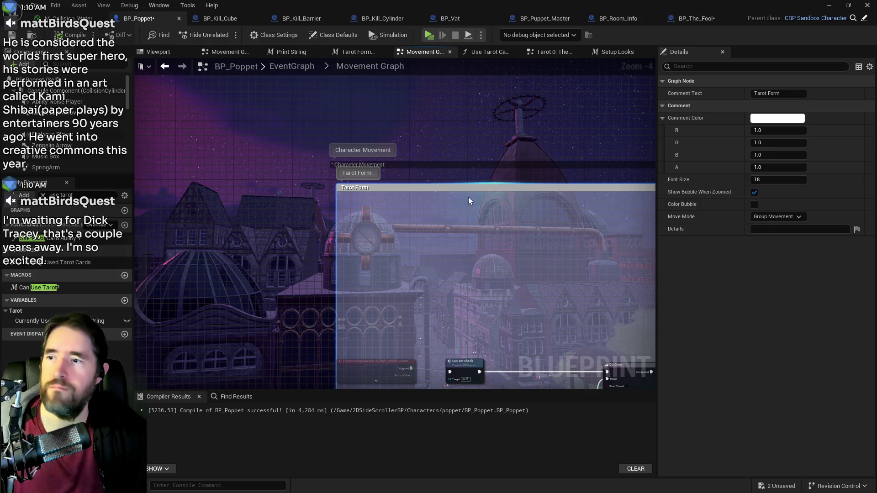
{"action": "left_click", "coordinate": [256, 114]}
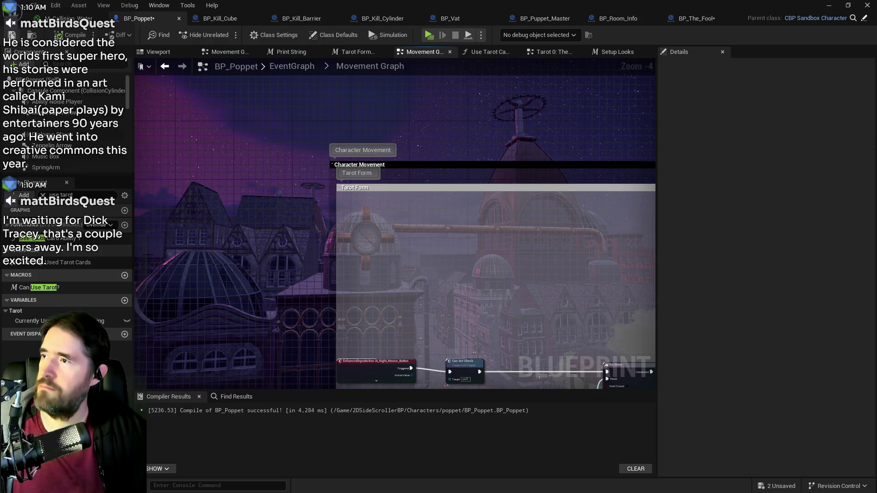
{"action": "left_click", "coordinate": [12, 35]}
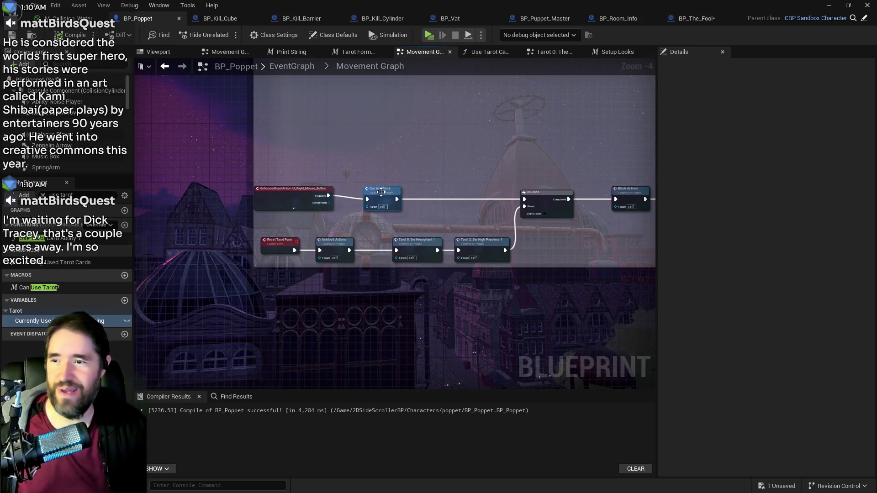
Nudge Can Act Check and the right-mouse input node right, then pan to empty graph space
{"action": "left_click_drag", "start_coordinate": [381, 192], "coordinate": [416, 192]}
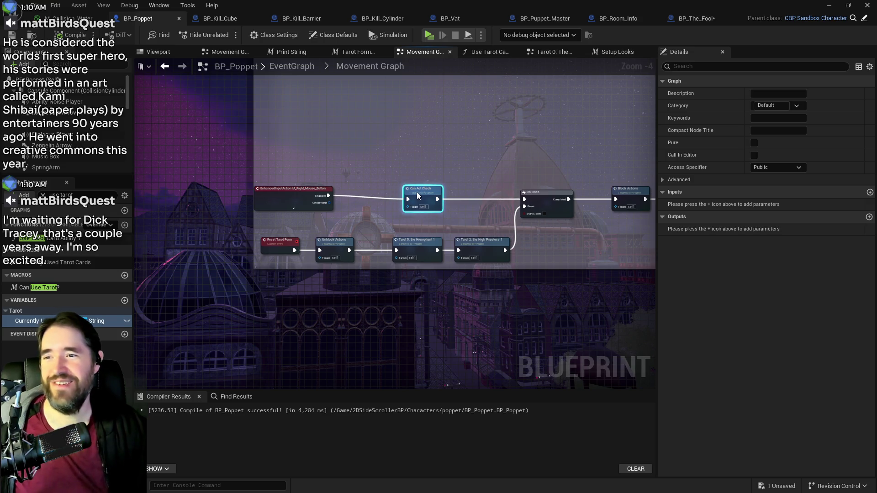
{"action": "left_click_drag", "start_coordinate": [283, 191], "coordinate": [314, 192]}
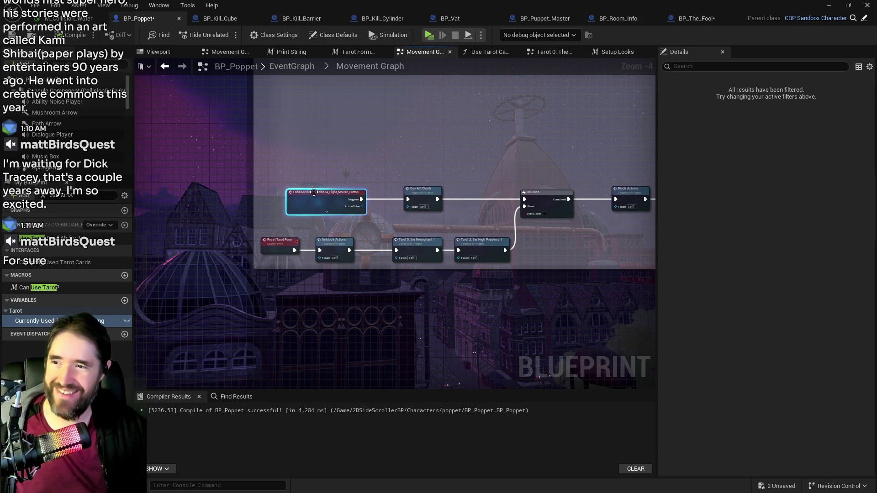
{"action": "scroll", "coordinate": [314, 192], "scroll_direction": "down", "scroll_amount": 1}
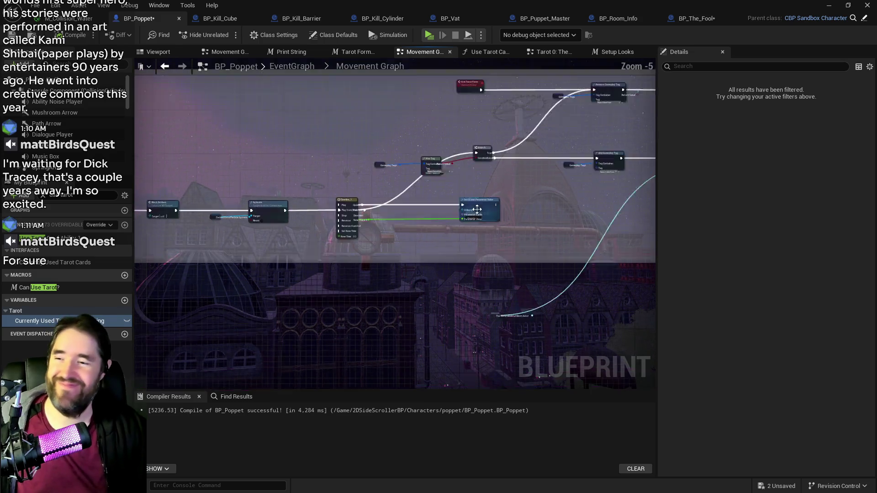
{"action": "mouse_move", "coordinate": [477, 209]}
{"action": "left_mouse_down"}
{"action": "mouse_move", "coordinate": [417, 234]}
{"action": "mouse_move", "coordinate": [268, 204]}
{"action": "mouse_move", "coordinate": [476, 218]}
{"action": "left_mouse_up"}
{"action": "scroll", "coordinate": [547, 215], "scroll_direction": "down", "scroll_amount": 1}
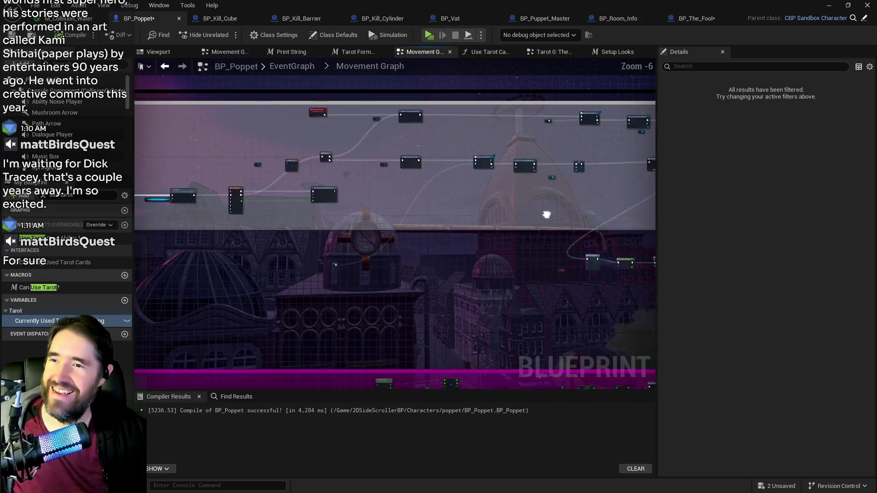
{"action": "mouse_move", "coordinate": [546, 215]}
{"action": "left_mouse_down"}
{"action": "mouse_move", "coordinate": [434, 199]}
{"action": "mouse_move", "coordinate": [458, 211]}
{"action": "mouse_move", "coordinate": [391, 231]}
{"action": "mouse_move", "coordinate": [418, 213]}
{"action": "mouse_move", "coordinate": [443, 170]}
{"action": "left_mouse_up"}
{"action": "scroll", "coordinate": [398, 250], "scroll_direction": "up", "scroll_amount": 1}
Add a custom event named 'Tarot Form Effects' and place it above Print String
{"action": "right_click", "coordinate": [388, 264]}
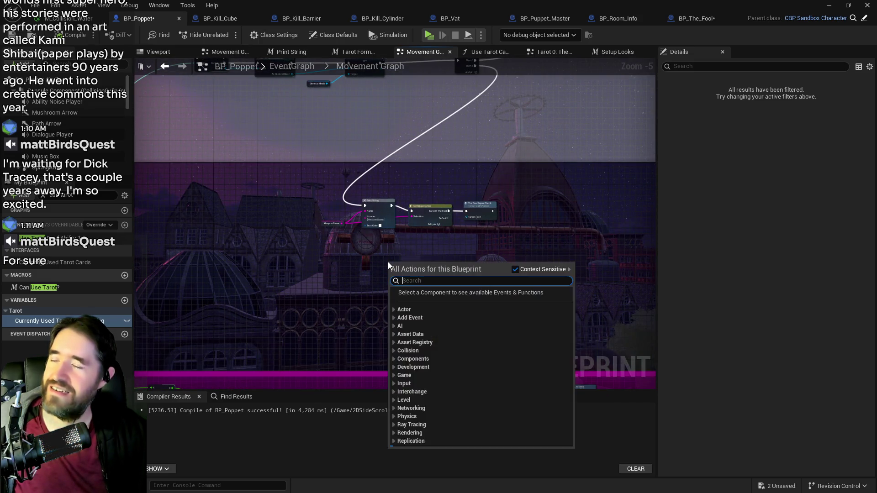
{"action": "type", "text": "custom"}
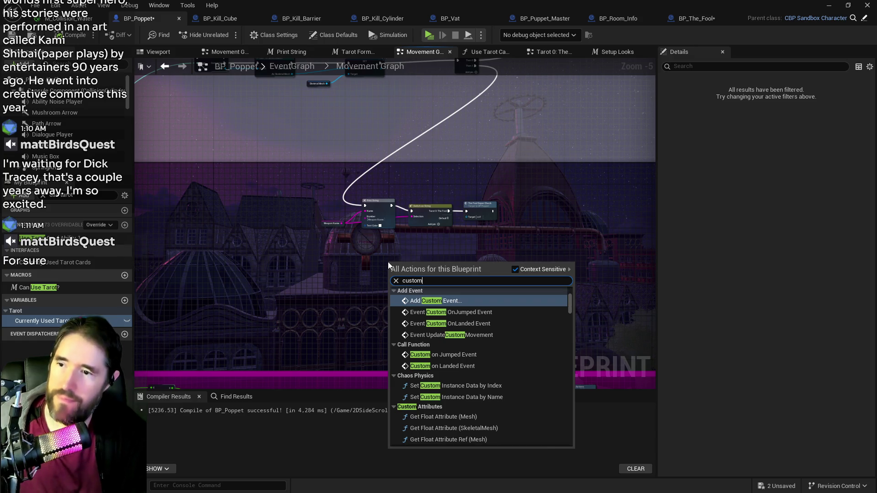
{"action": "key", "text": "Escape"}
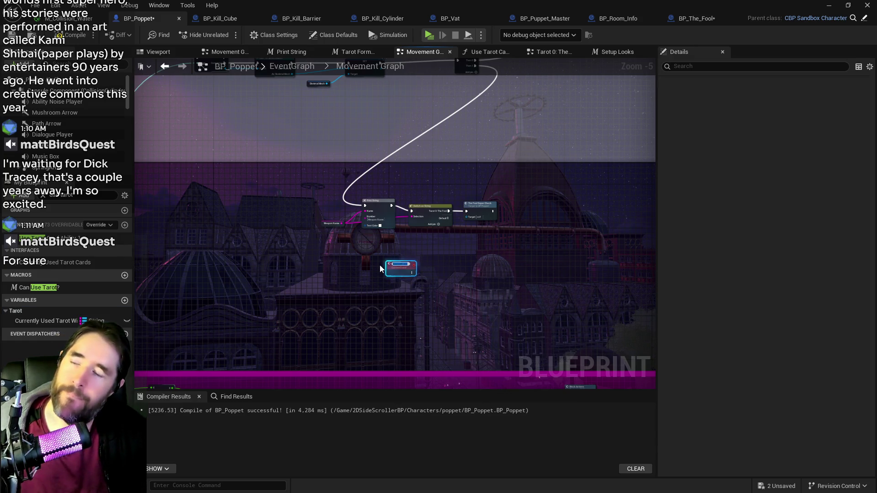
{"action": "type", "text": "Tarot Form"}
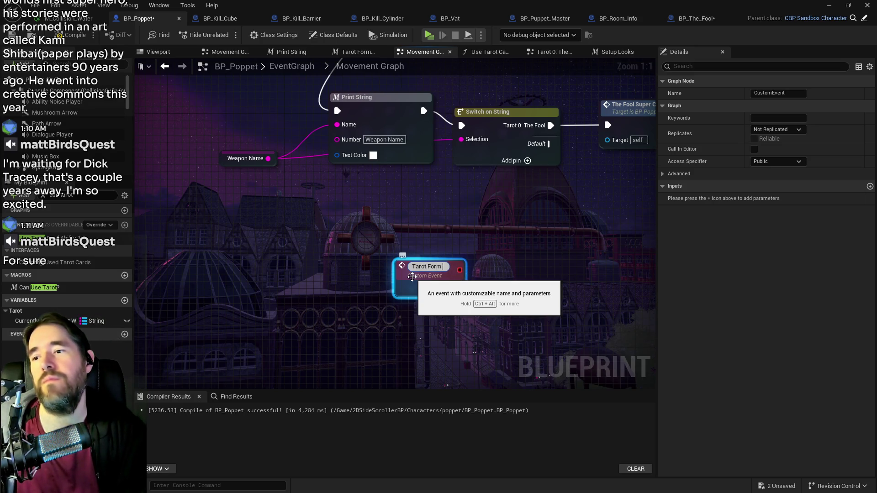
{"action": "type", "text": " Weapo"}
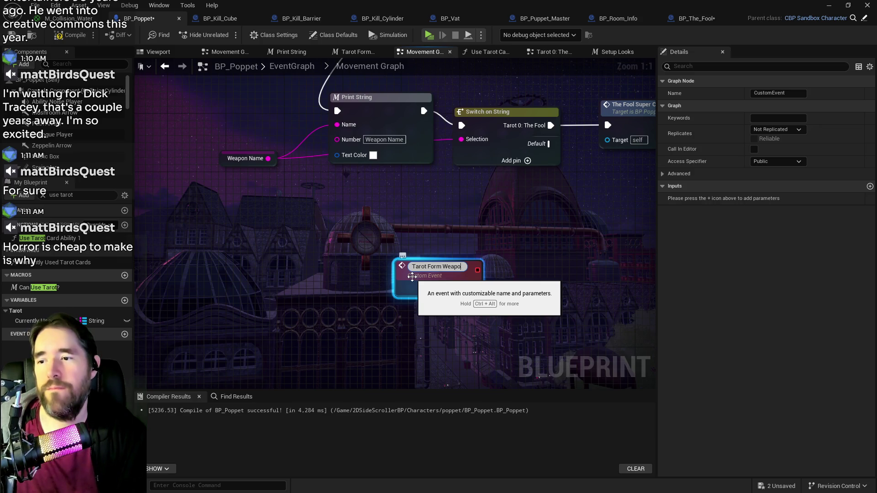
{"action": "key", "text": "BackSpace"}
{"action": "key", "text": "BackSpace"}
{"action": "key", "text": "BackSpace"}
{"action": "type", "text": "Effects"}
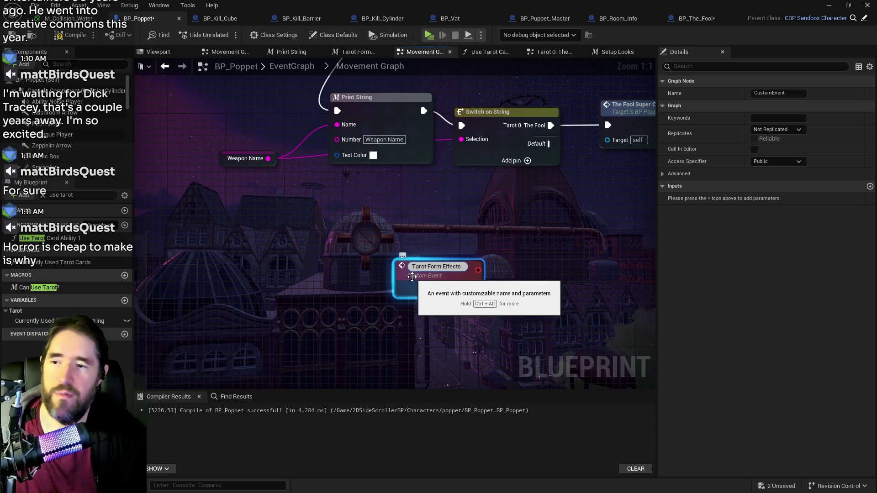
{"action": "key", "text": "Return"}
{"action": "scroll", "coordinate": [420, 279], "scroll_direction": "down", "scroll_amount": 4}
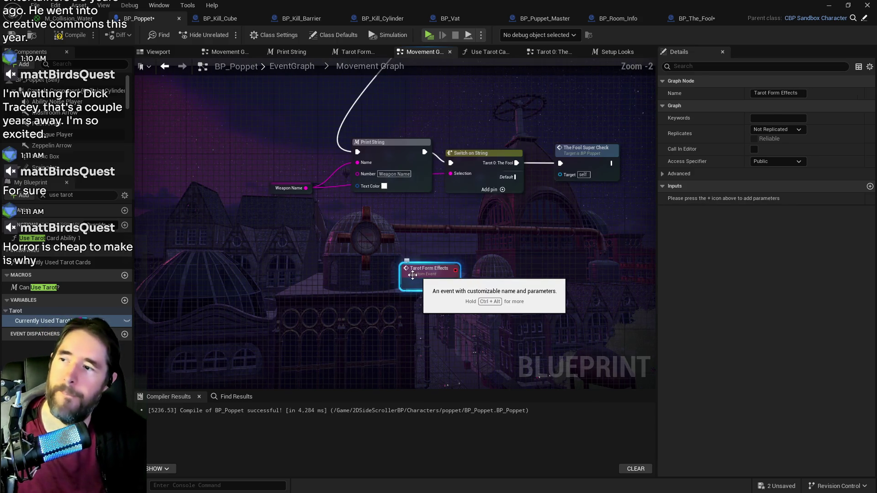
{"action": "mouse_move", "coordinate": [421, 282]}
{"action": "left_mouse_down"}
{"action": "mouse_move", "coordinate": [324, 163]}
{"action": "mouse_move", "coordinate": [336, 128]}
{"action": "left_mouse_up"}
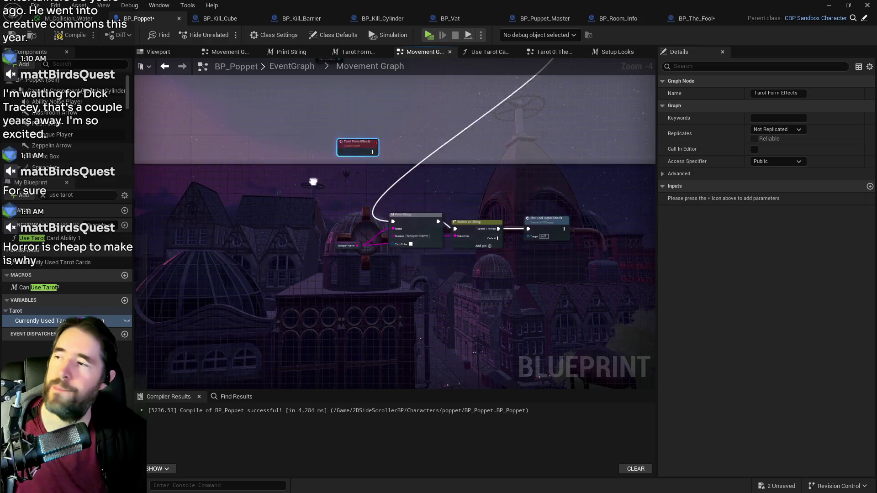
Search My Blueprint for 'currently' and drop a Currently Active Ability getter into the graph
{"action": "left_click", "coordinate": [43, 194]}
{"action": "type", "text": "cyr"}
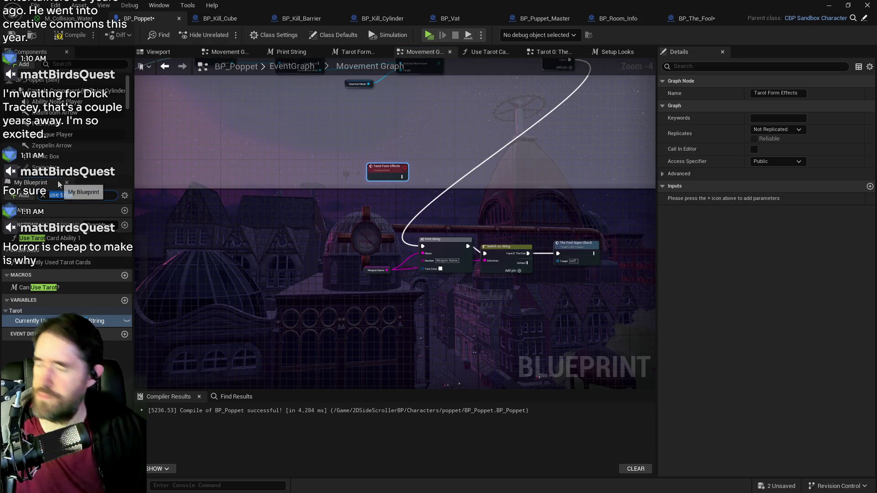
{"action": "type", "text": "r"}
{"action": "type", "text": "ur"}
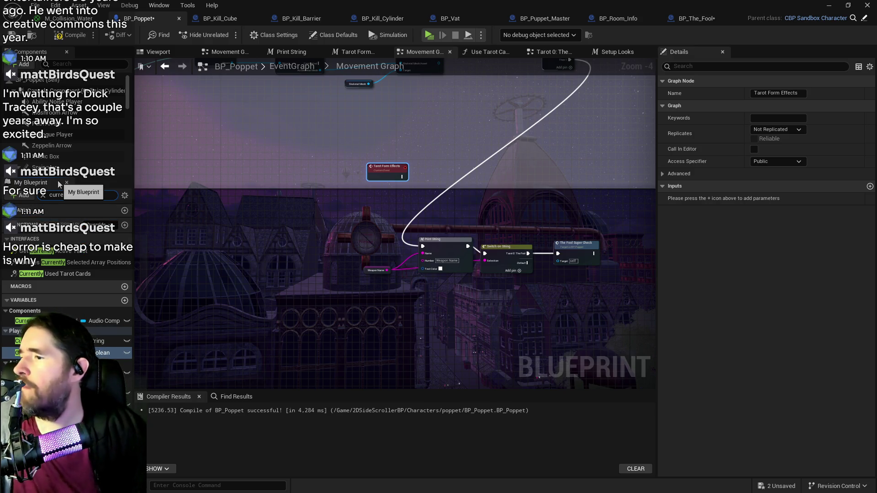
{"action": "type", "text": "ntly"}
{"action": "mouse_move", "coordinate": [28, 340]}
{"action": "left_mouse_down"}
{"action": "mouse_move", "coordinate": [274, 283]}
{"action": "mouse_move", "coordinate": [337, 243]}
{"action": "mouse_move", "coordinate": [305, 253]}
{"action": "left_mouse_up"}
{"action": "left_click", "coordinate": [320, 258]}
Wire Currently Active Ability into Switch on String's Selection and delete the Weapon Name node
{"action": "scroll", "coordinate": [358, 248], "scroll_direction": "up", "scroll_amount": 3}
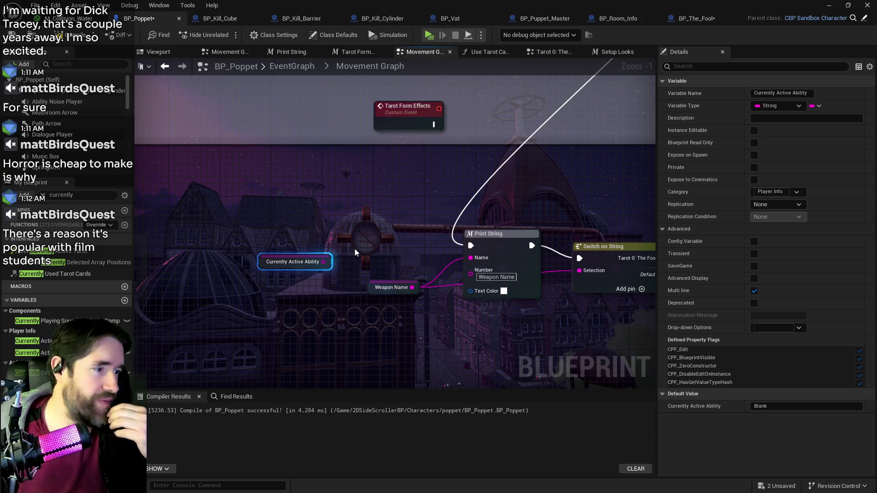
{"action": "scroll", "coordinate": [354, 248], "scroll_direction": "up", "scroll_amount": 1}
{"action": "mouse_move", "coordinate": [254, 268]}
{"action": "left_mouse_down"}
{"action": "mouse_move", "coordinate": [340, 267]}
{"action": "mouse_move", "coordinate": [194, 256]}
{"action": "left_mouse_up"}
{"action": "left_click_drag", "start_coordinate": [259, 246], "coordinate": [469, 257]}
{"action": "left_click_drag", "start_coordinate": [191, 280], "coordinate": [270, 301]}
{"action": "key", "text": "Delete"}
Align Switch on String with The Fool Super Check and move Tarot Form Effects down-left
{"action": "left_click_drag", "start_coordinate": [407, 263], "coordinate": [269, 241]}
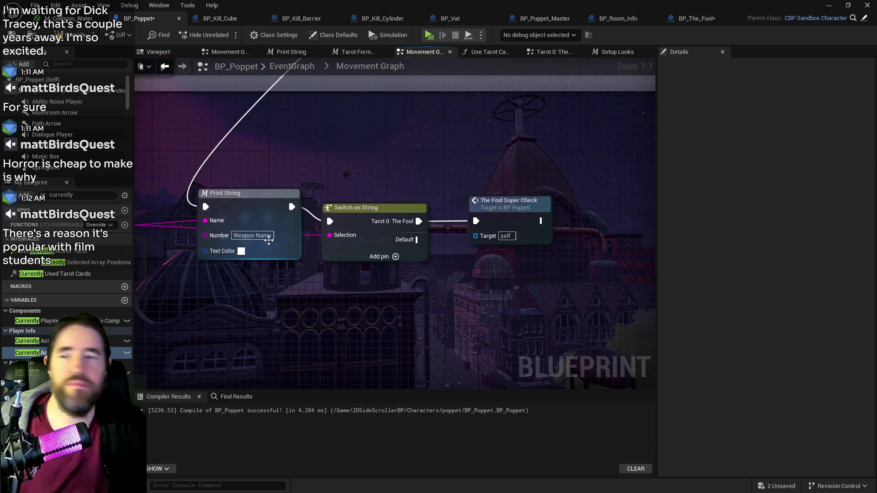
{"action": "left_click_drag", "start_coordinate": [352, 218], "coordinate": [359, 203]}
{"action": "left_click_drag", "start_coordinate": [486, 214], "coordinate": [501, 200]}
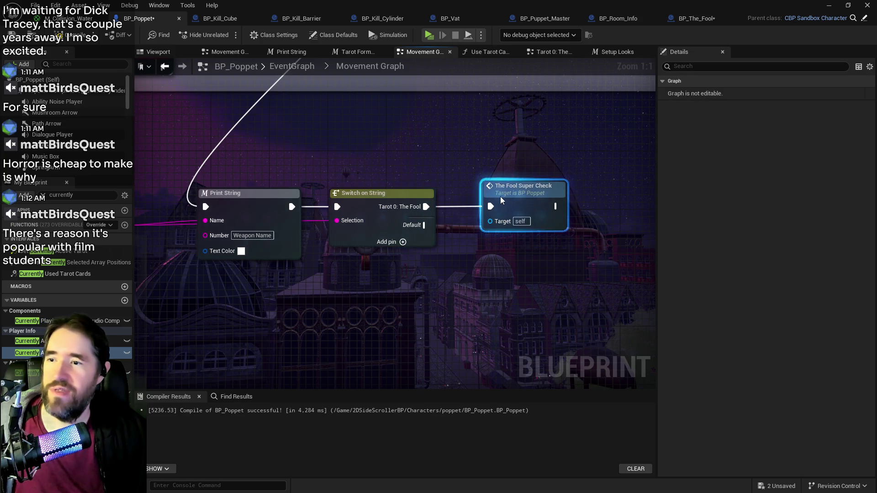
{"action": "scroll", "coordinate": [441, 203], "scroll_direction": "down", "scroll_amount": 5}
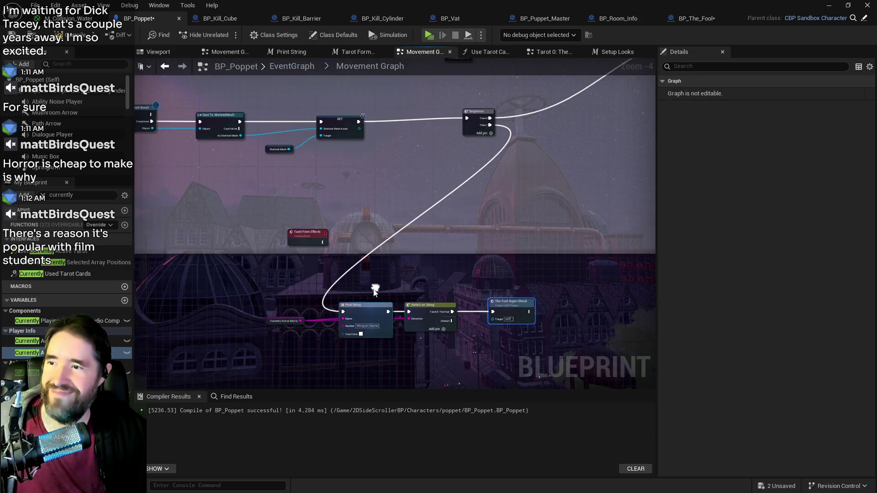
{"action": "scroll", "coordinate": [341, 208], "scroll_direction": "up", "scroll_amount": 1}
{"action": "left_click_drag", "start_coordinate": [289, 256], "coordinate": [196, 337]}
{"action": "scroll", "coordinate": [396, 321], "scroll_direction": "up", "scroll_amount": 1}
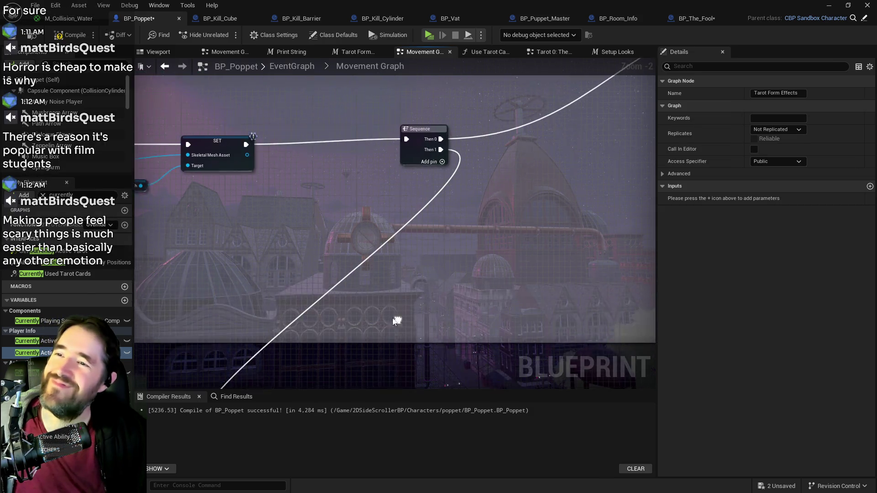
Move Tarot Form Effects further left and lower, then view the Cast, SET and Sequence nodes
{"action": "mouse_move", "coordinate": [396, 321]}
{"action": "left_mouse_down"}
{"action": "mouse_move", "coordinate": [509, 205]}
{"action": "mouse_move", "coordinate": [615, 116]}
{"action": "left_mouse_up"}
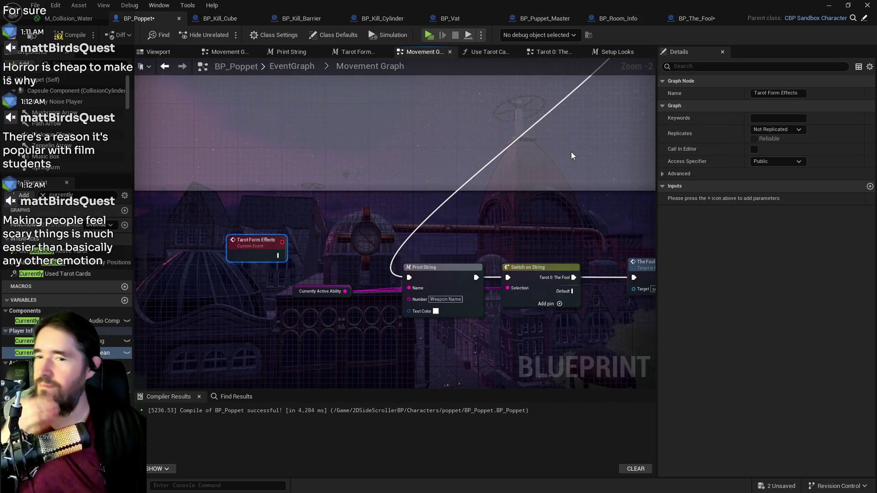
{"action": "left_click_drag", "start_coordinate": [570, 156], "coordinate": [478, 180]}
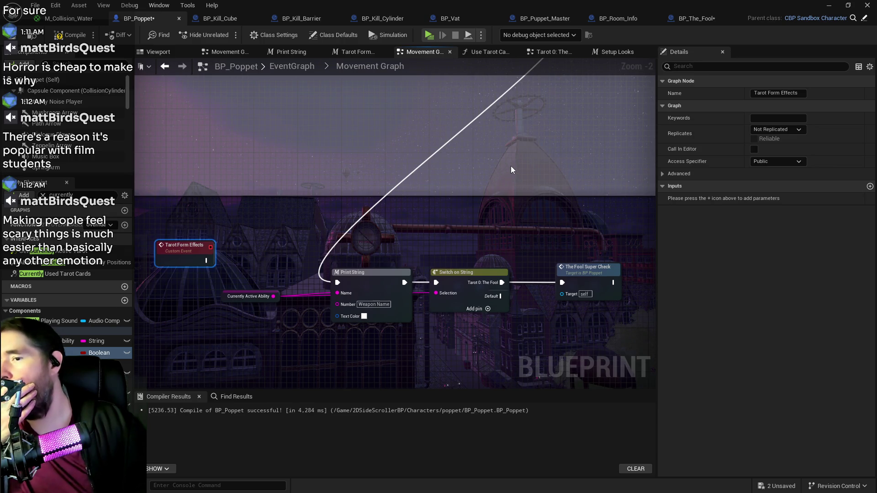
{"action": "mouse_move", "coordinate": [511, 166]}
{"action": "left_mouse_down"}
{"action": "mouse_move", "coordinate": [450, 239]}
{"action": "mouse_move", "coordinate": [633, 268]}
{"action": "mouse_move", "coordinate": [673, 290]}
{"action": "left_mouse_up"}
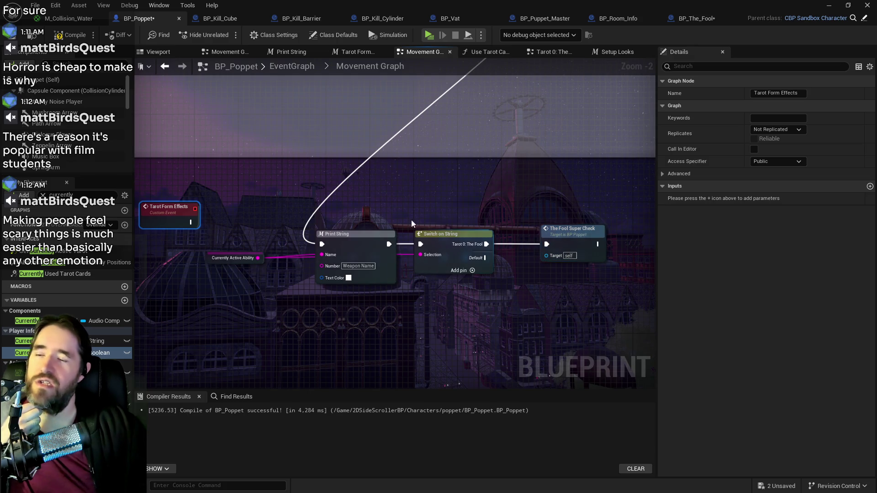
{"action": "left_click_drag", "start_coordinate": [253, 210], "coordinate": [260, 160]}
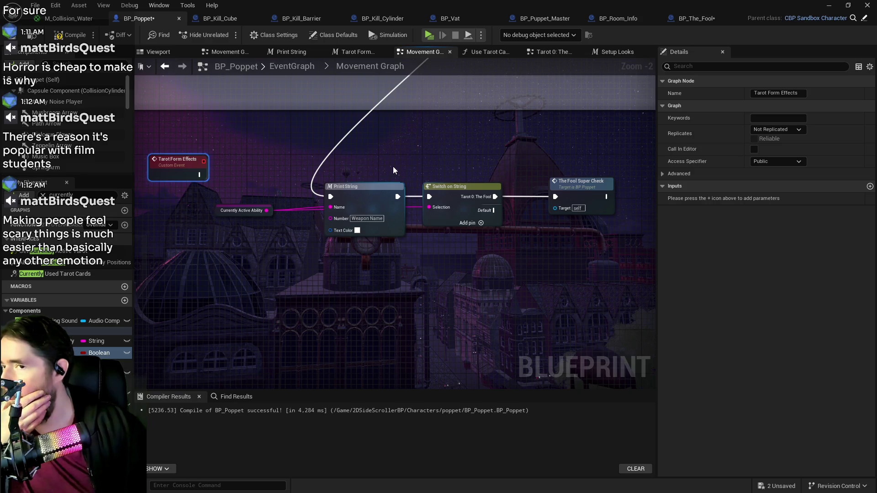
{"action": "left_click_drag", "start_coordinate": [177, 160], "coordinate": [131, 191]}
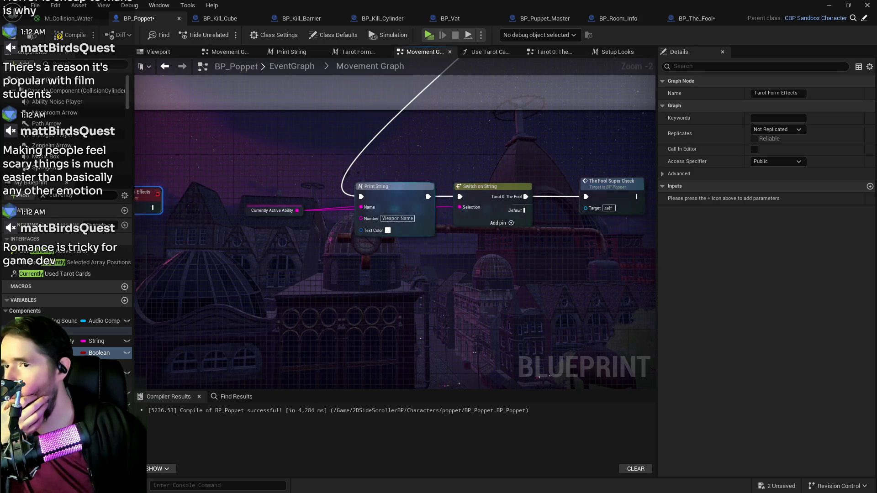
{"action": "left_click_drag", "start_coordinate": [406, 141], "coordinate": [360, 319]}
{"action": "scroll", "coordinate": [360, 319], "scroll_direction": "up", "scroll_amount": 1}
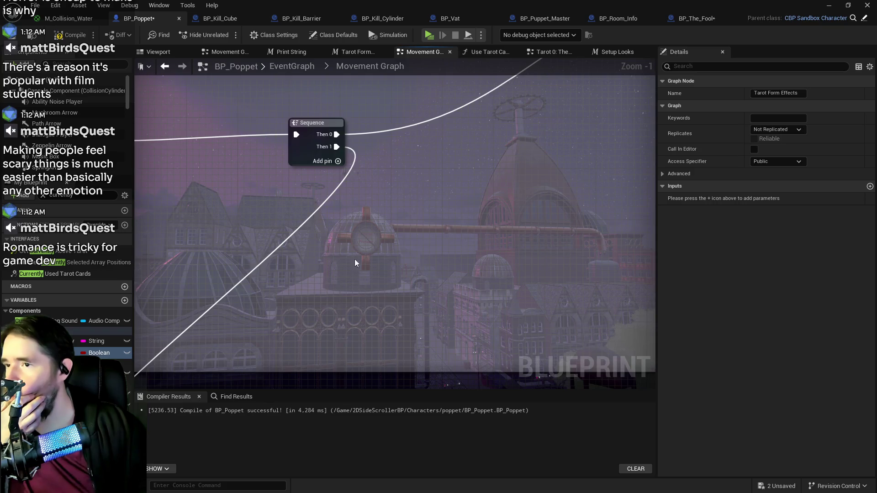
{"action": "mouse_move", "coordinate": [355, 259]}
{"action": "left_mouse_down"}
{"action": "mouse_move", "coordinate": [626, 149]}
{"action": "mouse_move", "coordinate": [610, 80]}
{"action": "left_mouse_up"}
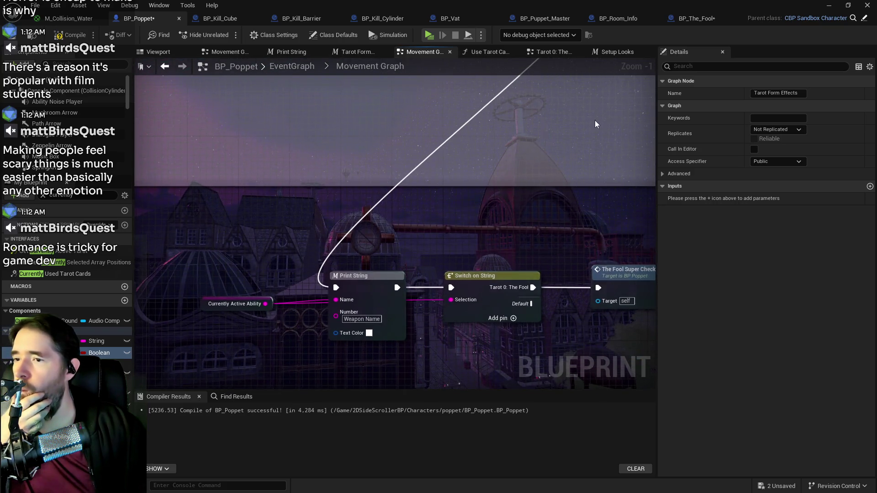
{"action": "scroll", "coordinate": [521, 135], "scroll_direction": "down", "scroll_amount": 2}
{"action": "left_click_drag", "start_coordinate": [447, 78], "coordinate": [447, 173]}
{"action": "right_click", "coordinate": [466, 170]}
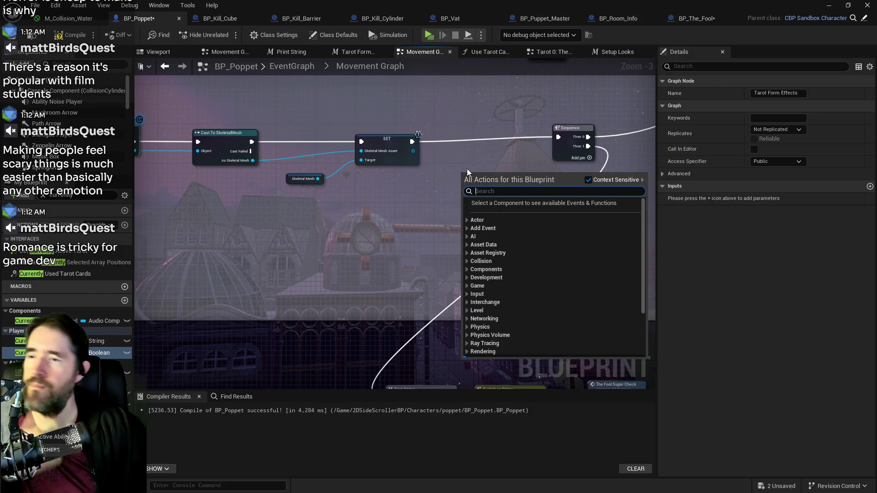
Place a Tarot Form Effects call after the SET node and wire it on to Setup Looks
{"action": "type", "text": "tarot form eff"}
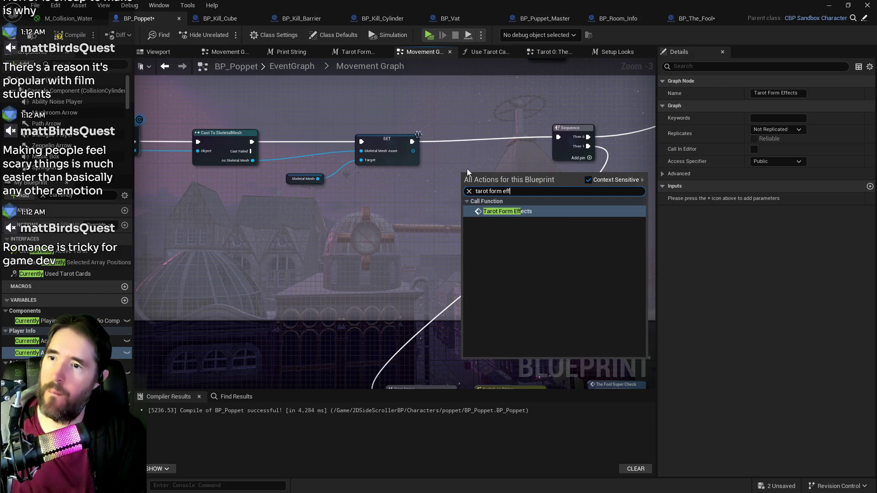
{"action": "left_click", "coordinate": [513, 212]}
{"action": "left_click_drag", "start_coordinate": [477, 177], "coordinate": [494, 132]}
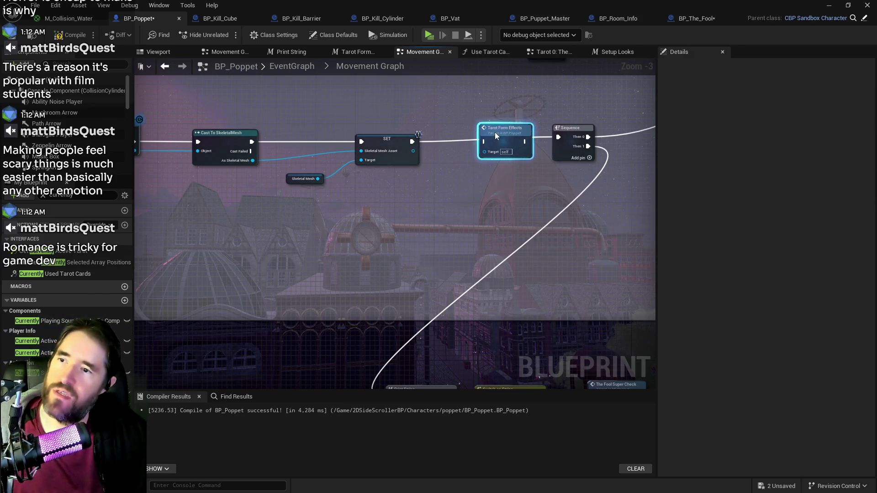
{"action": "scroll", "coordinate": [508, 155], "scroll_direction": "down", "scroll_amount": 2}
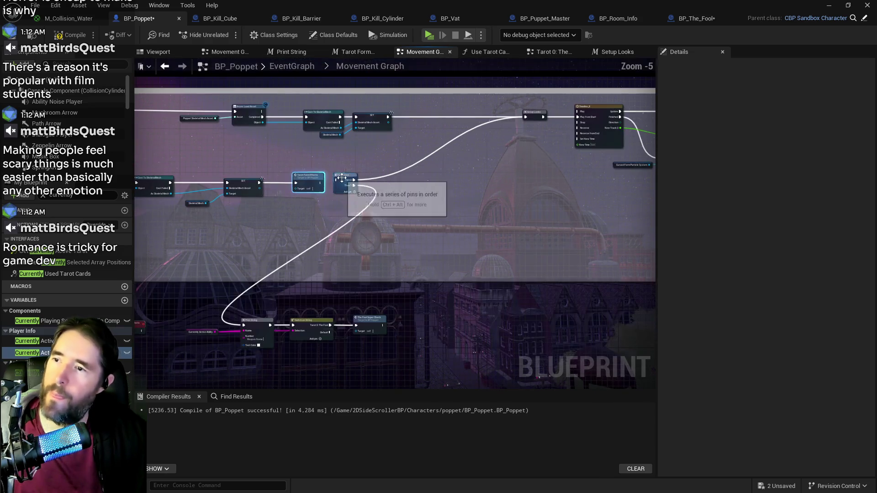
{"action": "left_click_drag", "start_coordinate": [354, 180], "coordinate": [528, 115]}
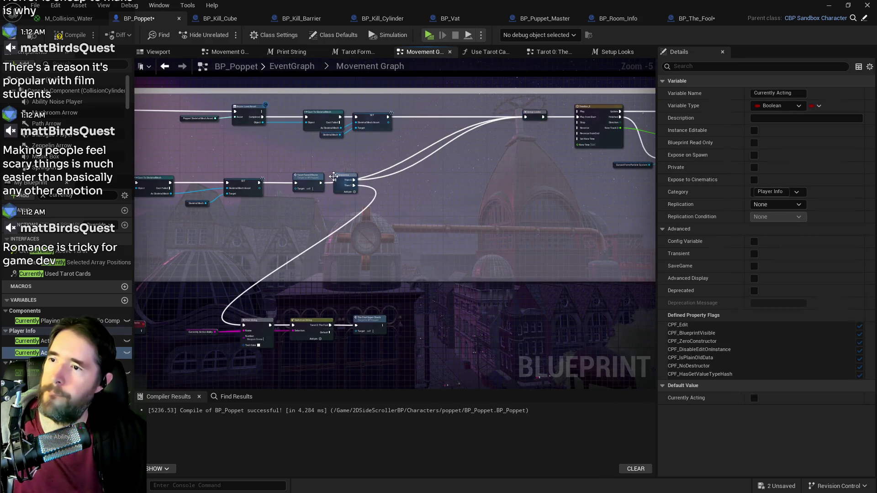
Delete the Sequence node and reposition the Print String chain and Tarot Form Effects node
{"action": "left_click", "coordinate": [345, 176]}
{"action": "key", "text": "Delete"}
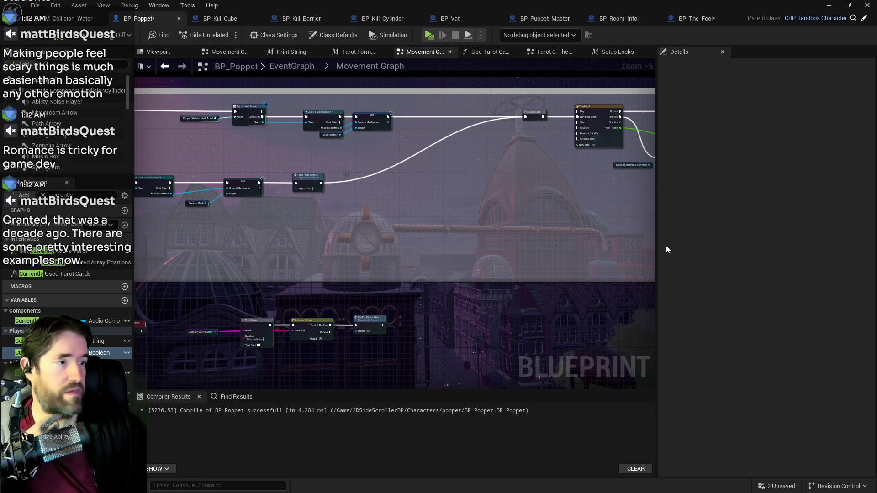
{"action": "mouse_move", "coordinate": [388, 202]}
{"action": "left_mouse_down"}
{"action": "mouse_move", "coordinate": [429, 157]}
{"action": "mouse_move", "coordinate": [480, 144]}
{"action": "left_mouse_up"}
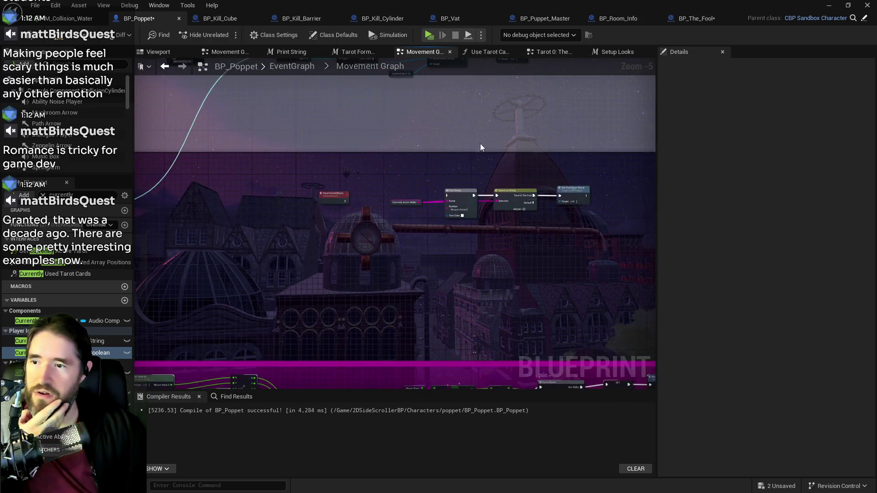
{"action": "scroll", "coordinate": [411, 187], "scroll_direction": "up", "scroll_amount": 2}
{"action": "left_click_drag", "start_coordinate": [274, 200], "coordinate": [289, 191]}
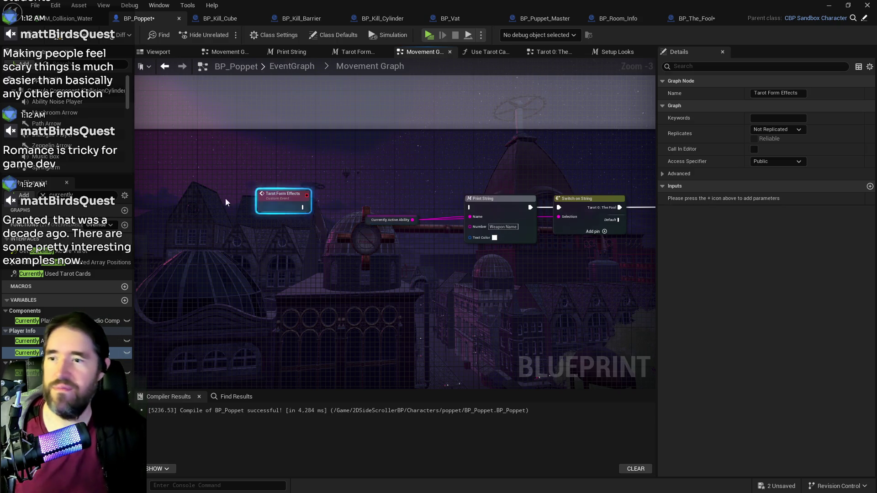
{"action": "mouse_move", "coordinate": [373, 223]}
{"action": "left_mouse_down"}
{"action": "mouse_move", "coordinate": [402, 299]}
{"action": "mouse_move", "coordinate": [397, 290]}
{"action": "left_mouse_up"}
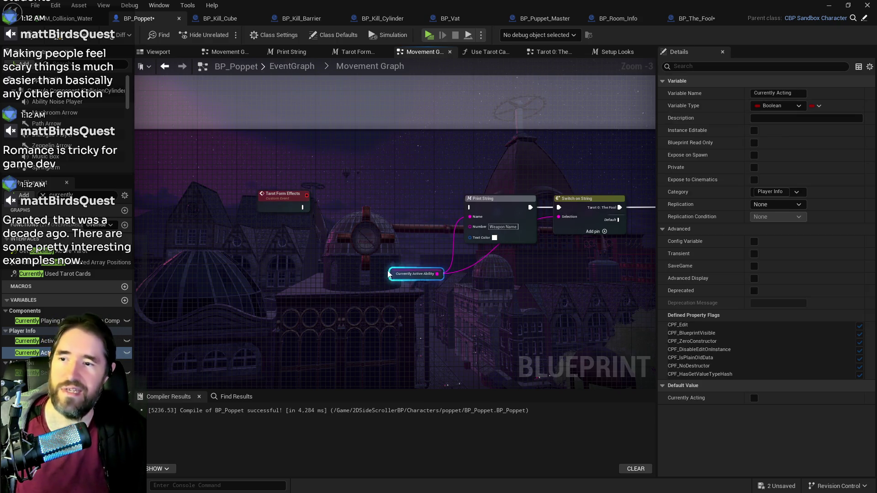
{"action": "mouse_move", "coordinate": [302, 207]}
{"action": "left_mouse_down"}
{"action": "mouse_move", "coordinate": [389, 218]}
{"action": "mouse_move", "coordinate": [468, 207]}
{"action": "mouse_move", "coordinate": [344, 194]}
{"action": "left_mouse_up"}
{"action": "scroll", "coordinate": [447, 233], "scroll_direction": "up", "scroll_amount": 1}
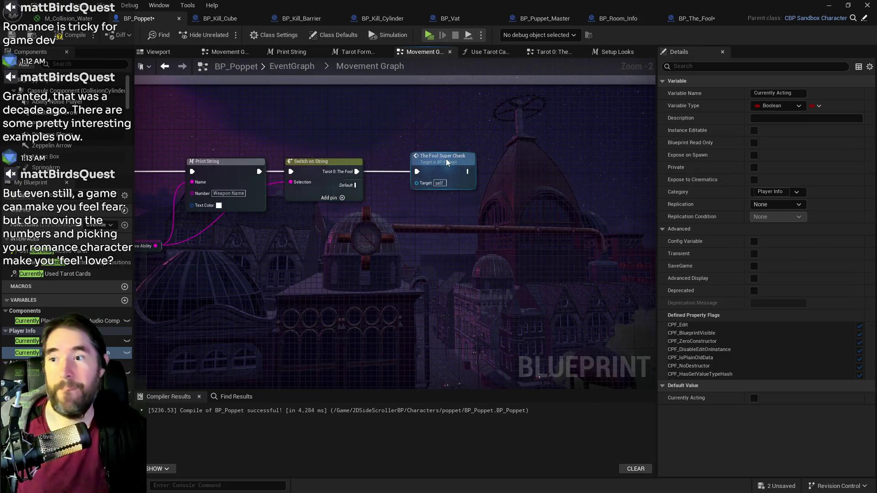
{"action": "left_click", "coordinate": [485, 158]}
{"action": "scroll", "coordinate": [408, 199], "scroll_direction": "down", "scroll_amount": 2}
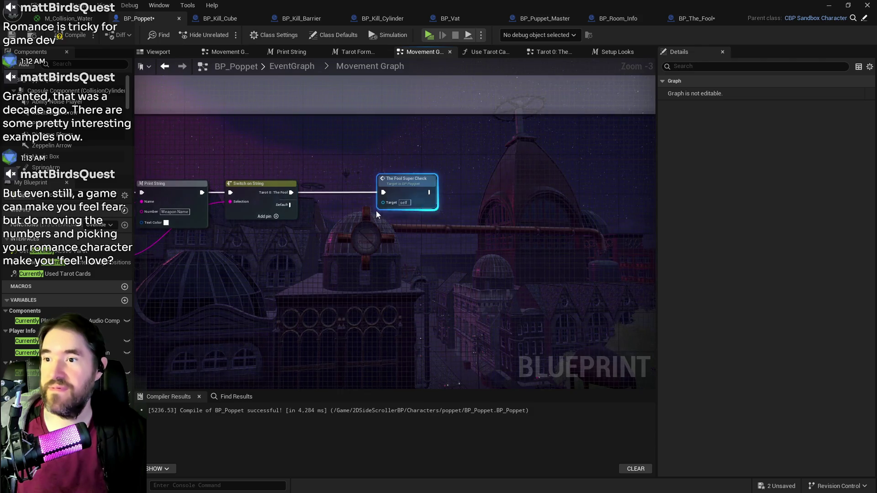
{"action": "scroll", "coordinate": [379, 203], "scroll_direction": "up", "scroll_amount": 1}
{"action": "left_click_drag", "start_coordinate": [419, 203], "coordinate": [573, 229]}
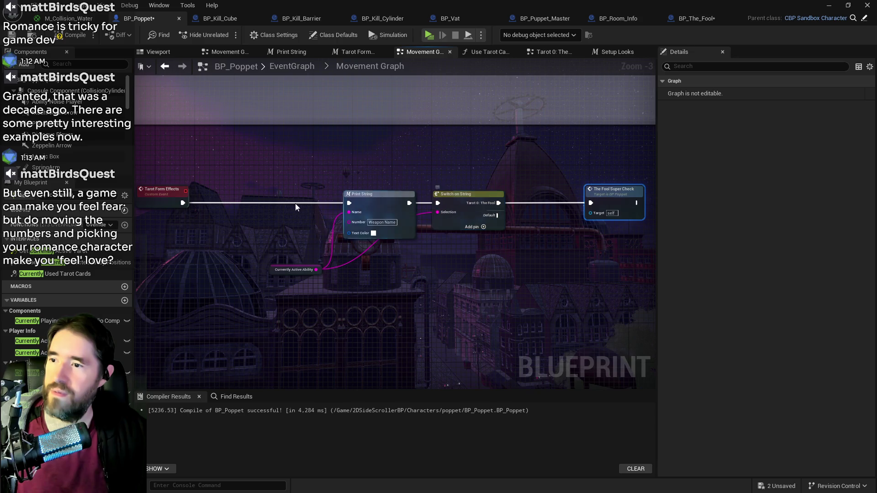
{"action": "left_click_drag", "start_coordinate": [183, 203], "coordinate": [254, 201]}
{"action": "type", "text": "delay"}
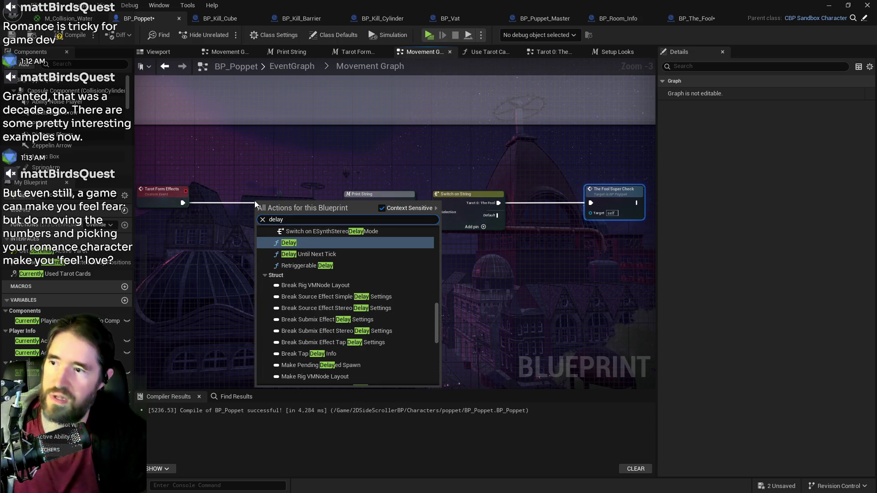
{"action": "left_click", "coordinate": [302, 236]}
{"action": "mouse_move", "coordinate": [264, 199]}
{"action": "left_mouse_down"}
{"action": "mouse_move", "coordinate": [242, 199]}
{"action": "mouse_move", "coordinate": [241, 191]}
{"action": "mouse_move", "coordinate": [187, 203]}
{"action": "mouse_move", "coordinate": [235, 203]}
{"action": "left_mouse_up"}
{"action": "left_click", "coordinate": [237, 203]}
{"action": "left_click_drag", "start_coordinate": [293, 203], "coordinate": [349, 203]}
{"action": "mouse_move", "coordinate": [472, 260]}
{"action": "left_mouse_down"}
{"action": "mouse_move", "coordinate": [601, 244]}
{"action": "mouse_move", "coordinate": [499, 237]}
{"action": "mouse_move", "coordinate": [520, 221]}
{"action": "mouse_move", "coordinate": [513, 212]}
{"action": "mouse_move", "coordinate": [600, 268]}
{"action": "mouse_move", "coordinate": [605, 259]}
{"action": "left_mouse_up"}
{"action": "type", "text": "tarot form eff"}
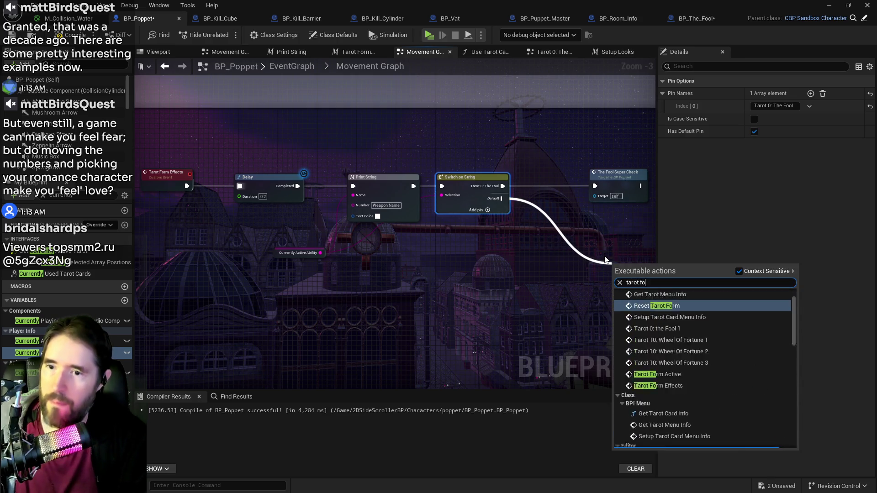
{"action": "key", "text": "Return"}
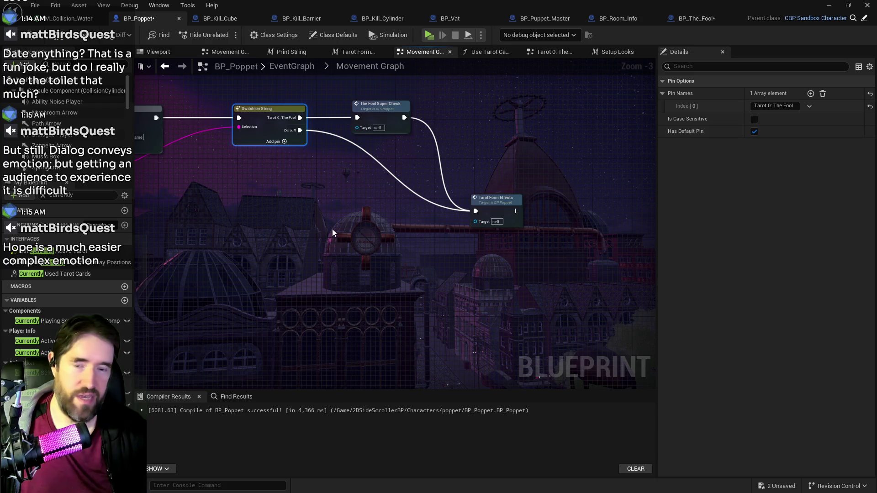
{"action": "mouse_move", "coordinate": [308, 242]}
{"action": "left_mouse_down"}
{"action": "mouse_move", "coordinate": [445, 235]}
{"action": "mouse_move", "coordinate": [261, 214]}
{"action": "left_mouse_up"}
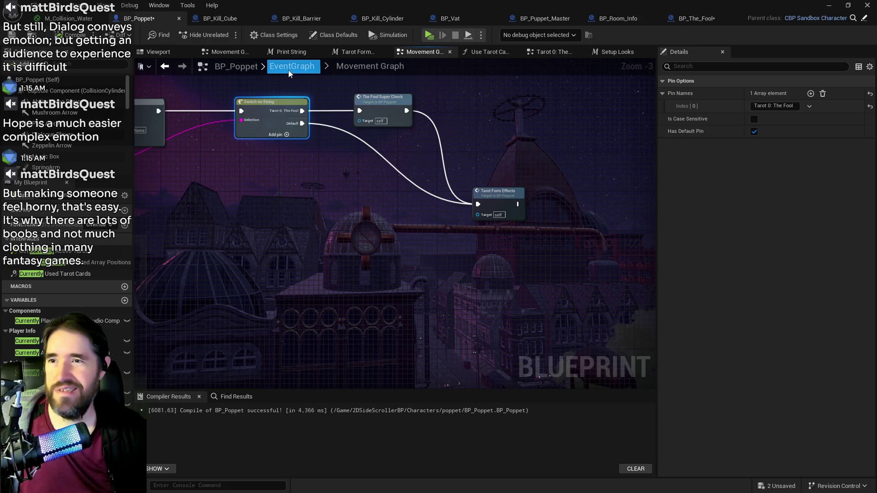
In Tarot 0: The Fool Graph, delete the Delay and Fool Super Check after the Print String
{"action": "left_click", "coordinate": [537, 53]}
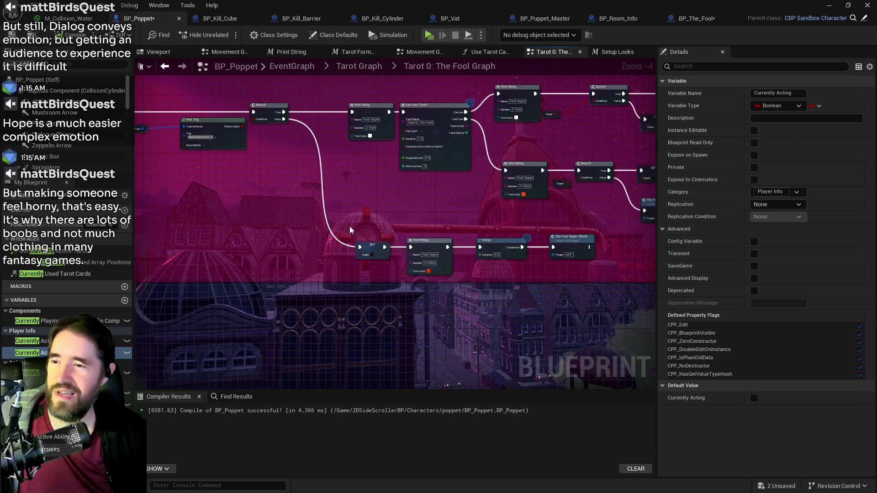
{"action": "scroll", "coordinate": [365, 231], "scroll_direction": "up", "scroll_amount": 1}
{"action": "scroll", "coordinate": [365, 232], "scroll_direction": "down", "scroll_amount": 1}
{"action": "mouse_move", "coordinate": [365, 232]}
{"action": "left_mouse_down"}
{"action": "mouse_move", "coordinate": [537, 268]}
{"action": "mouse_move", "coordinate": [480, 215]}
{"action": "mouse_move", "coordinate": [606, 258]}
{"action": "mouse_move", "coordinate": [654, 263]}
{"action": "left_mouse_up"}
{"action": "mouse_move", "coordinate": [448, 195]}
{"action": "left_mouse_down"}
{"action": "mouse_move", "coordinate": [490, 202]}
{"action": "mouse_move", "coordinate": [393, 155]}
{"action": "mouse_move", "coordinate": [308, 194]}
{"action": "mouse_move", "coordinate": [299, 136]}
{"action": "mouse_move", "coordinate": [151, 103]}
{"action": "left_mouse_up"}
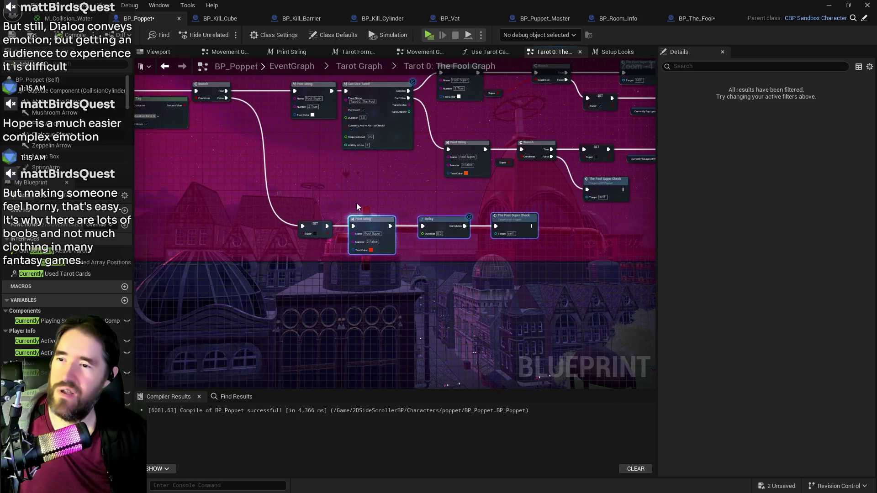
{"action": "left_click_drag", "start_coordinate": [357, 204], "coordinate": [533, 243]}
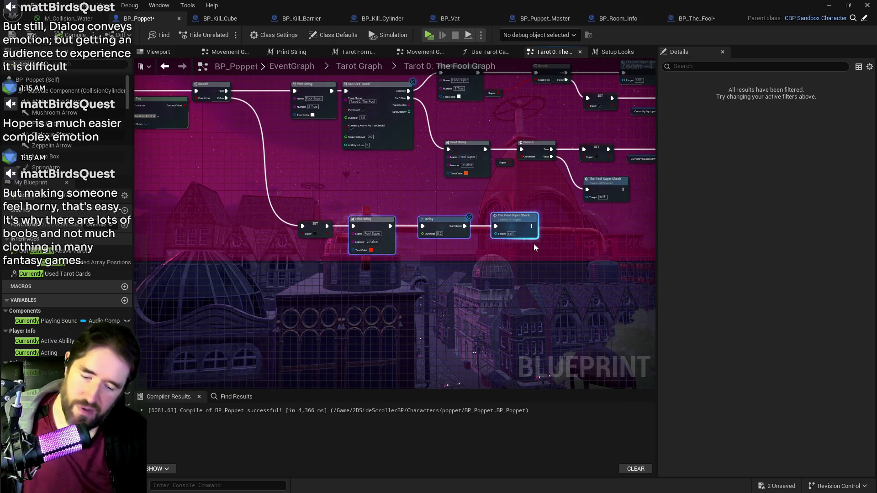
{"action": "left_click", "coordinate": [462, 210]}
{"action": "left_click_drag", "start_coordinate": [434, 202], "coordinate": [527, 236]}
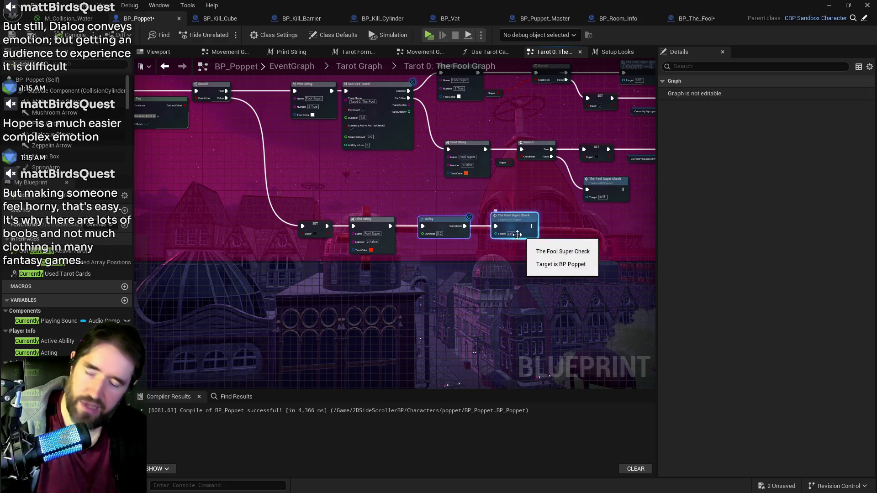
{"action": "key", "text": "Delete"}
Delete the remaining Fool Super Check calls at the ends of the other branches
{"action": "left_click_drag", "start_coordinate": [564, 189], "coordinate": [324, 195]}
{"action": "left_click", "coordinate": [356, 192]}
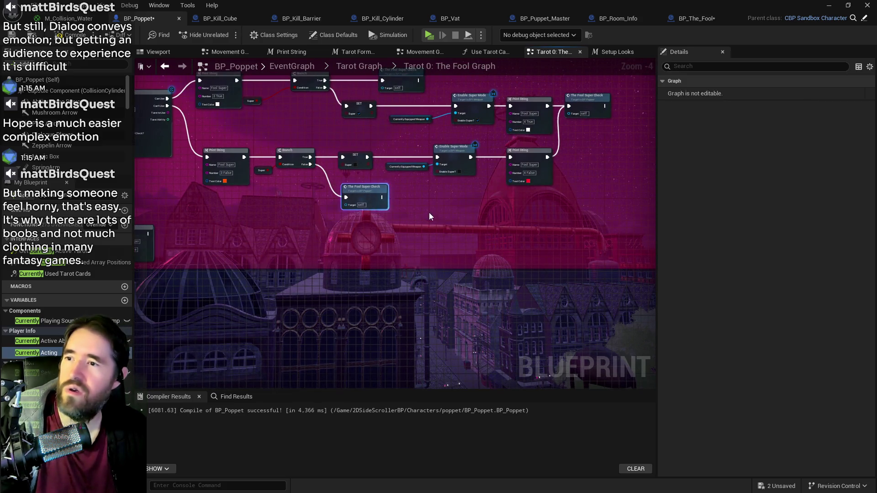
{"action": "key", "text": "Delete"}
{"action": "left_click_drag", "start_coordinate": [429, 215], "coordinate": [386, 292]}
{"action": "left_click_drag", "start_coordinate": [517, 156], "coordinate": [569, 202]}
{"action": "key", "text": "Delete"}
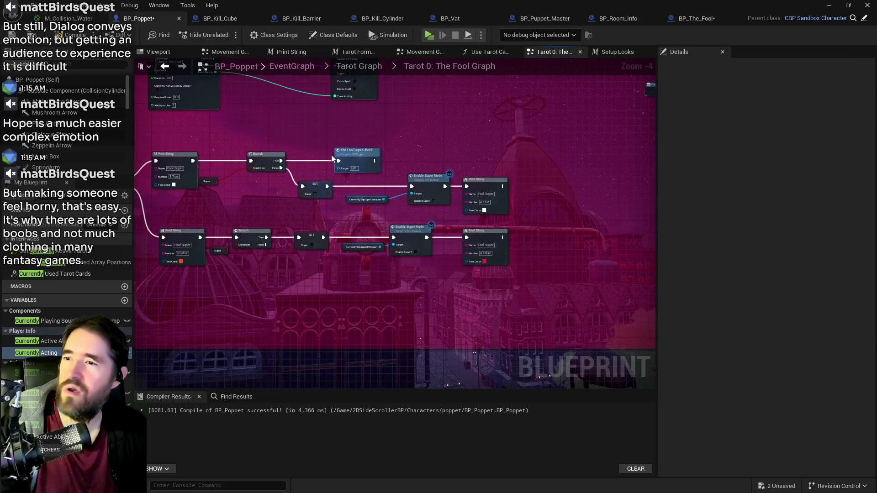
{"action": "left_click", "coordinate": [374, 155]}
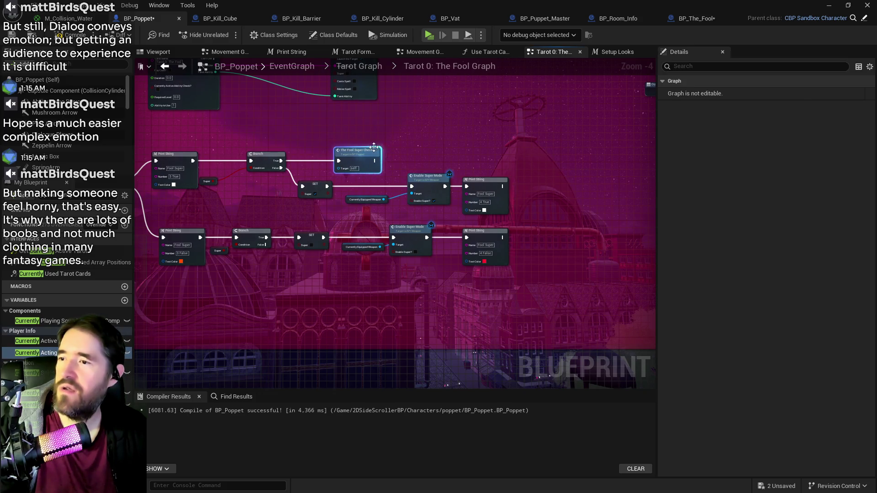
{"action": "key", "text": "Delete"}
Pan back to The Fool Super Check event at the start of the Fool chain
{"action": "left_click_drag", "start_coordinate": [391, 156], "coordinate": [534, 157]}
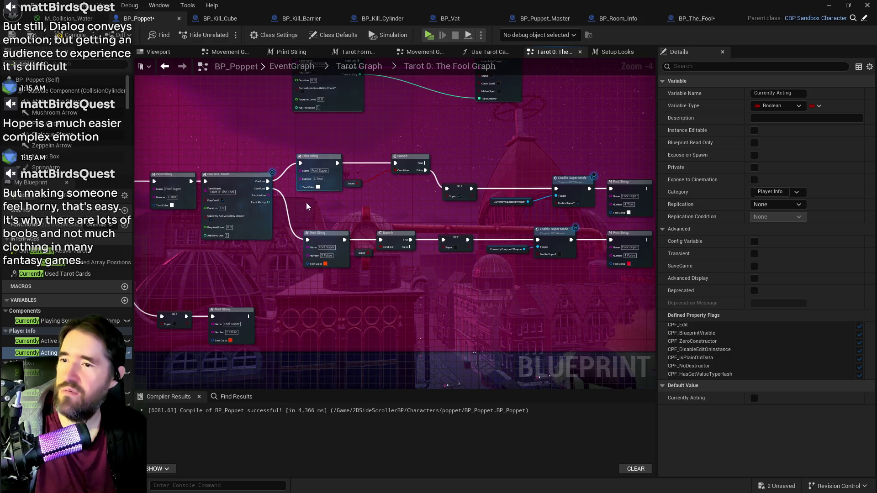
{"action": "mouse_move", "coordinate": [242, 183]}
{"action": "left_mouse_down"}
{"action": "mouse_move", "coordinate": [329, 174]}
{"action": "mouse_move", "coordinate": [333, 182]}
{"action": "left_mouse_up"}
{"action": "left_click_drag", "start_coordinate": [256, 238], "coordinate": [340, 230]}
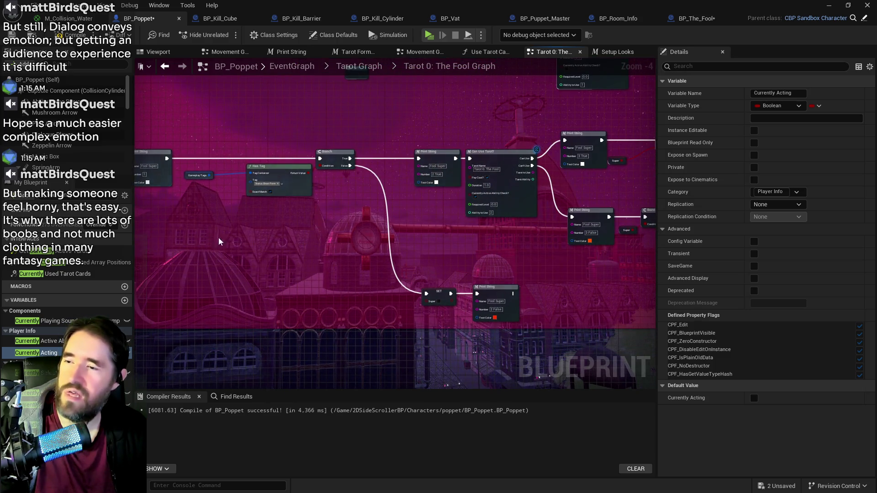
{"action": "scroll", "coordinate": [340, 230], "scroll_direction": "up", "scroll_amount": 5}
{"action": "scroll", "coordinate": [300, 236], "scroll_direction": "down", "scroll_amount": 4}
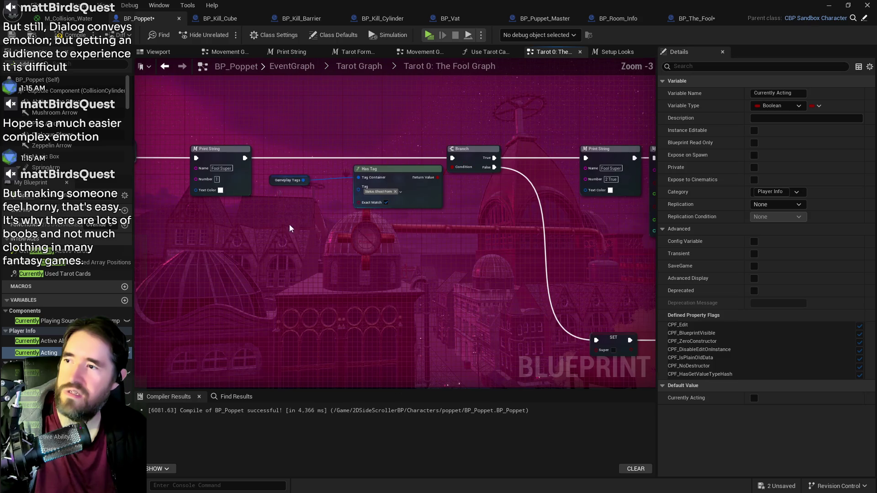
{"action": "left_click_drag", "start_coordinate": [189, 110], "coordinate": [361, 104]}
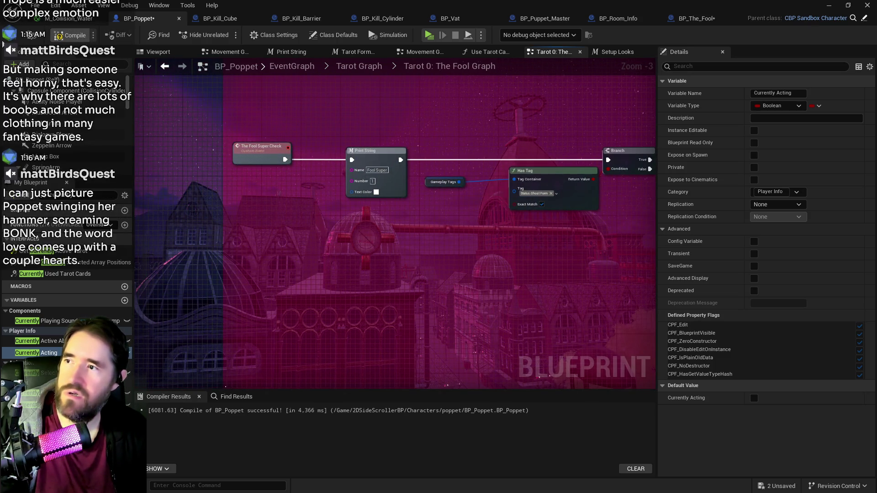
Compile BP_Poppet with F7 and save it with Ctrl+S
{"action": "key", "text": "F7"}
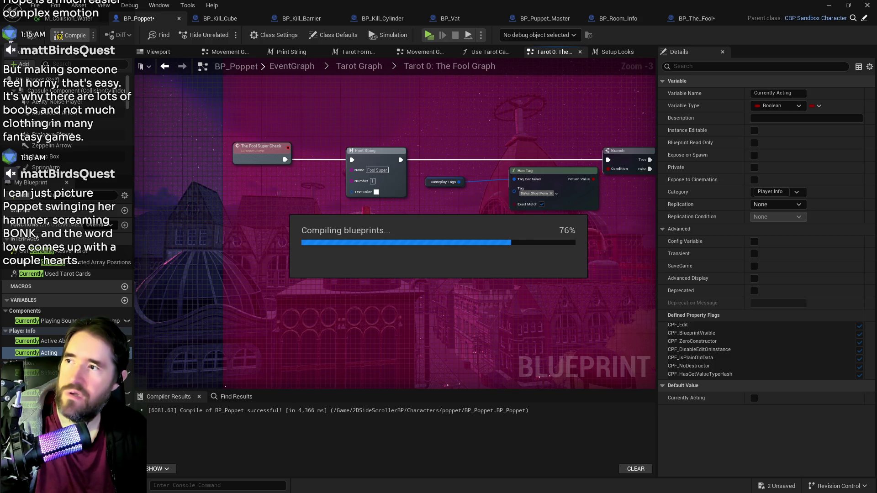
{"action": "key", "text": "ctrl+s"}
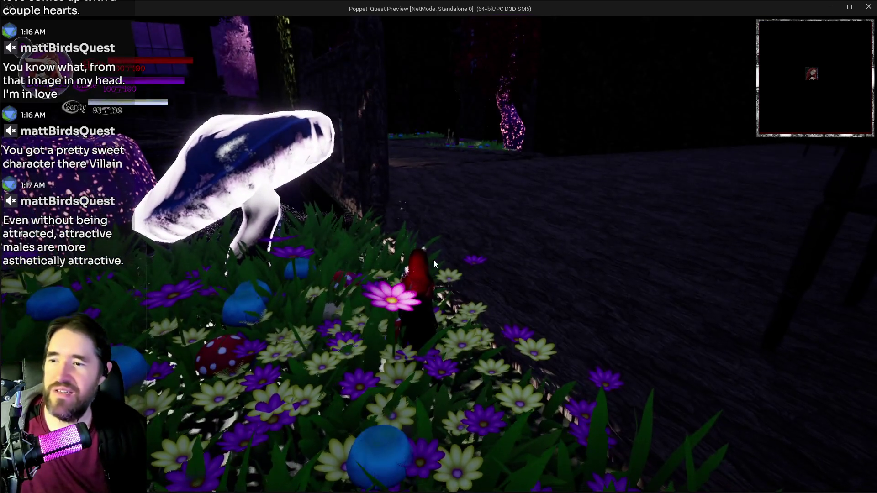
Walk the hammer-wielding character around the garden, under the table and toward the chairs
{"action": "left_click", "coordinate": [434, 259]}
{"action": "key", "text": "w"}
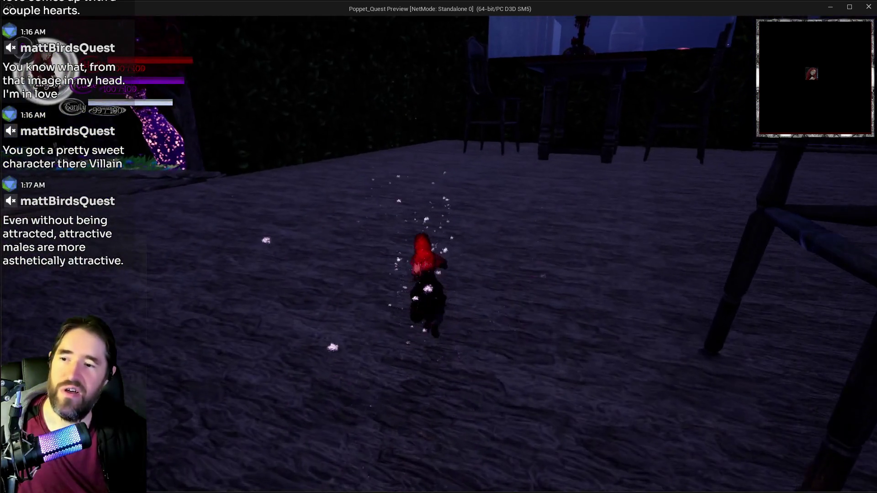
{"action": "key", "text": "s"}
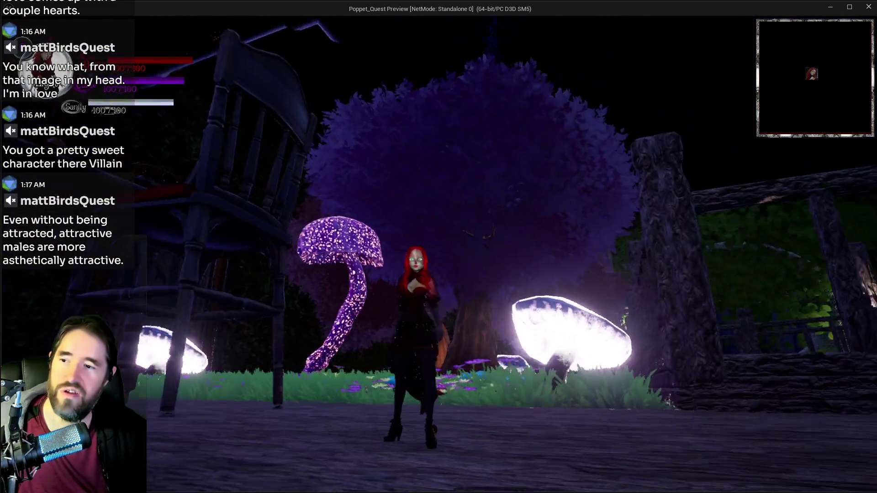
{"action": "key", "text": "w"}
{"action": "key", "text": "s"}
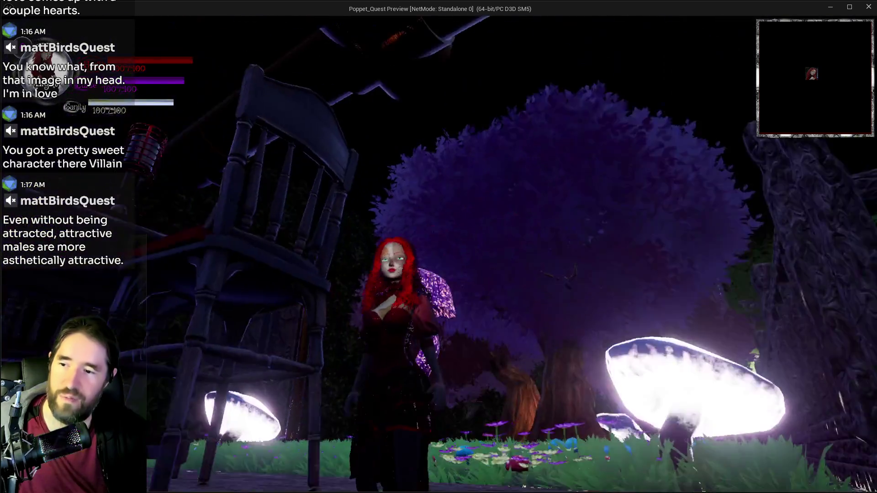
{"action": "key", "text": "w"}
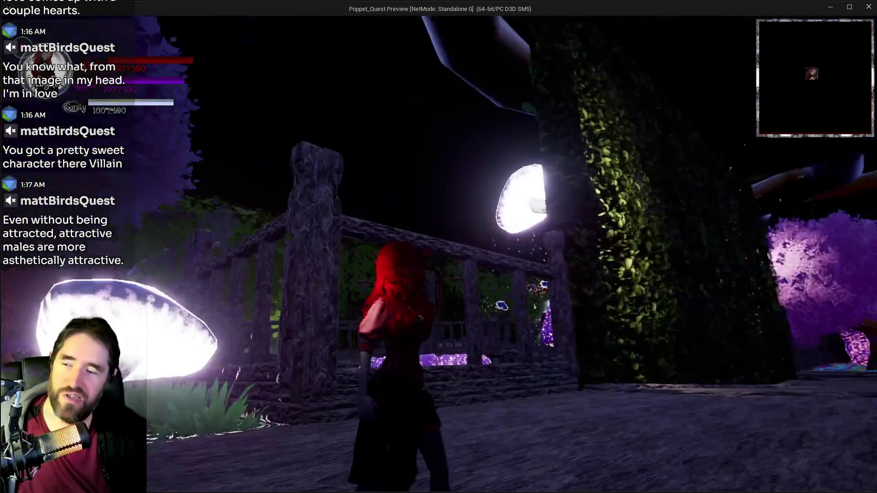
{"action": "key", "text": "s"}
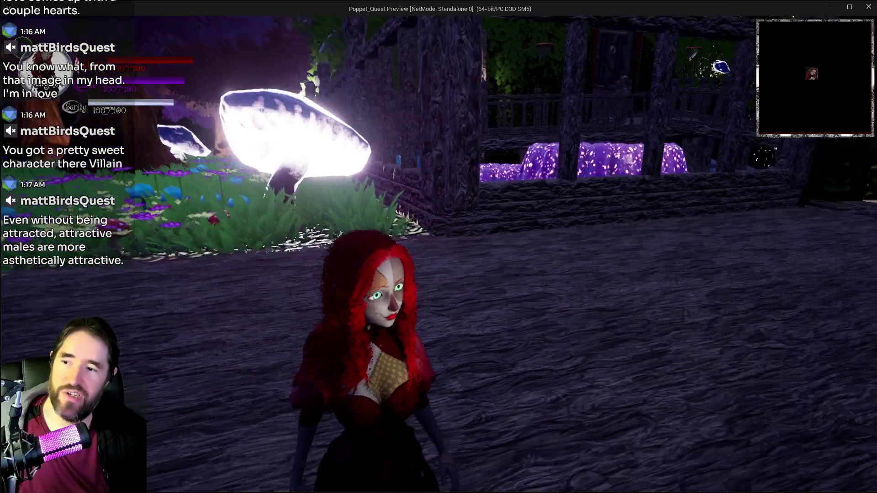
{"action": "key", "text": "w"}
{"action": "key", "text": "w"}
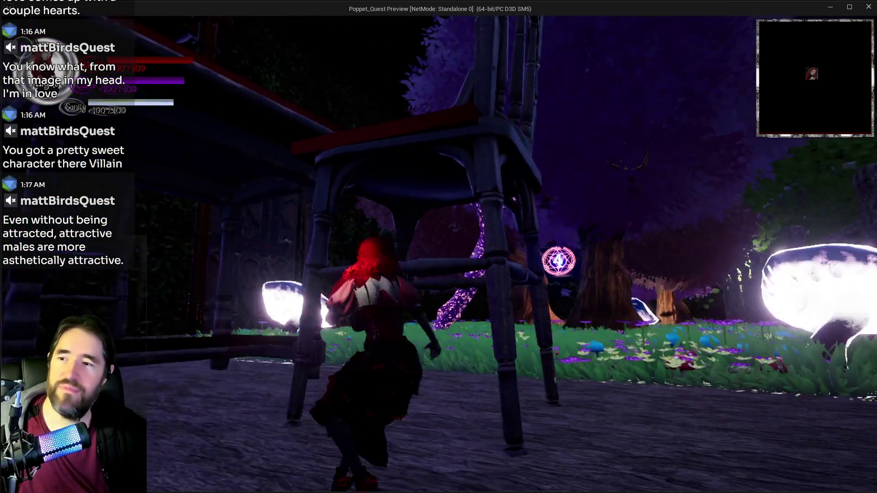
{"action": "key", "text": "w"}
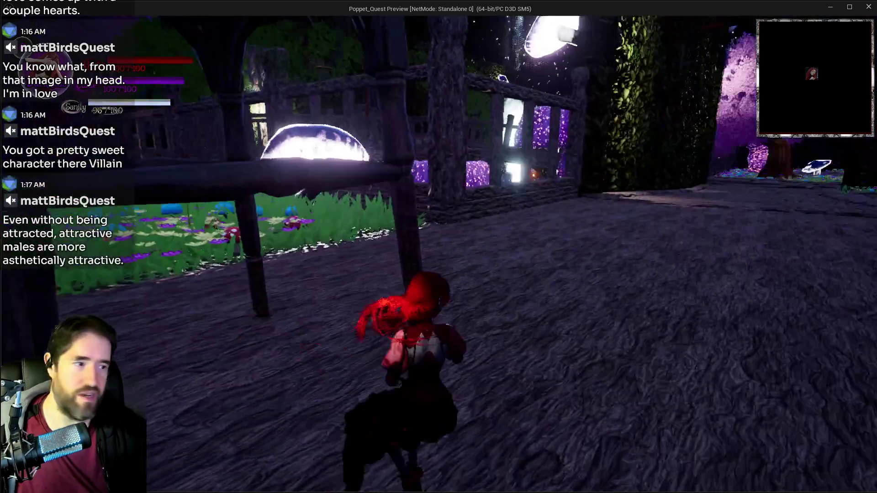
{"action": "key", "text": "w"}
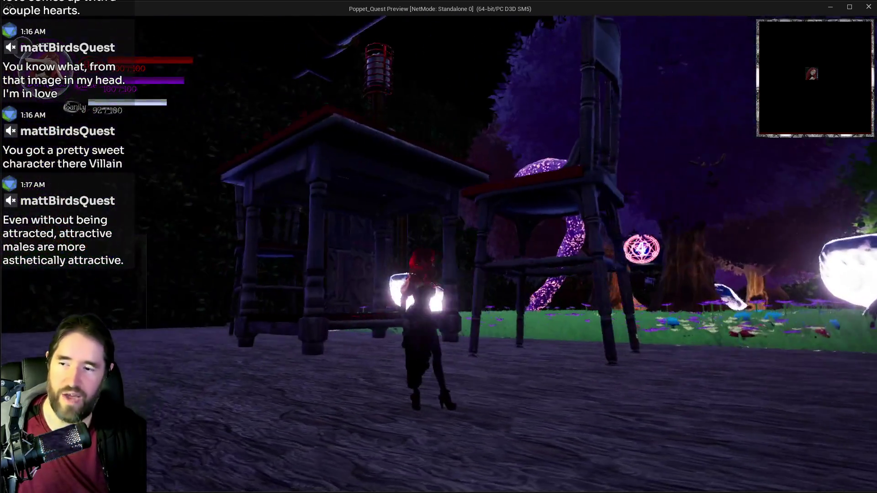
{"action": "key", "text": "w"}
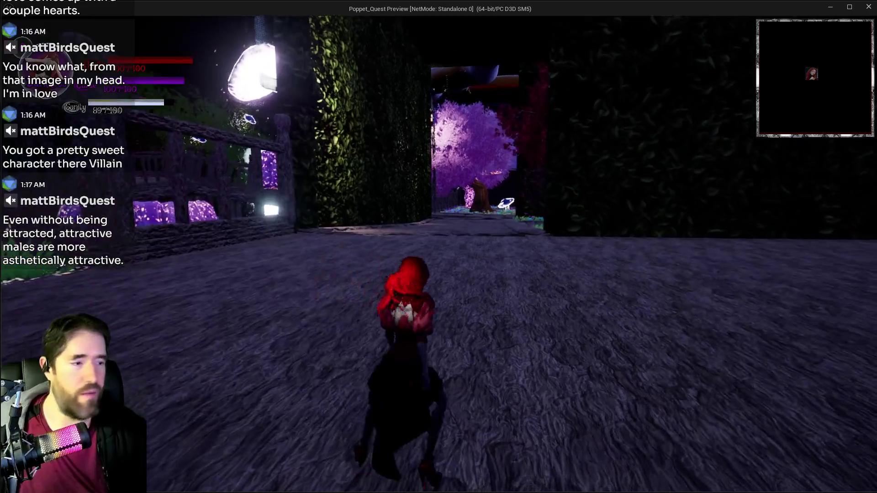
{"action": "key", "text": "w"}
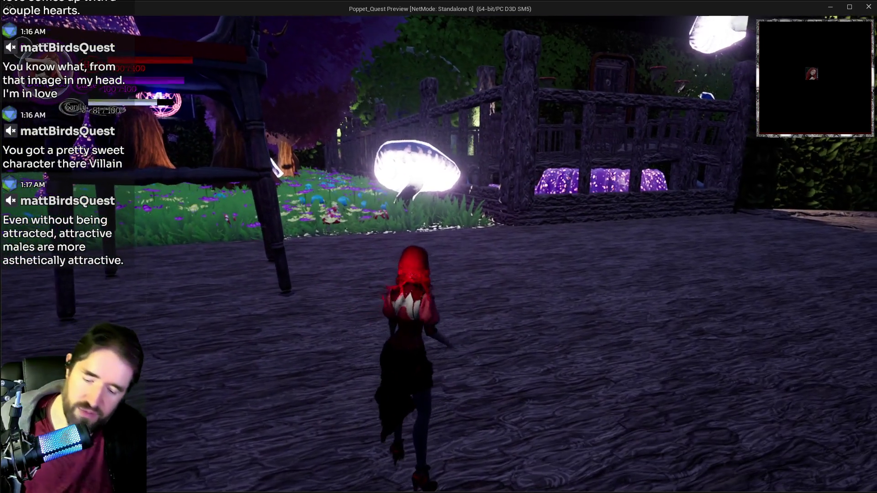
{"action": "key", "text": "Escape"}
{"action": "left_click", "coordinate": [292, 425]}
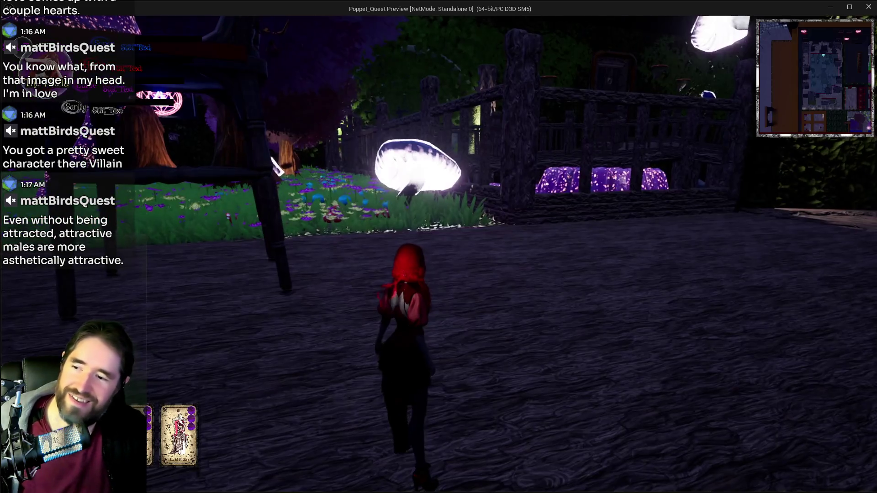
Swing the giant hammer and trigger the Fool super attack with E, then pause the game
{"action": "key", "text": "w"}
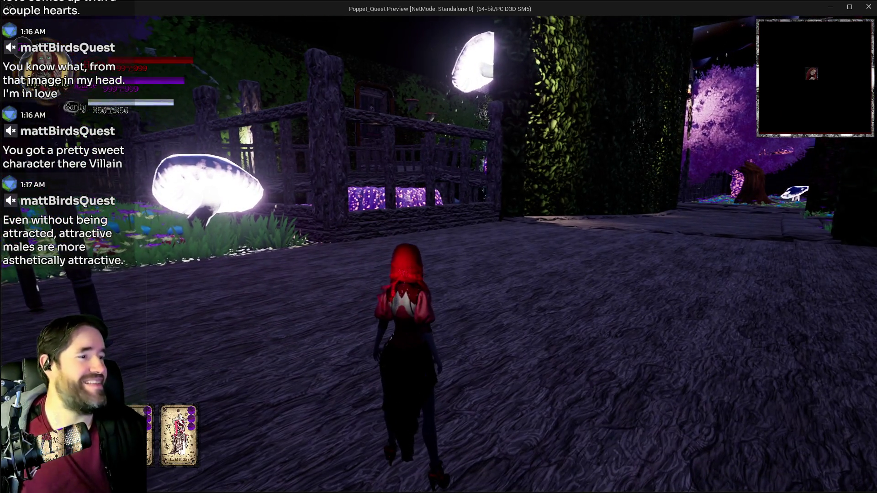
{"action": "key", "text": "w"}
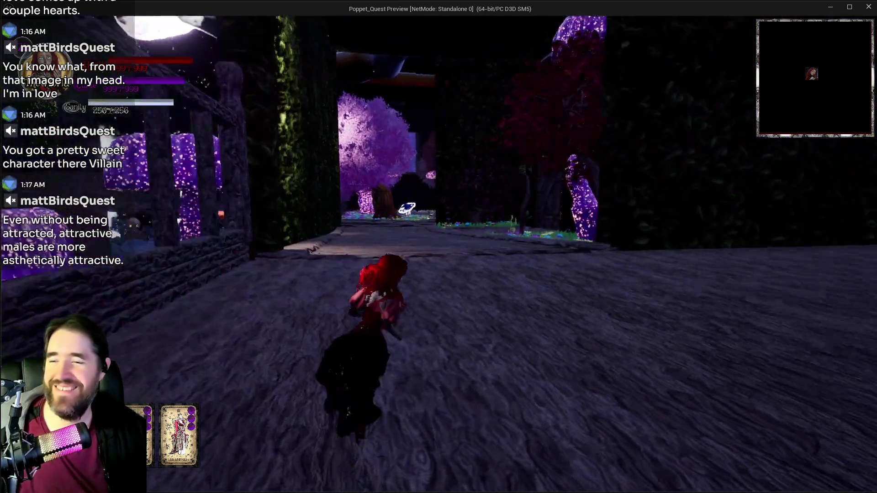
{"action": "key", "text": "w"}
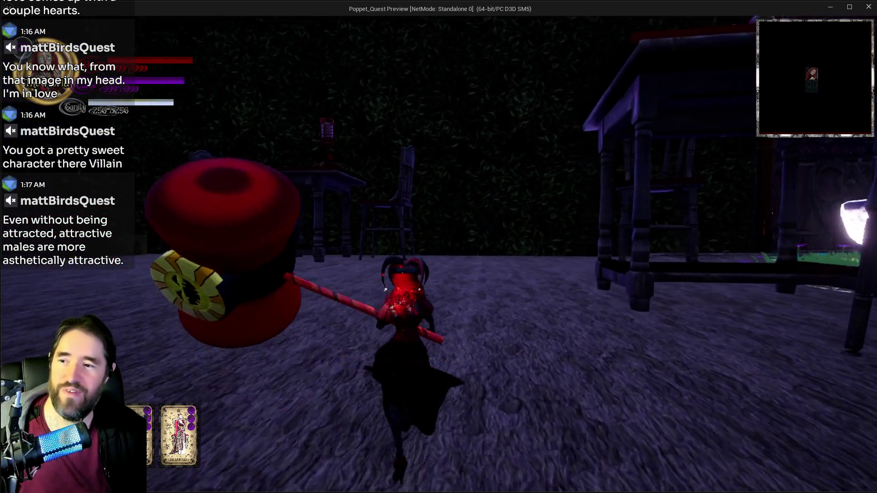
{"action": "key", "text": "e"}
{"action": "key", "text": "e"}
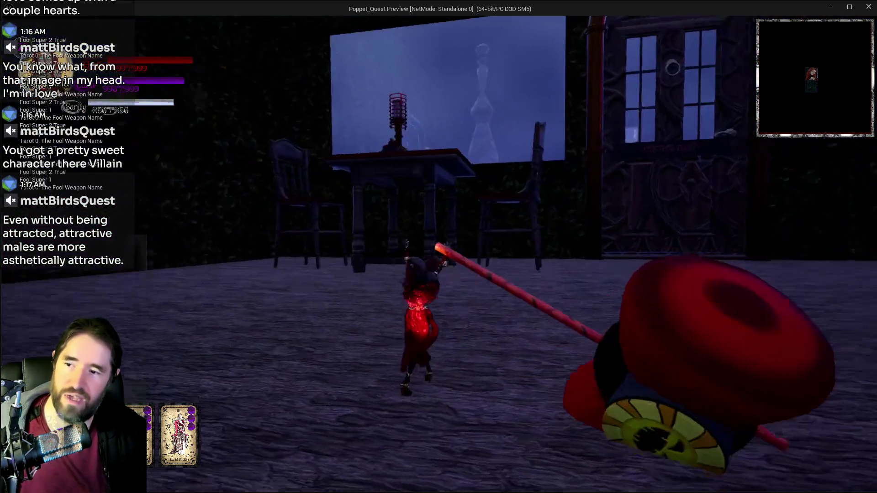
{"action": "key", "text": "w"}
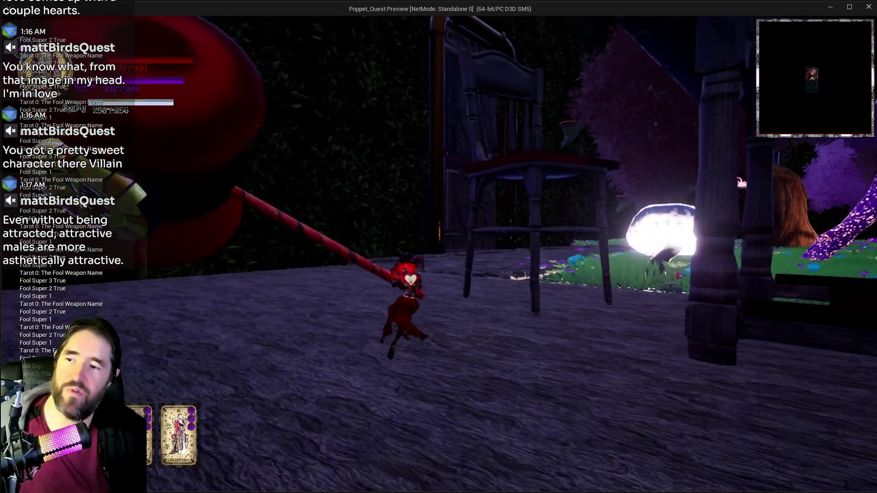
{"action": "key", "text": "e"}
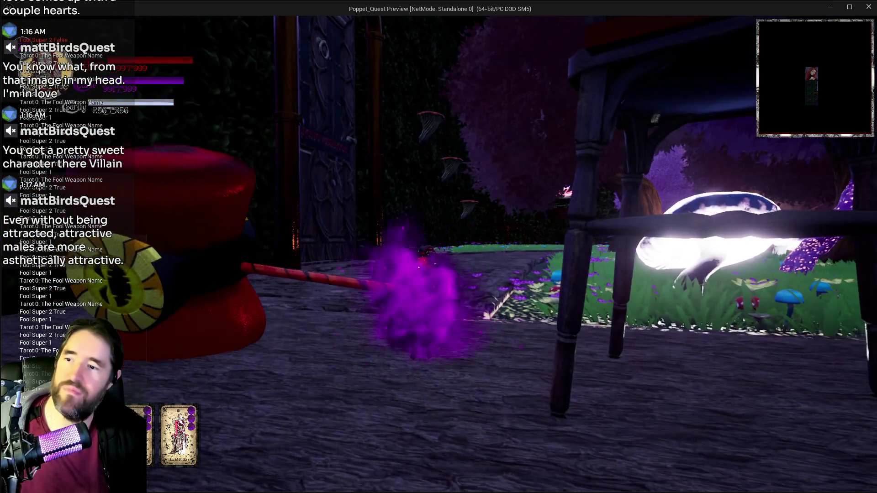
{"action": "key", "text": "e"}
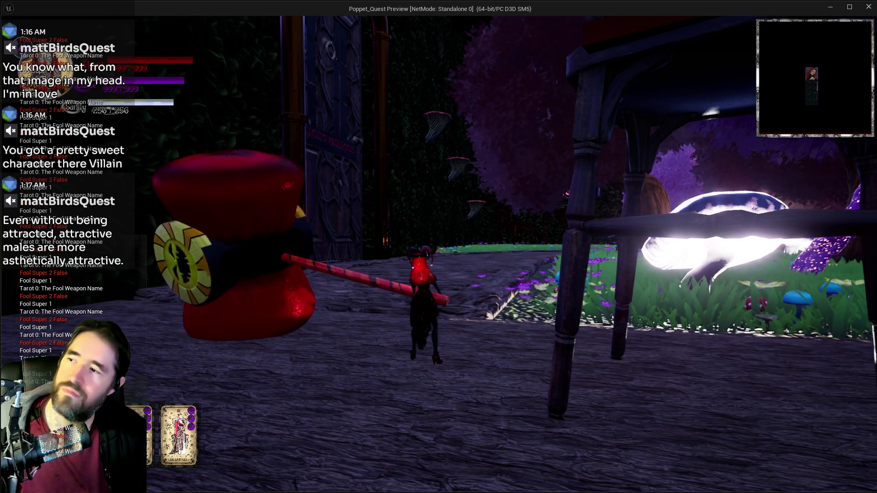
{"action": "key", "text": "w"}
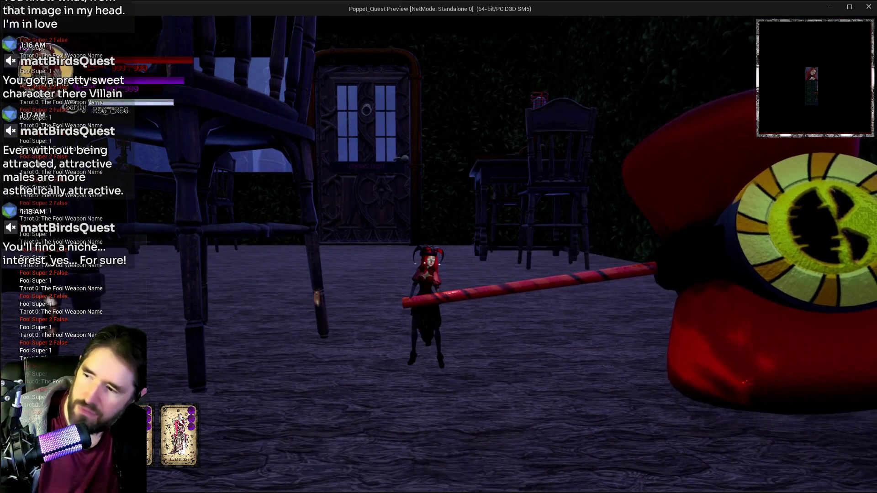
{"action": "key", "text": "Escape"}
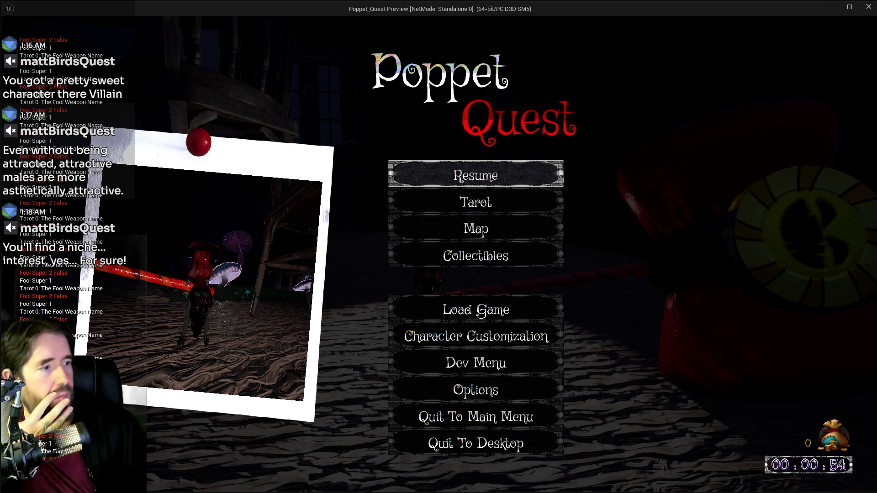
Browse the pause menu options with the arrow keys, then choose Resume
{"action": "key", "text": "Down"}
{"action": "key", "text": "Down"}
{"action": "key", "text": "Down"}
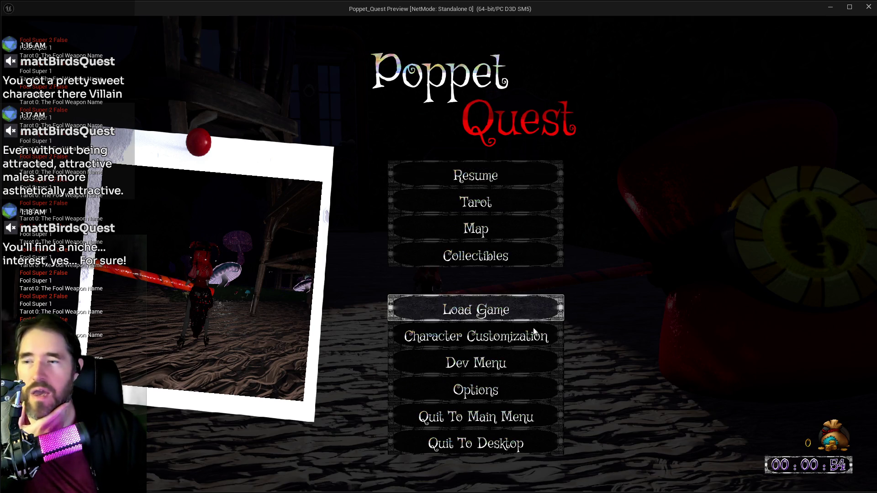
{"action": "key", "text": "Down"}
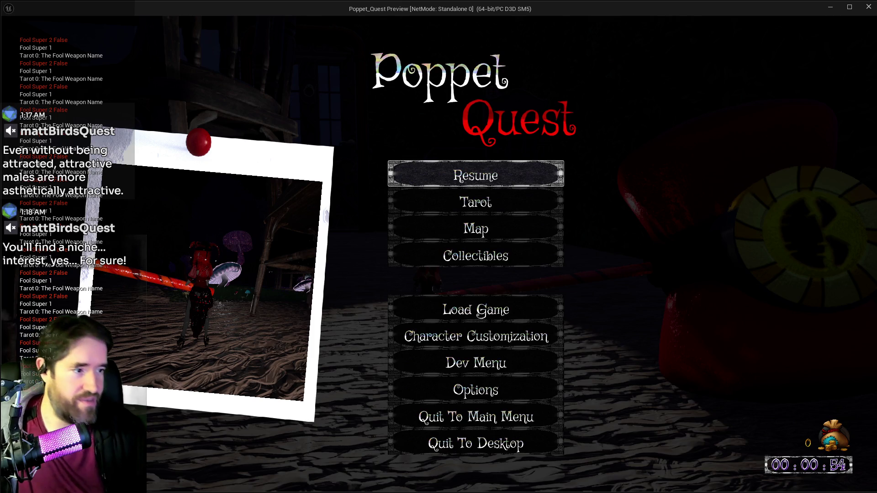
{"action": "key", "text": "Down"}
{"action": "key", "text": "Down"}
{"action": "key", "text": "Down"}
{"action": "key", "text": "Down"}
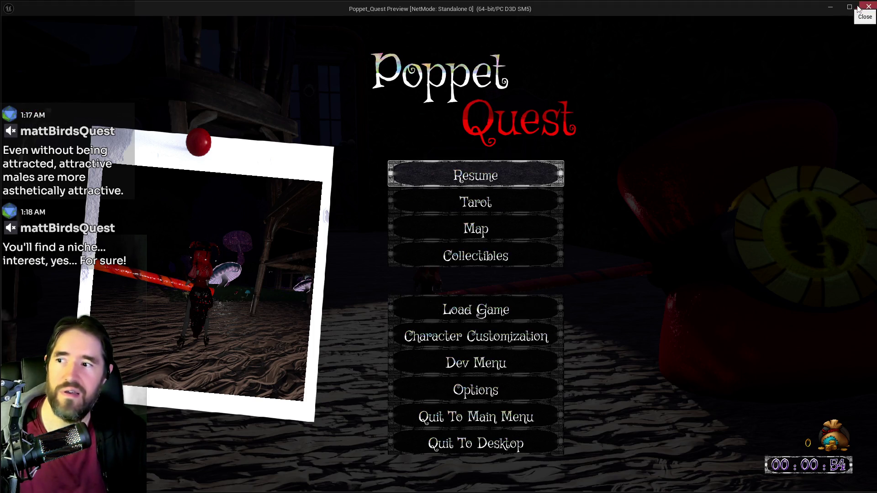
{"action": "left_click", "coordinate": [470, 179]}
Run the hammer character along the forest path and across the bridge, then exit the preview
{"action": "key", "text": "w"}
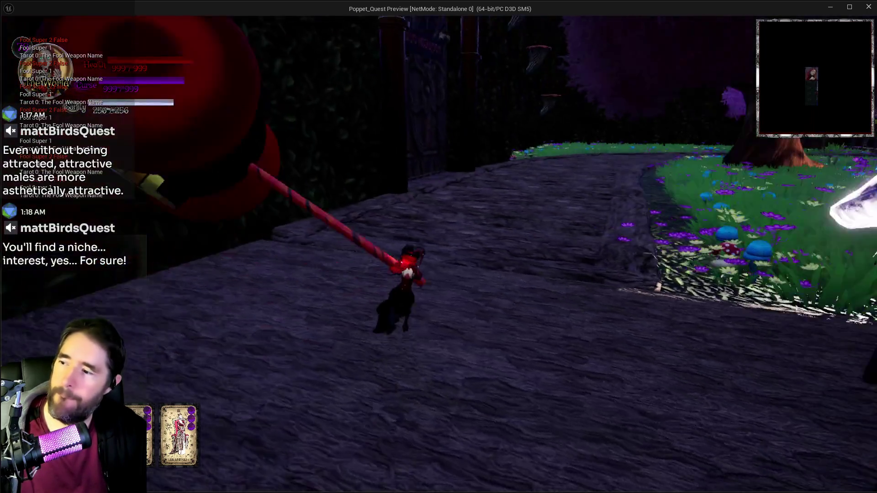
{"action": "key", "text": "w"}
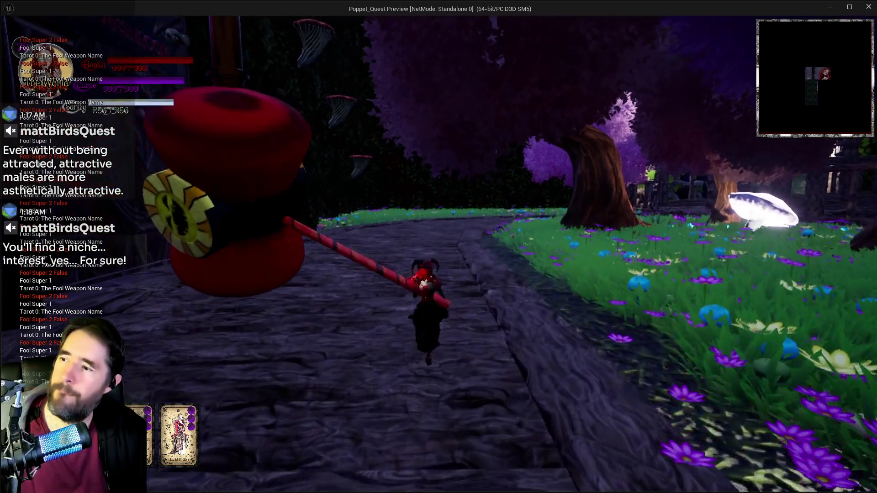
{"action": "key", "text": "w"}
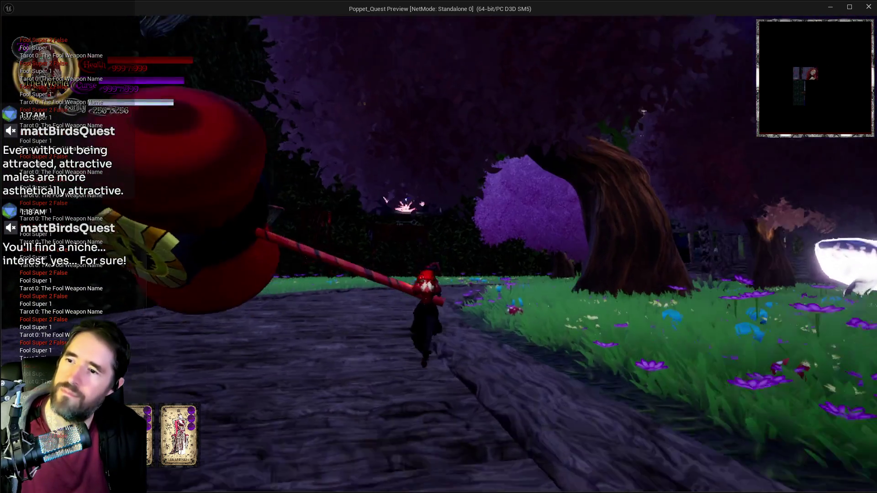
{"action": "key", "text": "w"}
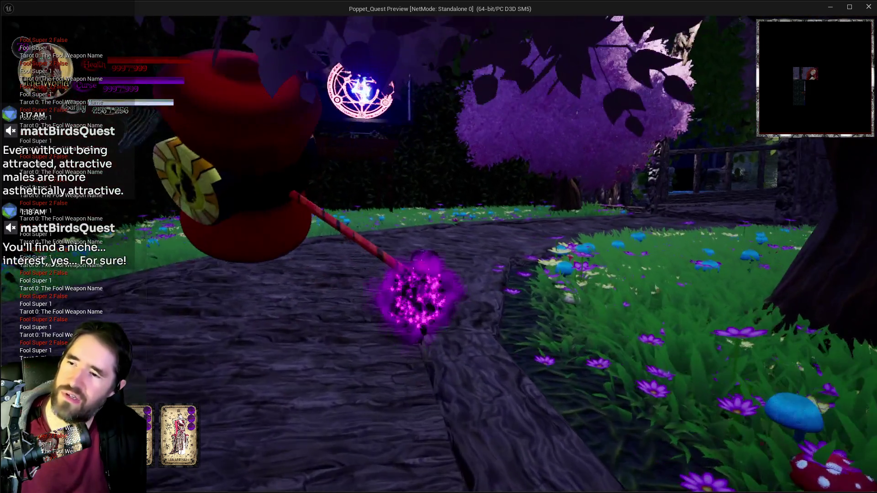
{"action": "key", "text": "w"}
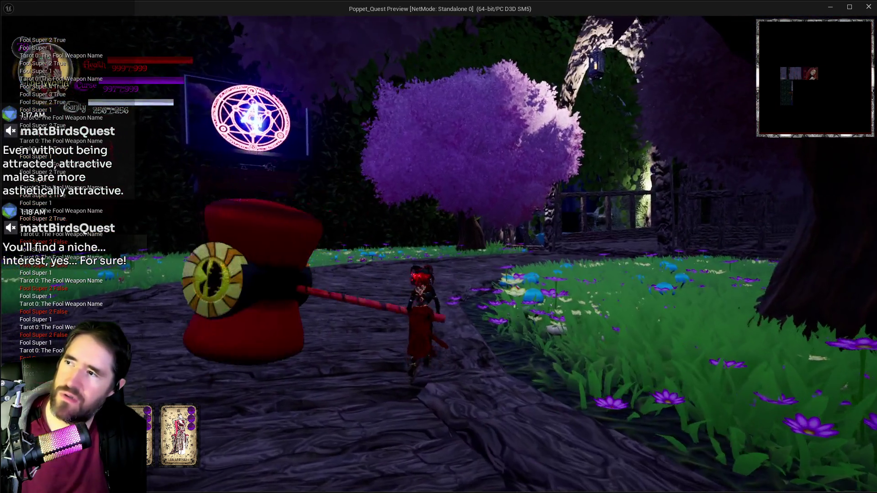
{"action": "key", "text": "w"}
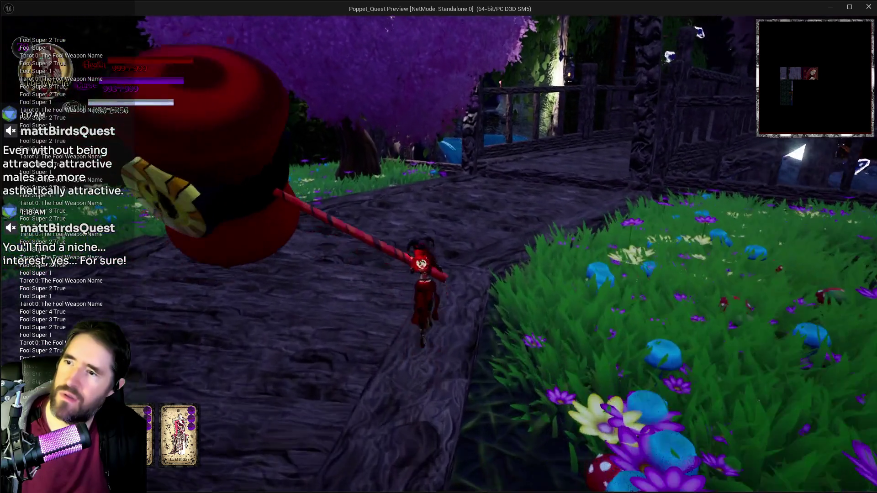
{"action": "key", "text": "w"}
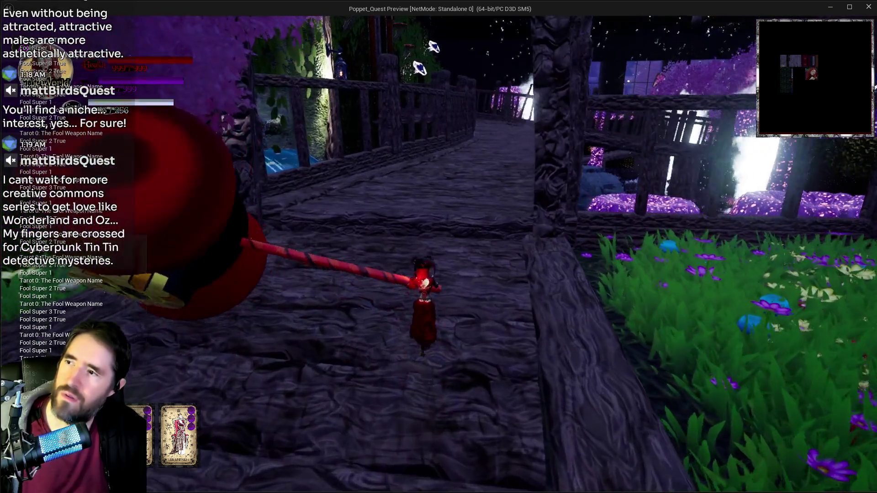
{"action": "key", "text": "w"}
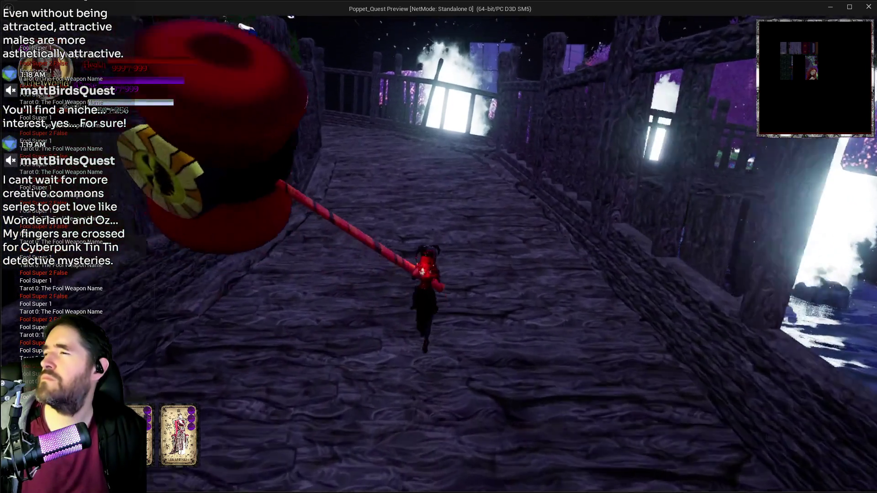
{"action": "key", "text": "w"}
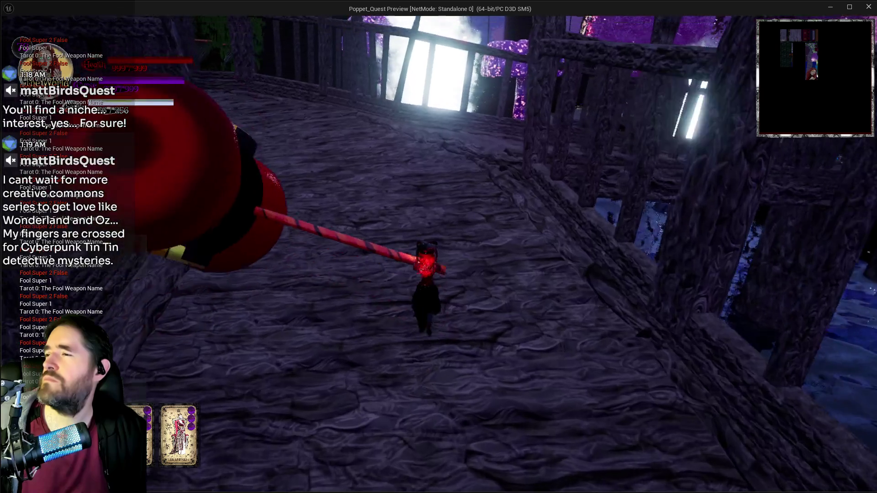
{"action": "key", "text": "Escape"}
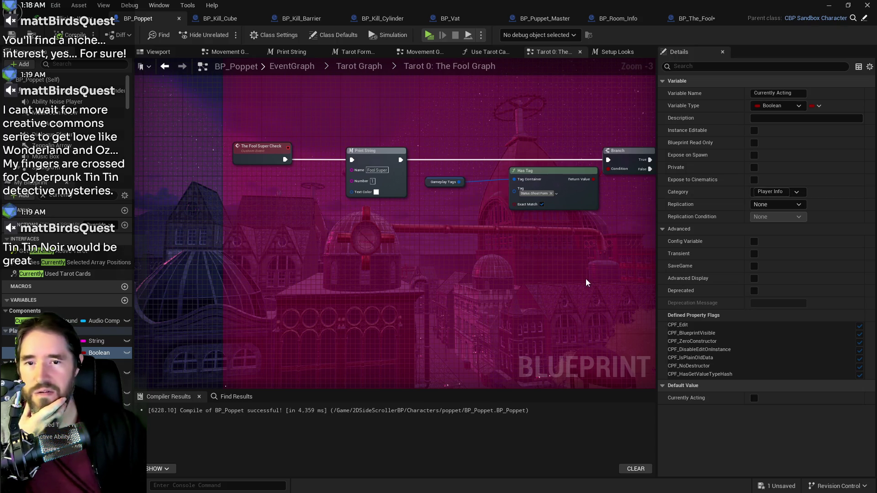
Select the top row of Enable Super Mode nodes and move it into position
{"action": "scroll", "coordinate": [449, 270], "scroll_direction": "down", "scroll_amount": 2}
{"action": "left_click_drag", "start_coordinate": [349, 252], "coordinate": [312, 236]}
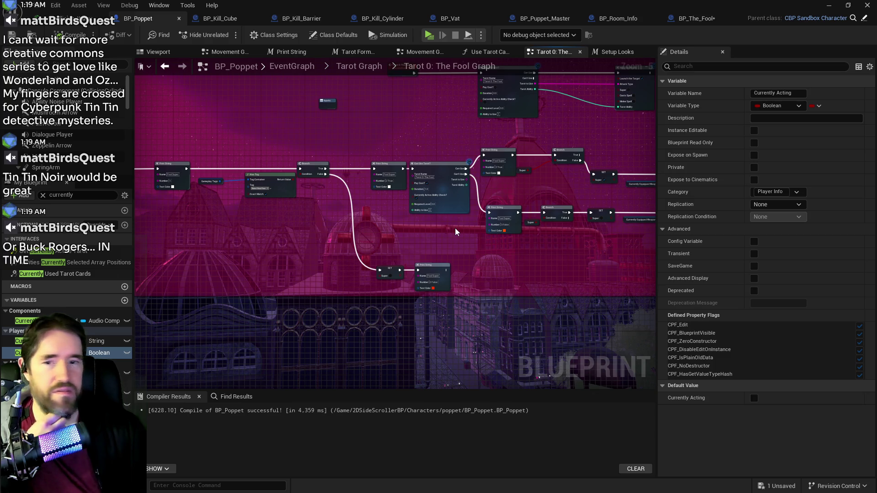
{"action": "left_click_drag", "start_coordinate": [456, 232], "coordinate": [402, 224]}
{"action": "left_click_drag", "start_coordinate": [479, 199], "coordinate": [376, 174]}
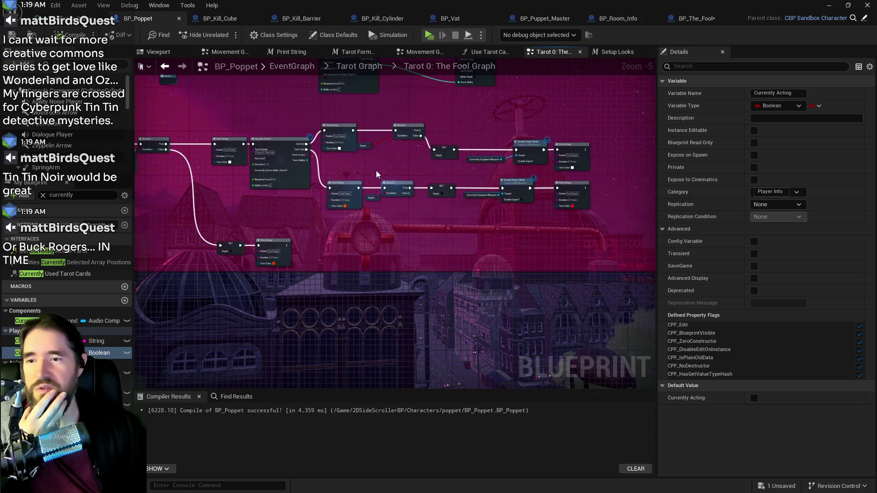
{"action": "scroll", "coordinate": [516, 194], "scroll_direction": "up", "scroll_amount": 2}
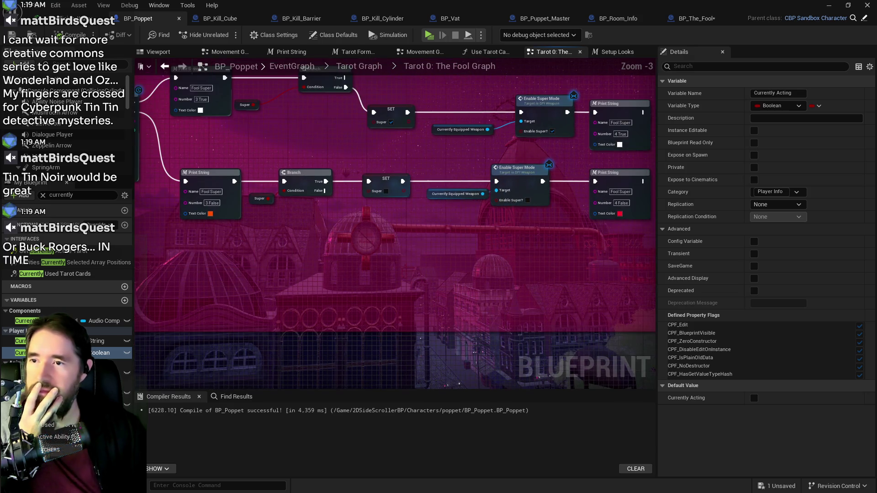
{"action": "left_click_drag", "start_coordinate": [516, 194], "coordinate": [492, 261]}
{"action": "mouse_move", "coordinate": [338, 164]}
{"action": "left_mouse_down"}
{"action": "mouse_move", "coordinate": [397, 197]}
{"action": "mouse_move", "coordinate": [635, 220]}
{"action": "left_mouse_up"}
{"action": "mouse_move", "coordinate": [615, 183]}
{"action": "left_mouse_down"}
{"action": "mouse_move", "coordinate": [625, 163]}
{"action": "mouse_move", "coordinate": [644, 154]}
{"action": "mouse_move", "coordinate": [630, 159]}
{"action": "left_mouse_up"}
{"action": "left_click_drag", "start_coordinate": [269, 209], "coordinate": [310, 191]}
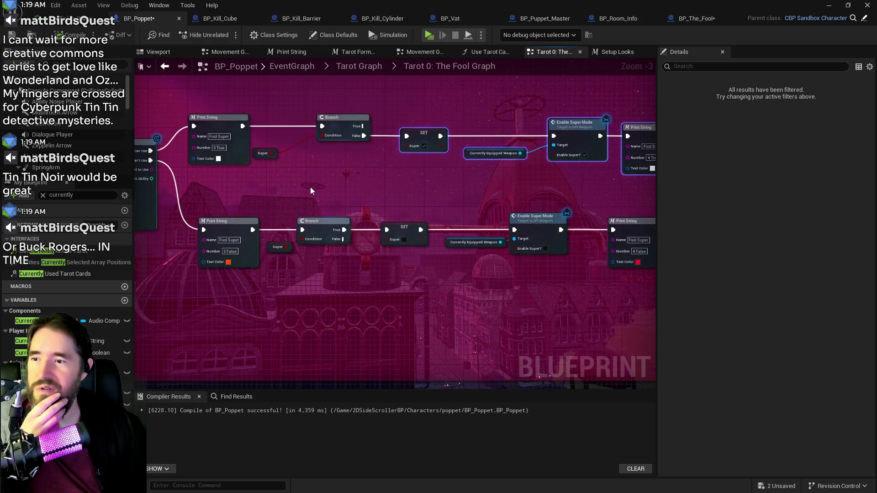
Line the bottom row of Print String, Branch and SET nodes up with the top row
{"action": "mouse_move", "coordinate": [192, 208]}
{"action": "left_mouse_down"}
{"action": "mouse_move", "coordinate": [283, 274]}
{"action": "mouse_move", "coordinate": [653, 274]}
{"action": "left_mouse_up"}
{"action": "left_click_drag", "start_coordinate": [521, 223], "coordinate": [539, 228]}
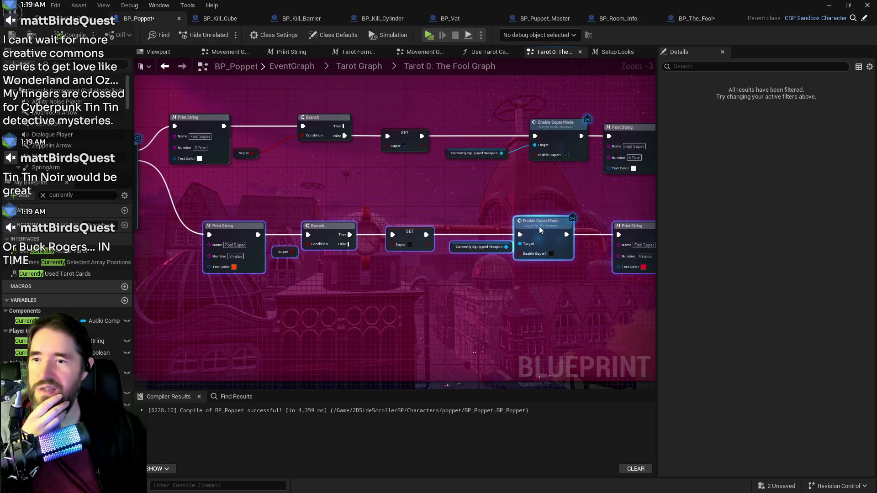
{"action": "scroll", "coordinate": [438, 238], "scroll_direction": "down", "scroll_amount": 2}
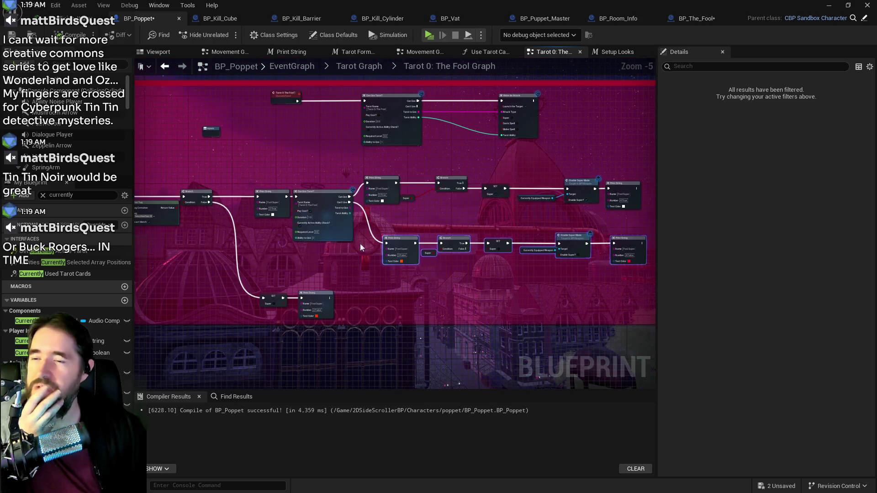
{"action": "scroll", "coordinate": [360, 248], "scroll_direction": "up", "scroll_amount": 2}
{"action": "left_click_drag", "start_coordinate": [360, 248], "coordinate": [660, 204]}
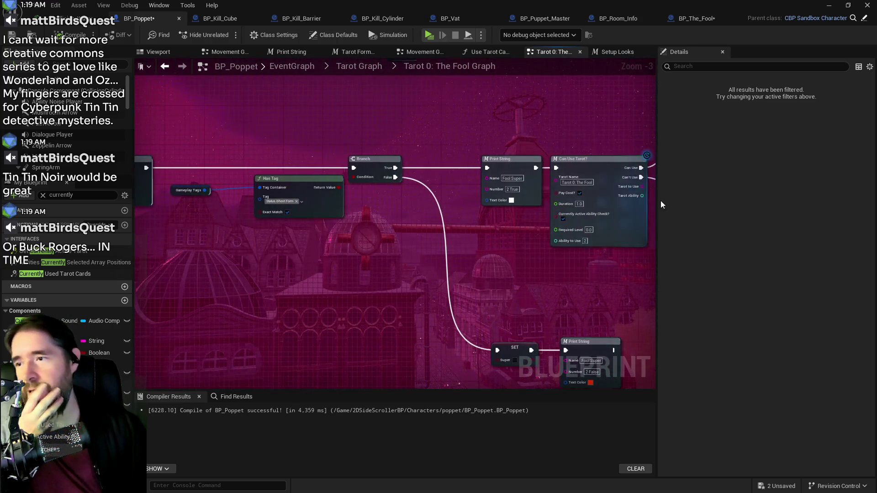
{"action": "mouse_move", "coordinate": [484, 245]}
{"action": "left_mouse_down"}
{"action": "mouse_move", "coordinate": [341, 197]}
{"action": "mouse_move", "coordinate": [356, 201]}
{"action": "mouse_move", "coordinate": [382, 179]}
{"action": "mouse_move", "coordinate": [539, 177]}
{"action": "left_mouse_up"}
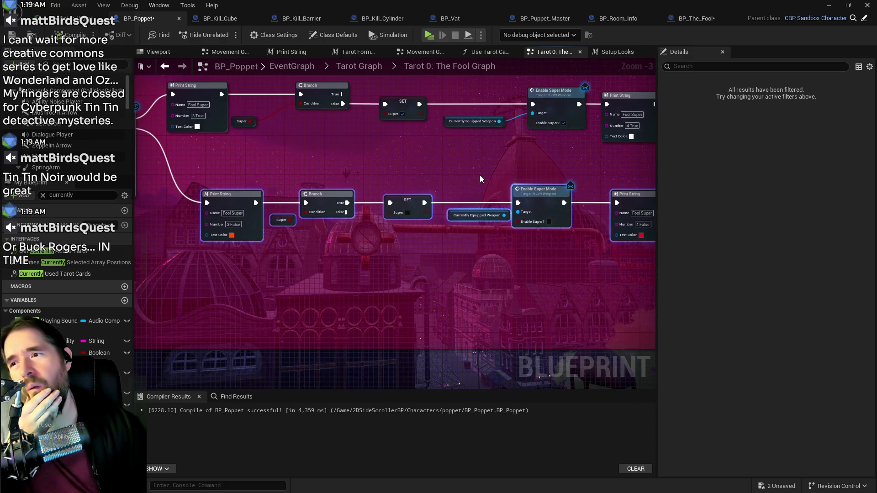
{"action": "left_click_drag", "start_coordinate": [479, 179], "coordinate": [836, 190]}
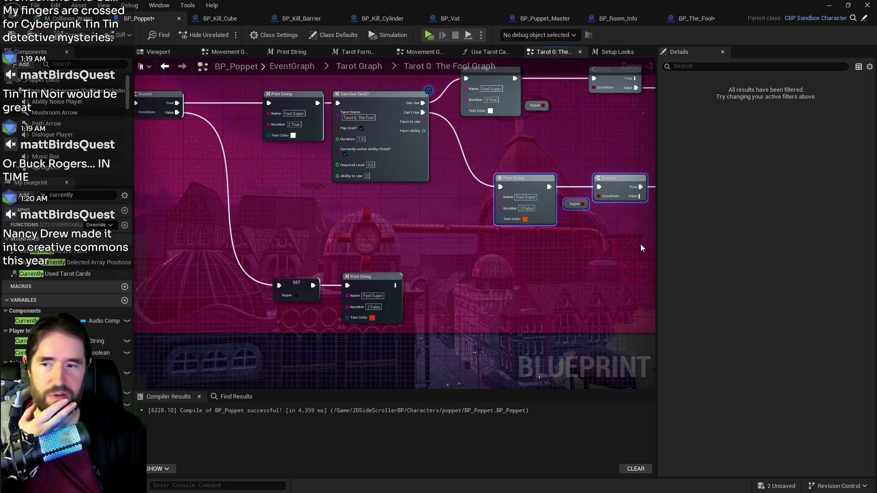
{"action": "left_click_drag", "start_coordinate": [480, 231], "coordinate": [405, 231]}
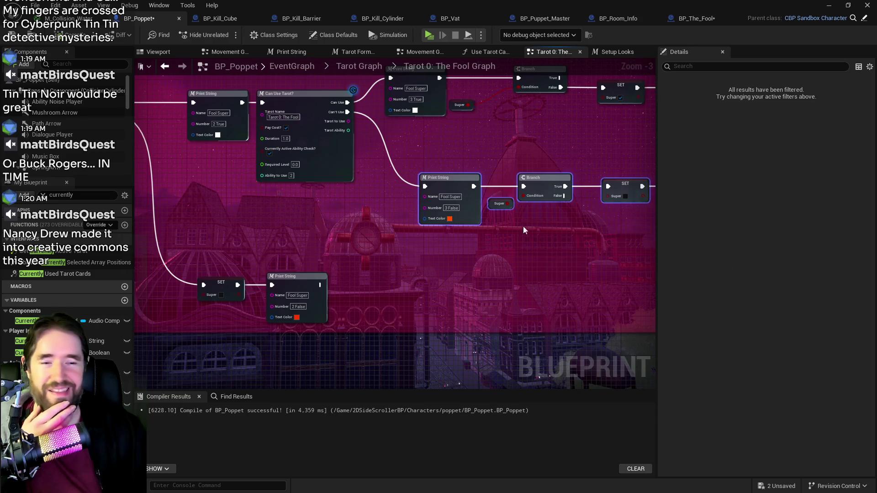
Reconnect the Branch's False output to the lower Print String node
{"action": "mouse_move", "coordinate": [469, 245]}
{"action": "left_mouse_down"}
{"action": "mouse_move", "coordinate": [432, 255]}
{"action": "mouse_move", "coordinate": [561, 243]}
{"action": "mouse_move", "coordinate": [395, 232]}
{"action": "mouse_move", "coordinate": [397, 247]}
{"action": "mouse_move", "coordinate": [596, 269]}
{"action": "mouse_move", "coordinate": [546, 256]}
{"action": "mouse_move", "coordinate": [495, 220]}
{"action": "mouse_move", "coordinate": [343, 204]}
{"action": "mouse_move", "coordinate": [415, 229]}
{"action": "mouse_move", "coordinate": [333, 213]}
{"action": "mouse_move", "coordinate": [380, 226]}
{"action": "mouse_move", "coordinate": [453, 266]}
{"action": "mouse_move", "coordinate": [319, 244]}
{"action": "left_mouse_up"}
{"action": "mouse_move", "coordinate": [363, 179]}
{"action": "left_mouse_down"}
{"action": "mouse_move", "coordinate": [142, 173]}
{"action": "mouse_move", "coordinate": [302, 247]}
{"action": "left_mouse_up"}
{"action": "mouse_move", "coordinate": [254, 236]}
{"action": "left_mouse_down"}
{"action": "mouse_move", "coordinate": [355, 231]}
{"action": "mouse_move", "coordinate": [417, 242]}
{"action": "left_mouse_up"}
{"action": "scroll", "coordinate": [286, 248], "scroll_direction": "down", "scroll_amount": 1}
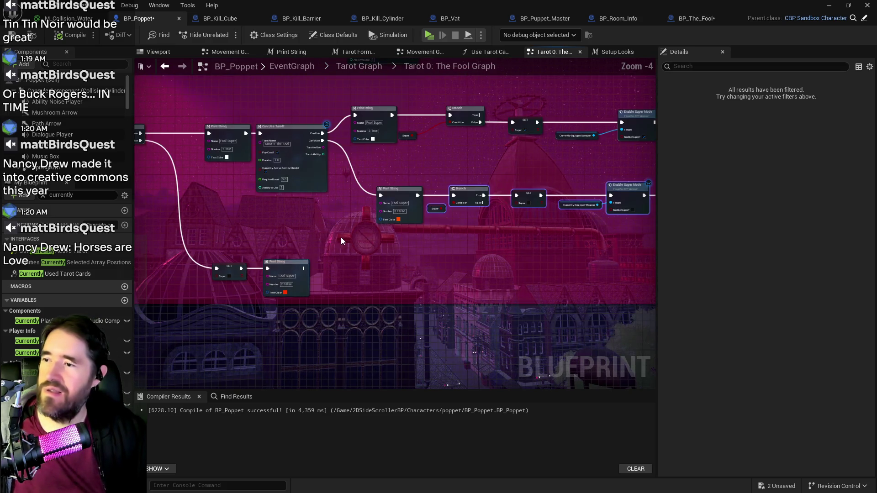
{"action": "mouse_move", "coordinate": [503, 184]}
{"action": "left_mouse_down"}
{"action": "mouse_move", "coordinate": [643, 232]}
{"action": "mouse_move", "coordinate": [466, 237]}
{"action": "mouse_move", "coordinate": [508, 243]}
{"action": "mouse_move", "coordinate": [475, 188]}
{"action": "mouse_move", "coordinate": [468, 262]}
{"action": "left_mouse_up"}
{"action": "mouse_move", "coordinate": [242, 127]}
{"action": "left_mouse_down"}
{"action": "mouse_move", "coordinate": [342, 195]}
{"action": "mouse_move", "coordinate": [474, 254]}
{"action": "left_mouse_up"}
Delete the leftover SET and Print String pair, then compile and save all assets
{"action": "mouse_move", "coordinate": [294, 202]}
{"action": "left_mouse_down"}
{"action": "mouse_move", "coordinate": [385, 264]}
{"action": "mouse_move", "coordinate": [379, 269]}
{"action": "left_mouse_up"}
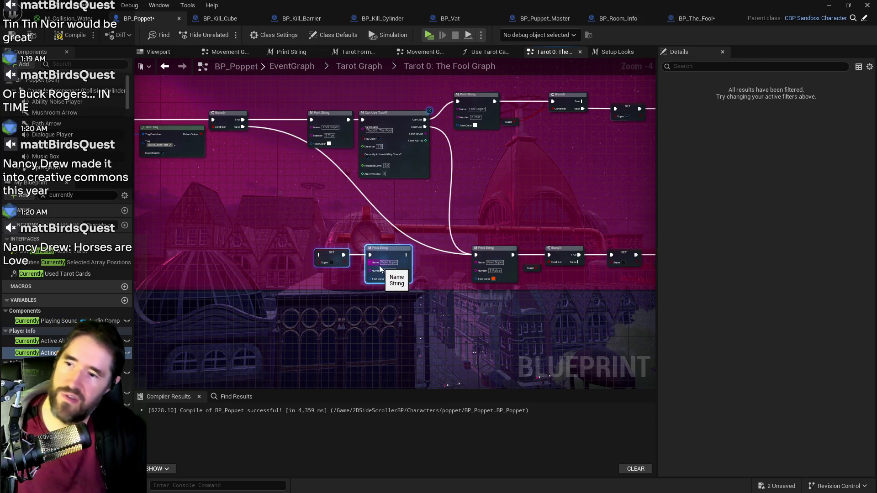
{"action": "key", "text": "Delete"}
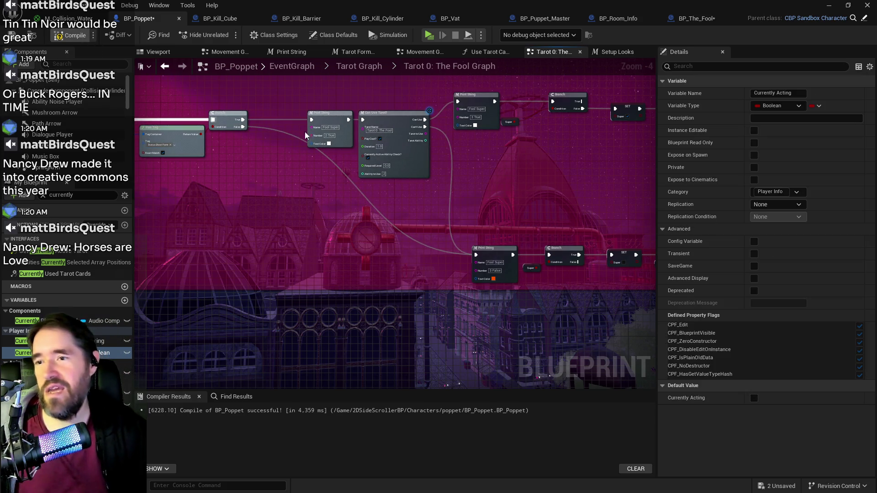
{"action": "key", "text": "F7"}
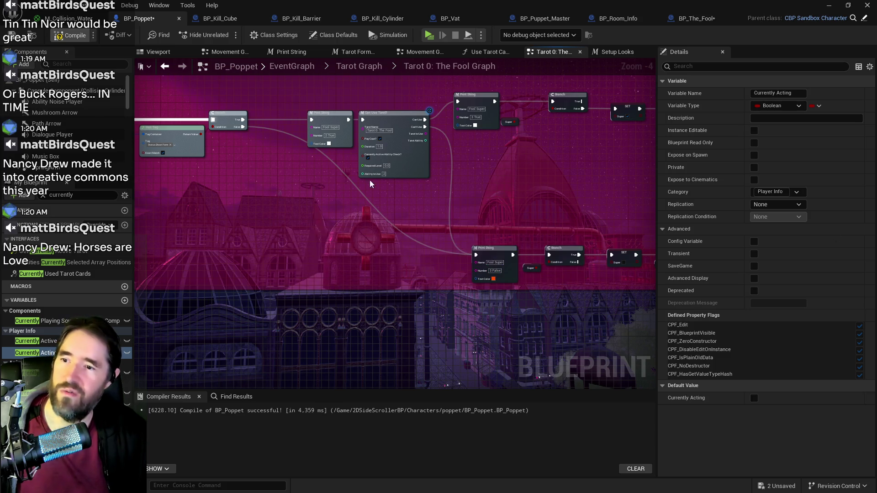
{"action": "key", "text": "ctrl+shift+s"}
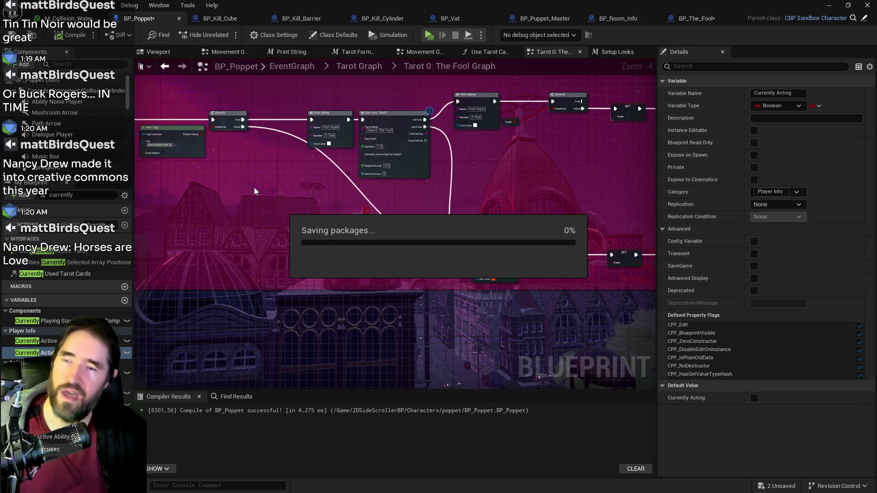
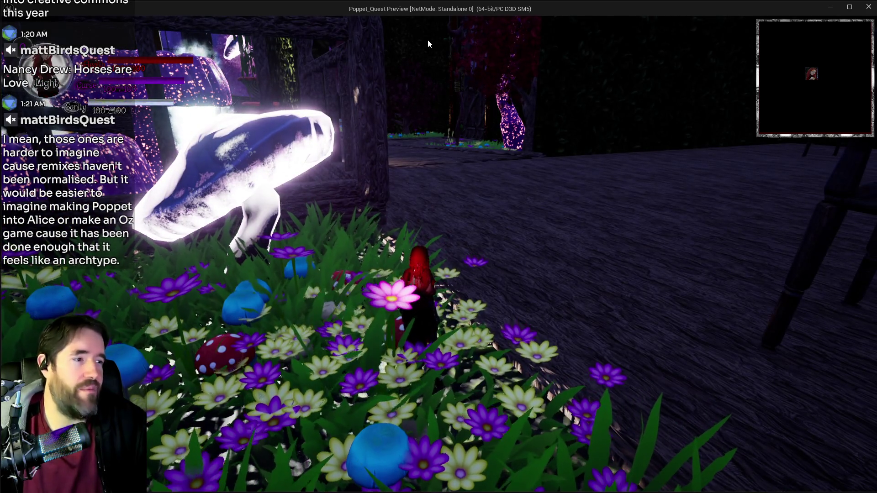
Run the red-hooded character along the stone path into the house, opening and closing the inventory with Tab
{"action": "left_click", "coordinate": [428, 40]}
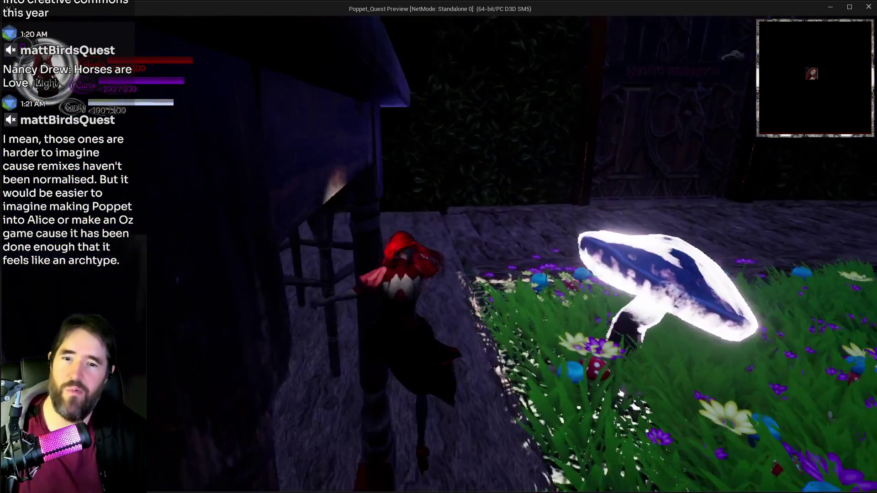
{"action": "key", "text": "w"}
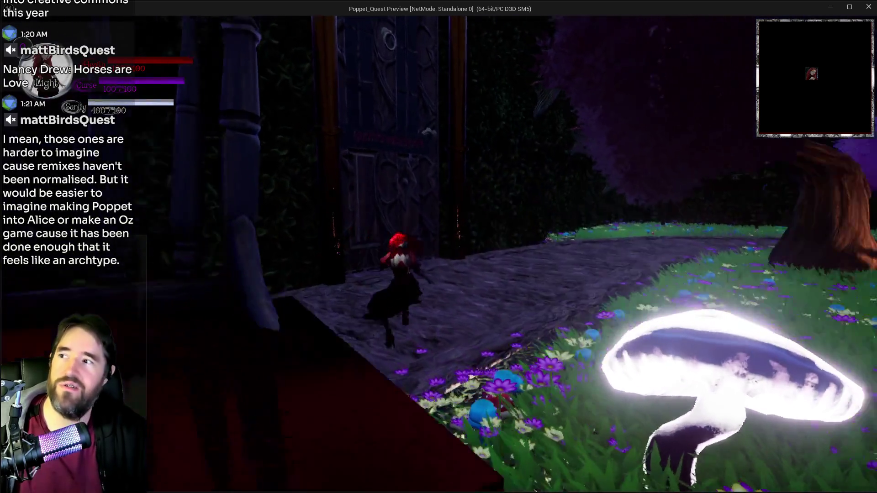
{"action": "key", "text": "w"}
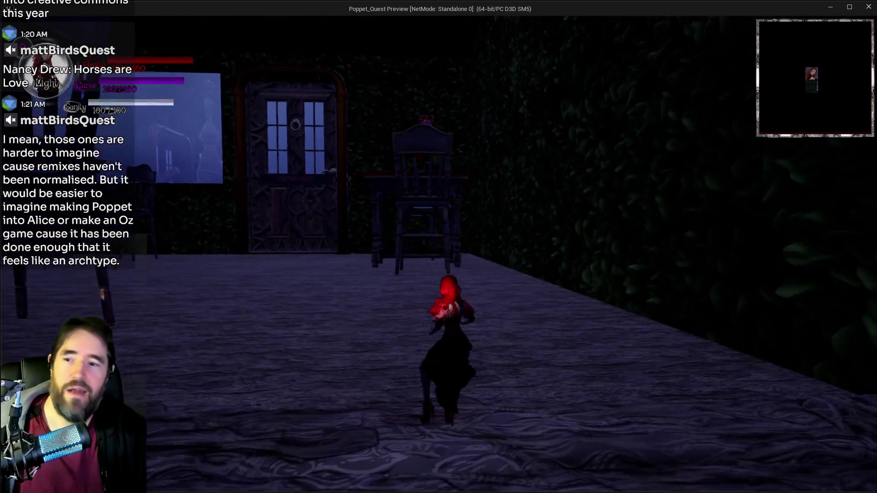
{"action": "key", "text": "w"}
{"action": "key", "text": "Tab"}
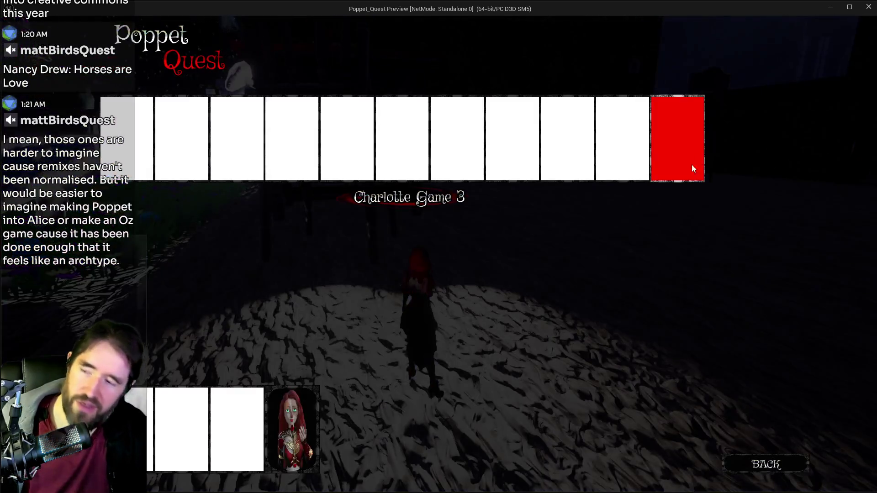
{"action": "key", "text": "Tab"}
Run through the room and courtyard into the garden, swinging the giant hammer
{"action": "key", "text": "w"}
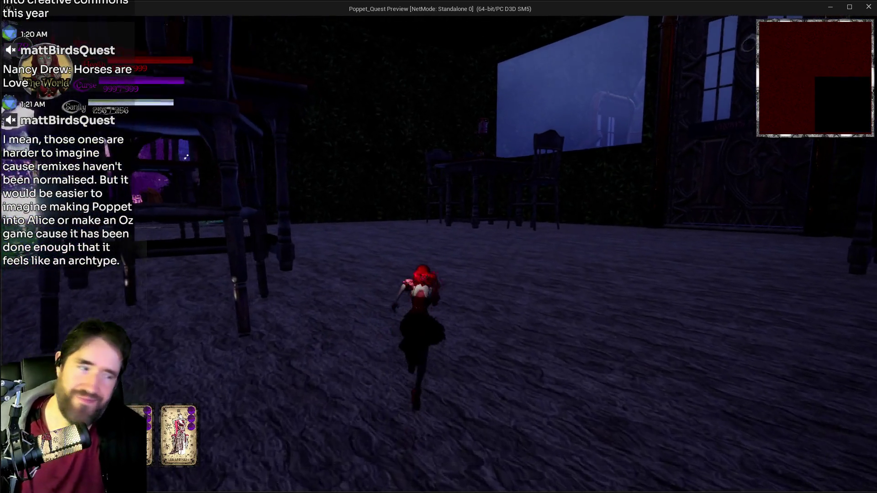
{"action": "key", "text": "w"}
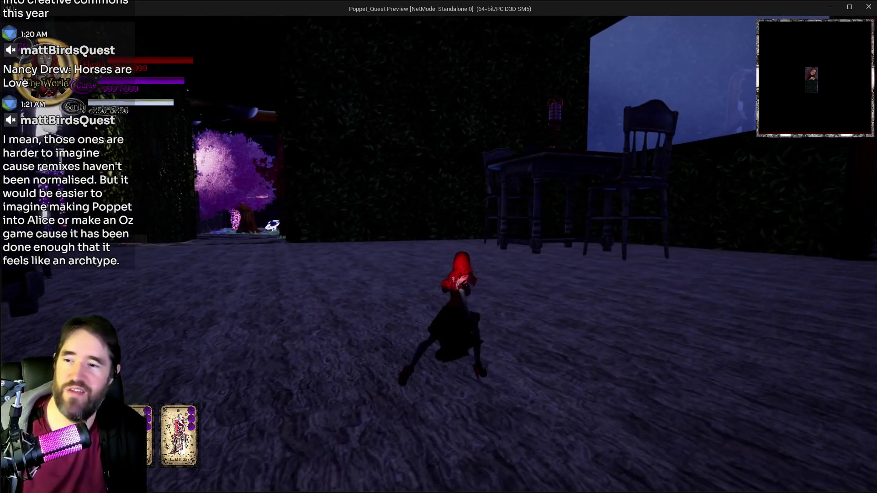
{"action": "key", "text": "w"}
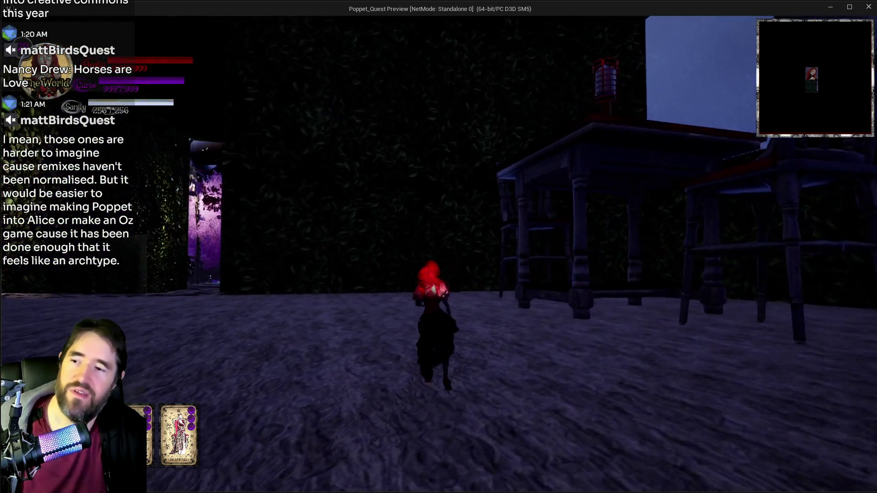
{"action": "key", "text": "w"}
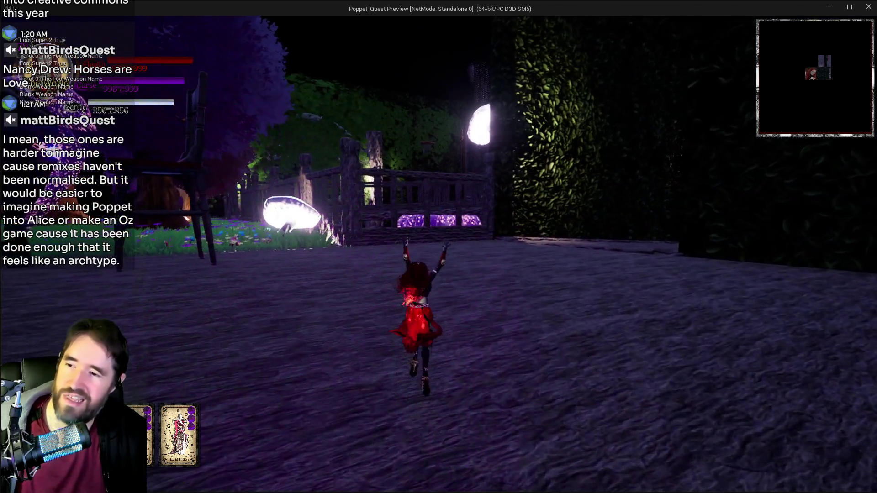
{"action": "key", "text": "w"}
{"action": "key", "text": "f"}
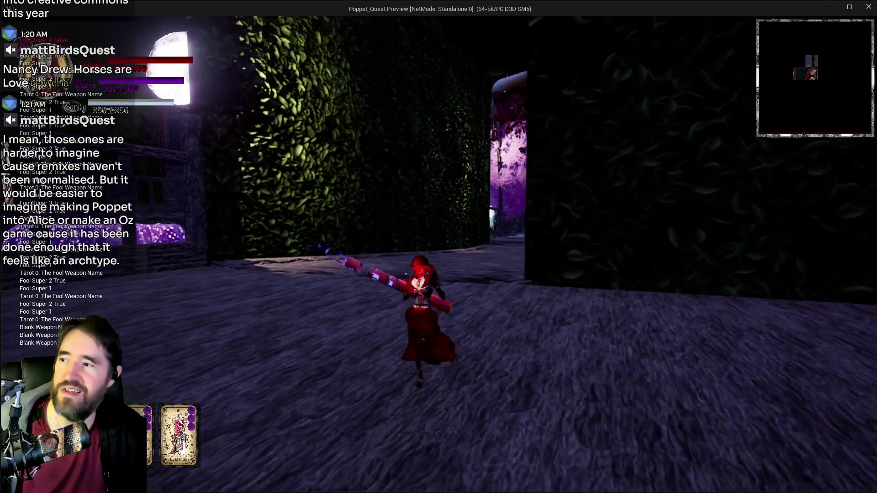
{"action": "key", "text": "w"}
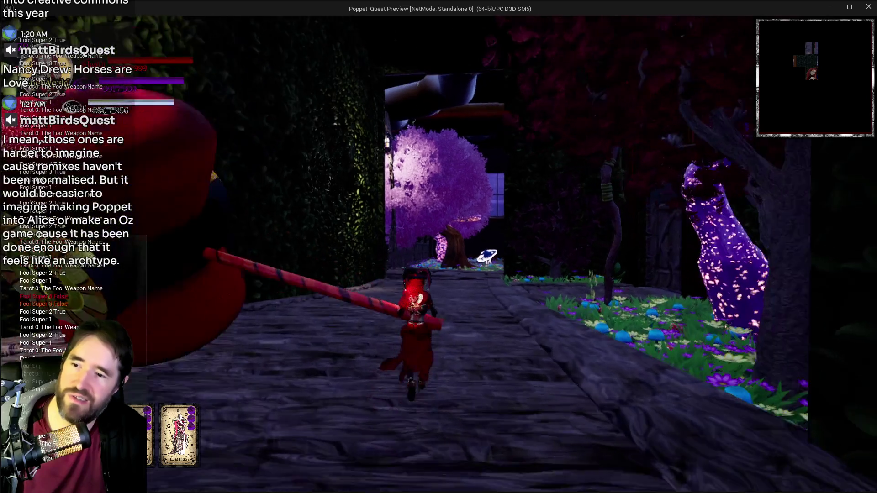
Chain hammer attacks through Fool Super 1 to Fool Super 4
{"action": "key", "text": "f"}
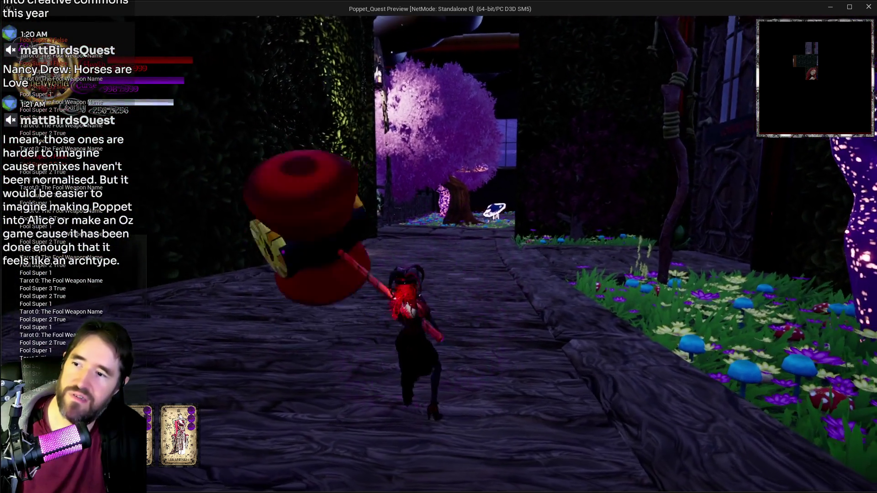
{"action": "key", "text": "f"}
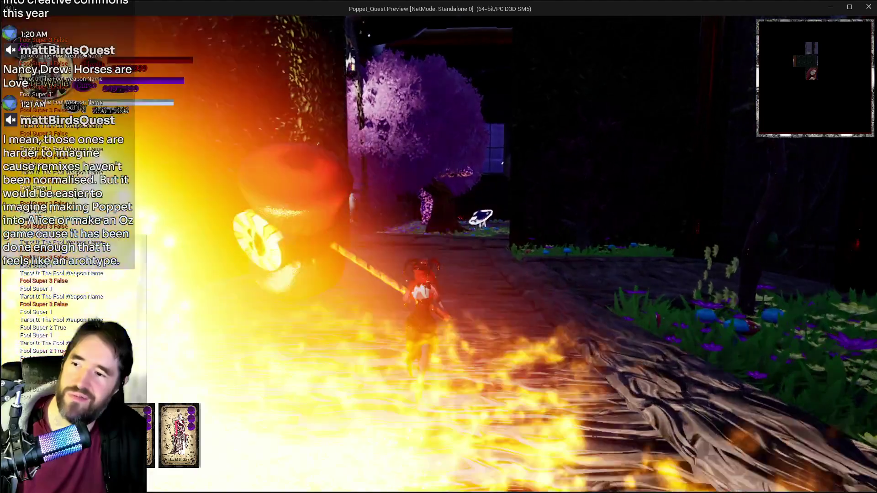
{"action": "key", "text": "f"}
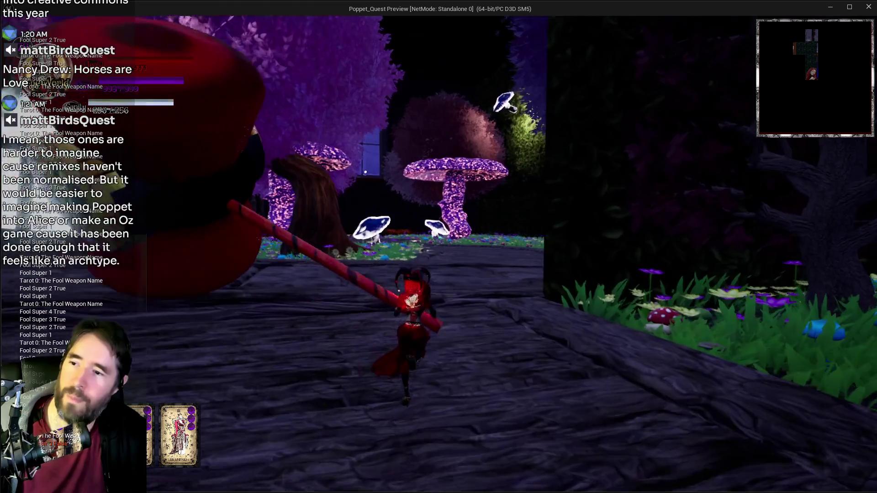
{"action": "key", "text": "f"}
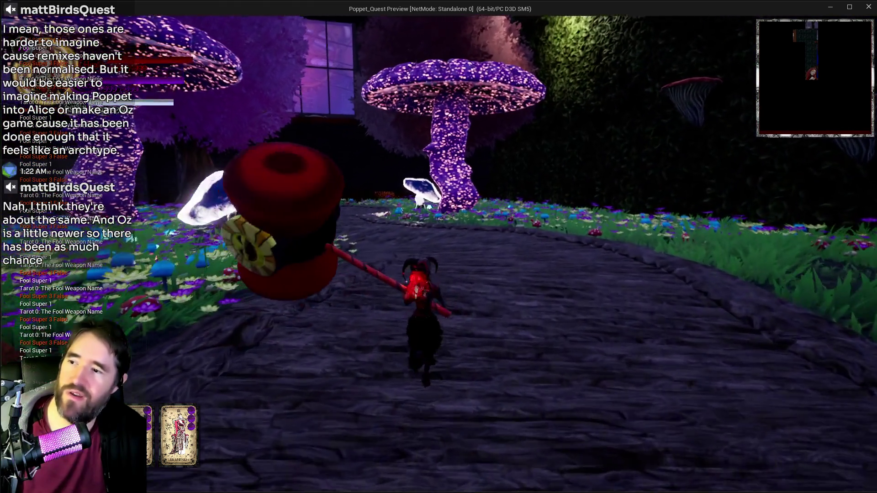
{"action": "key", "text": "f"}
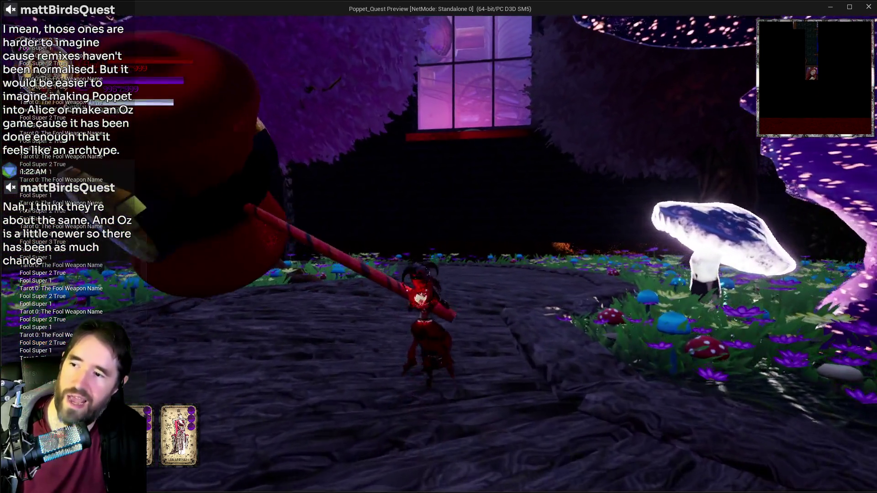
{"action": "key", "text": "f"}
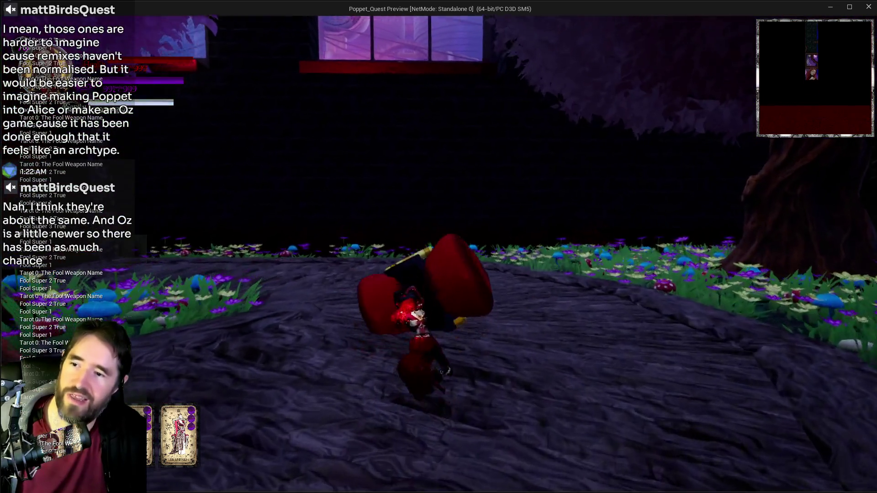
{"action": "key", "text": "f"}
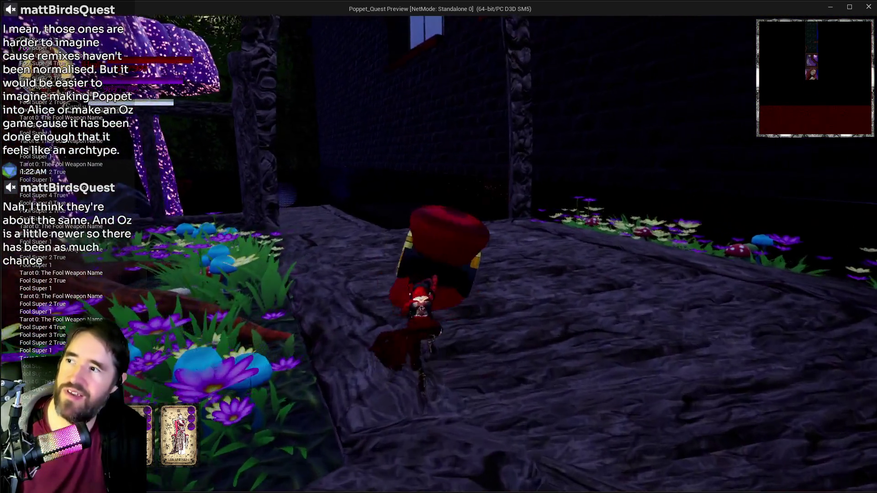
Attack up the bridge to smash Hidden Grotto Blocker 2, then leave the game for the editor
{"action": "key", "text": "f"}
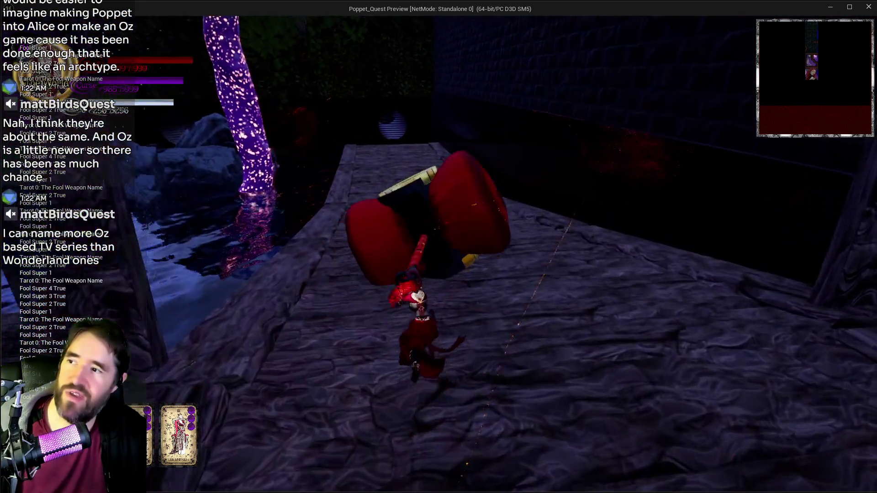
{"action": "key", "text": "f"}
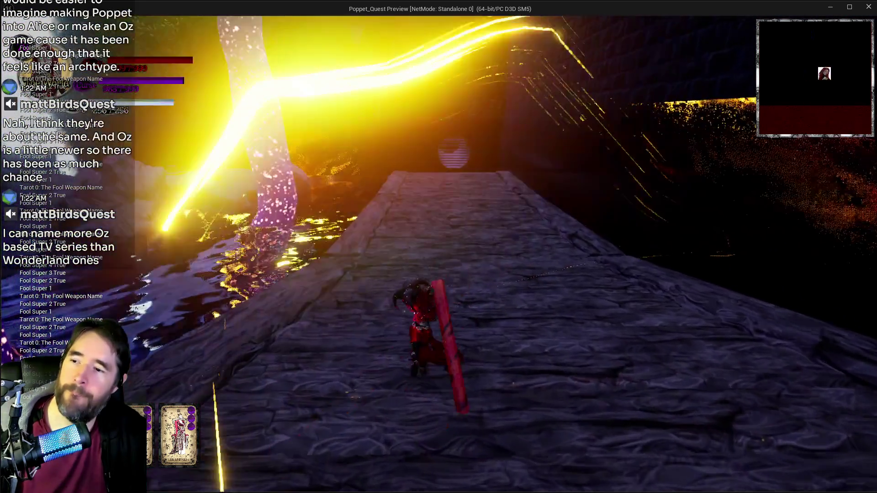
{"action": "key", "text": "f"}
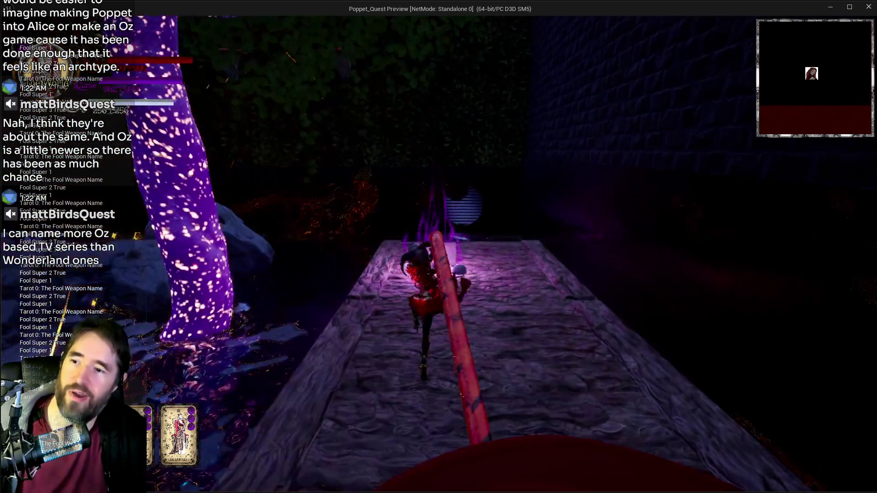
{"action": "key", "text": "f"}
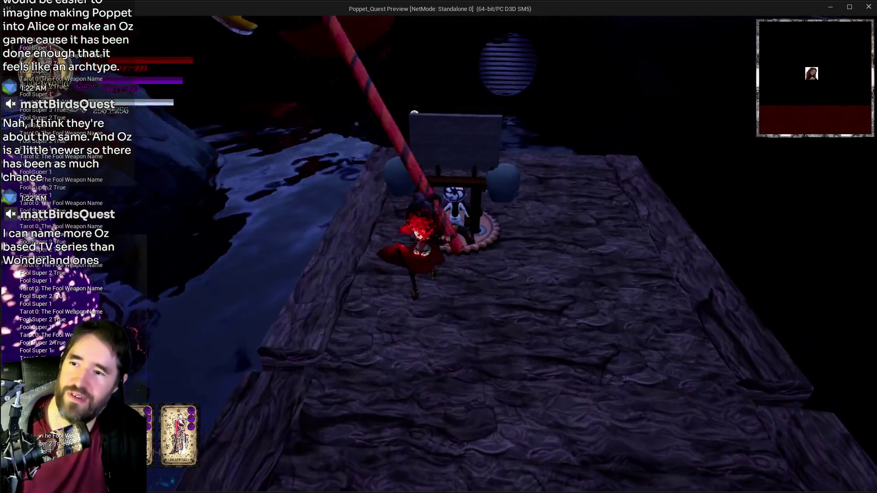
{"action": "key", "text": "f"}
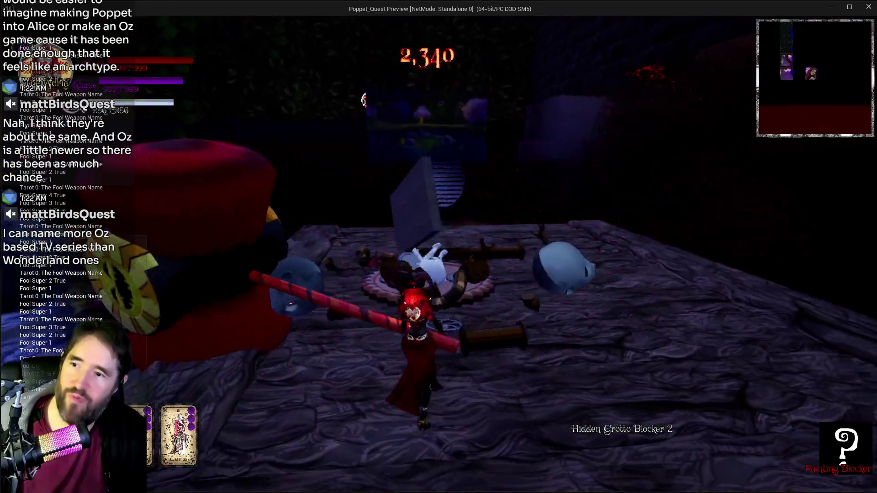
{"action": "key", "text": "f"}
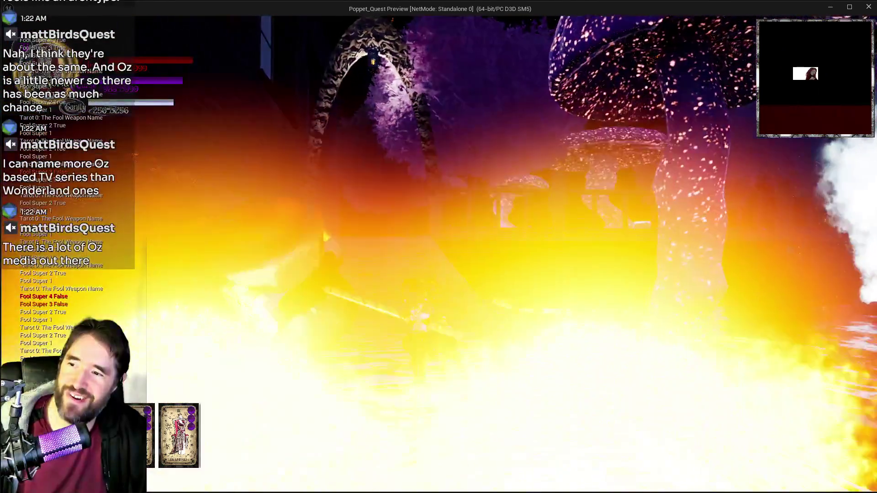
{"action": "key", "text": "alt+Tab"}
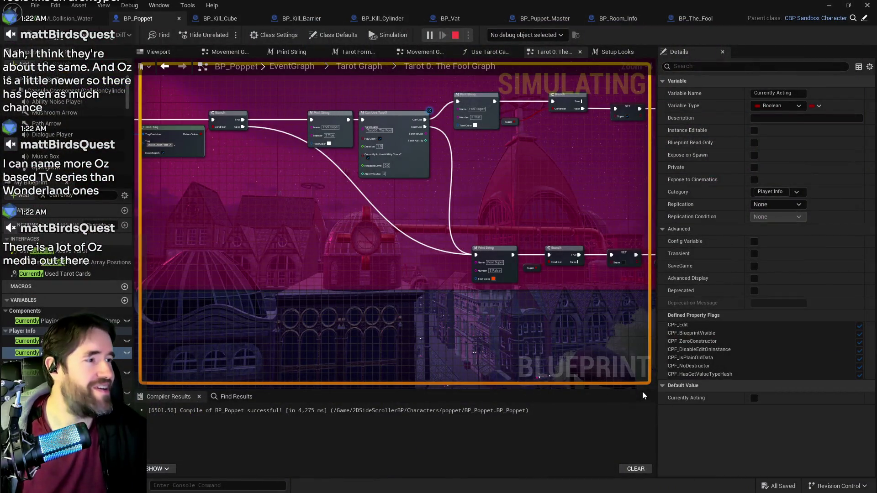
Stop PIE, restore The Fool Super Check's exec wire, and select the debug Print String after the Branch
{"action": "key", "text": "Escape"}
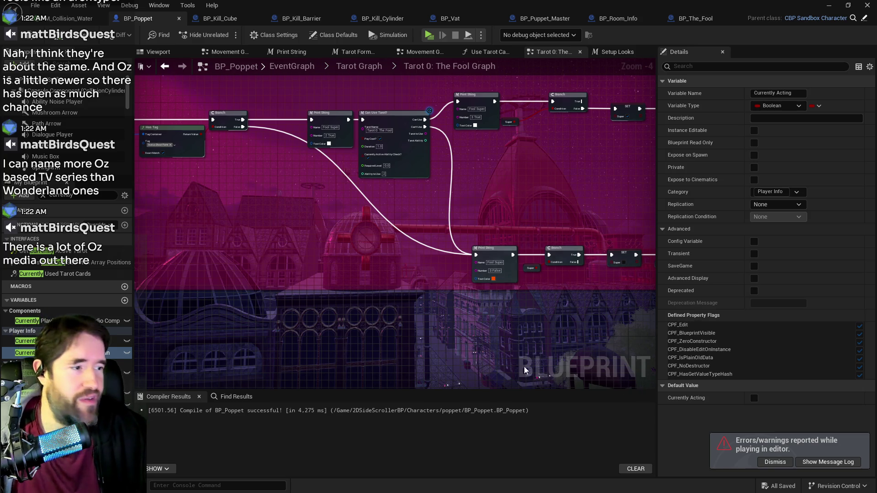
{"action": "mouse_move", "coordinate": [396, 282]}
{"action": "left_mouse_down"}
{"action": "mouse_move", "coordinate": [561, 323]}
{"action": "mouse_move", "coordinate": [558, 308]}
{"action": "left_mouse_up"}
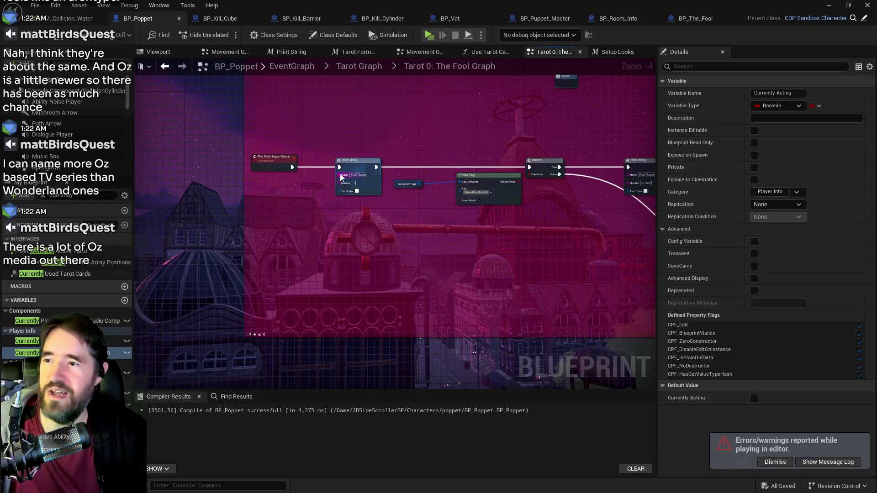
{"action": "mouse_move", "coordinate": [293, 167]}
{"action": "left_mouse_down"}
{"action": "mouse_move", "coordinate": [471, 167]}
{"action": "mouse_move", "coordinate": [548, 181]}
{"action": "mouse_move", "coordinate": [339, 167]}
{"action": "mouse_move", "coordinate": [366, 180]}
{"action": "mouse_move", "coordinate": [350, 205]}
{"action": "mouse_move", "coordinate": [214, 215]}
{"action": "mouse_move", "coordinate": [63, 205]}
{"action": "left_mouse_up"}
{"action": "left_click", "coordinate": [341, 169]}
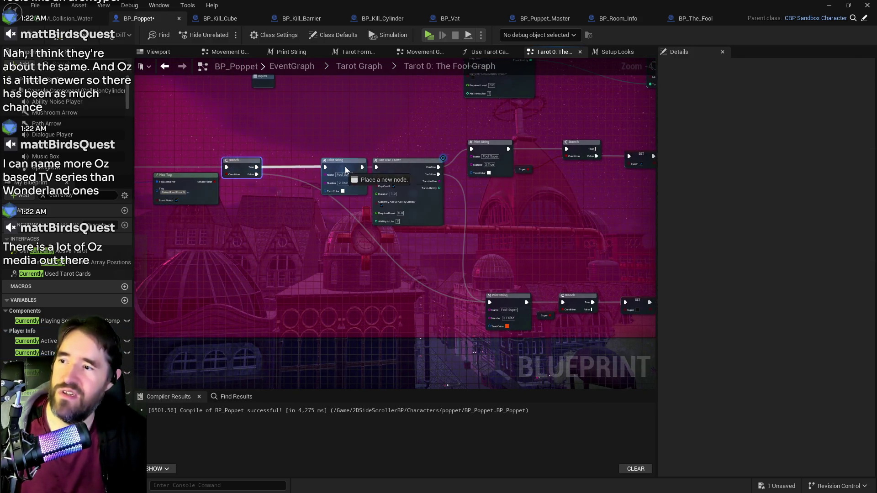
Delete the debug Print String and connect the Branch's False output to the next node
{"action": "key", "text": "Delete"}
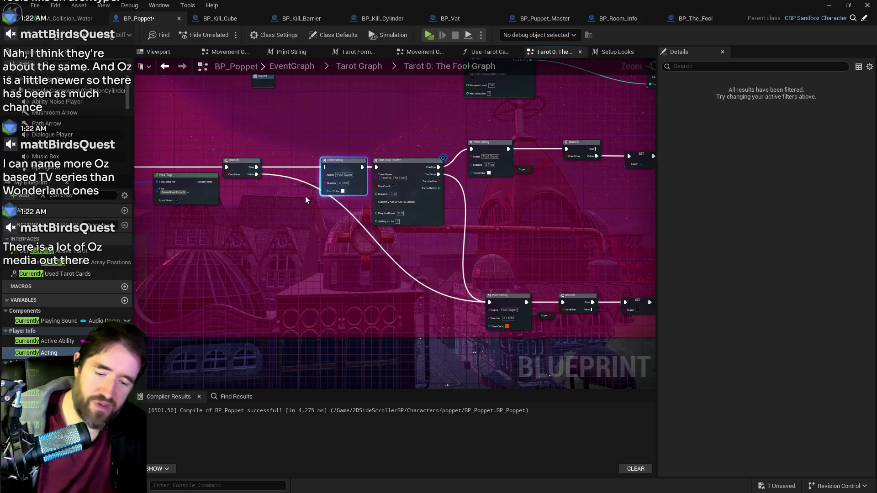
{"action": "left_click", "coordinate": [255, 171]}
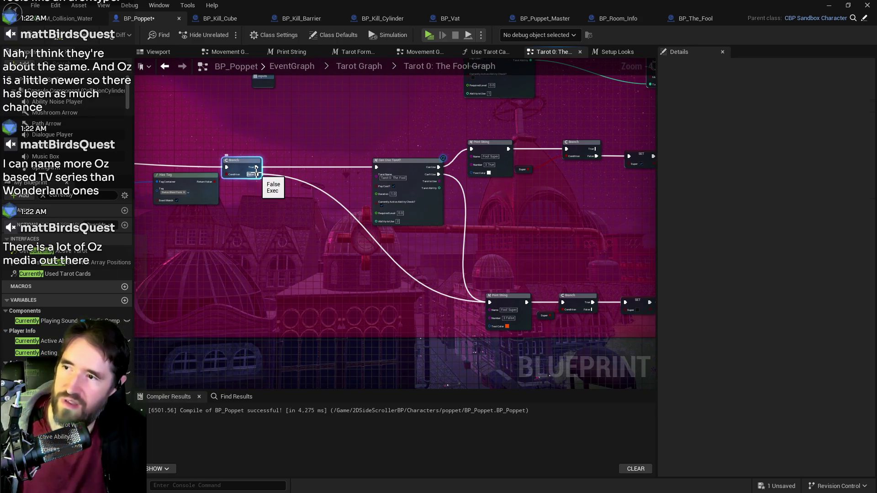
{"action": "mouse_move", "coordinate": [255, 173]}
{"action": "left_mouse_down"}
{"action": "mouse_move", "coordinate": [449, 299]}
{"action": "mouse_move", "coordinate": [487, 306]}
{"action": "left_mouse_up"}
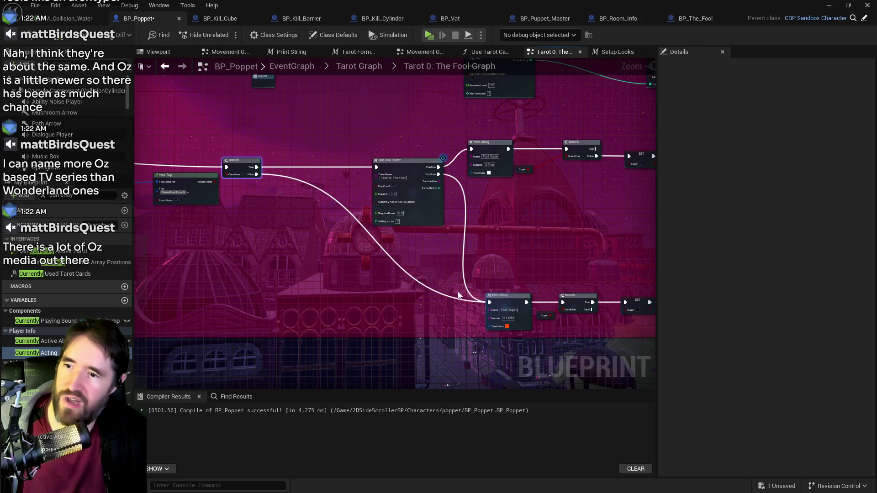
{"action": "left_click_drag", "start_coordinate": [421, 277], "coordinate": [326, 194]}
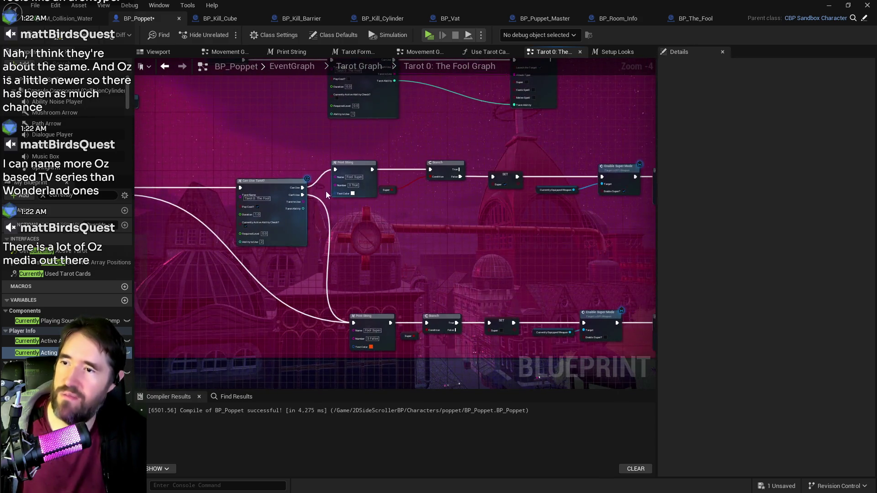
Remove the upper and lower Print Strings, wiring Can Use Tarot? straight into the Branch
{"action": "left_click", "coordinate": [349, 169]}
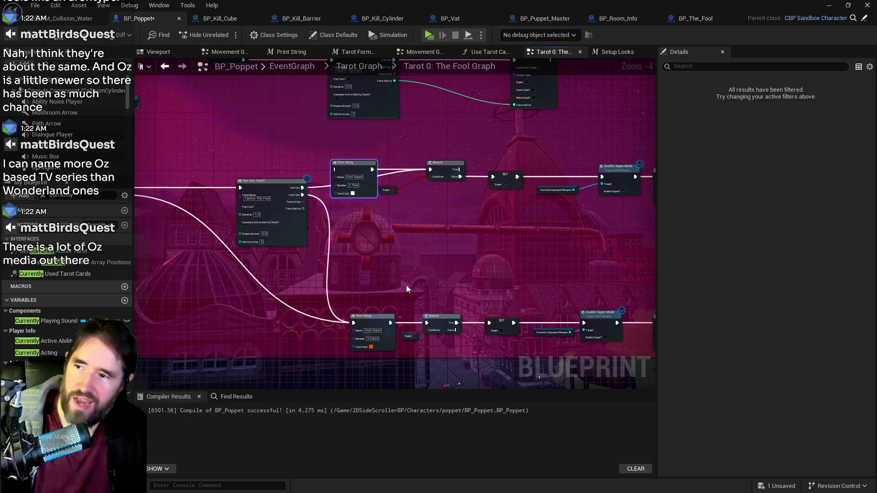
{"action": "key", "text": "Delete"}
{"action": "left_click_drag", "start_coordinate": [407, 285], "coordinate": [372, 258]}
{"action": "left_click", "coordinate": [219, 155]}
{"action": "left_click_drag", "start_coordinate": [268, 168], "coordinate": [391, 296]}
{"action": "mouse_move", "coordinate": [258, 135]}
{"action": "left_mouse_down"}
{"action": "mouse_move", "coordinate": [598, 276]}
{"action": "mouse_move", "coordinate": [571, 262]}
{"action": "mouse_move", "coordinate": [516, 258]}
{"action": "left_mouse_up"}
{"action": "key", "text": "Delete"}
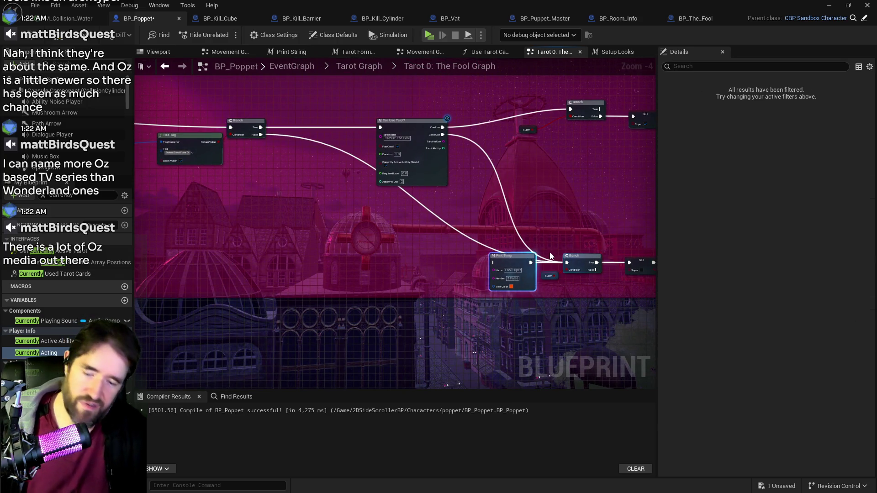
Delete the two trailing Print String nodes
{"action": "left_click_drag", "start_coordinate": [552, 206], "coordinate": [443, 193]}
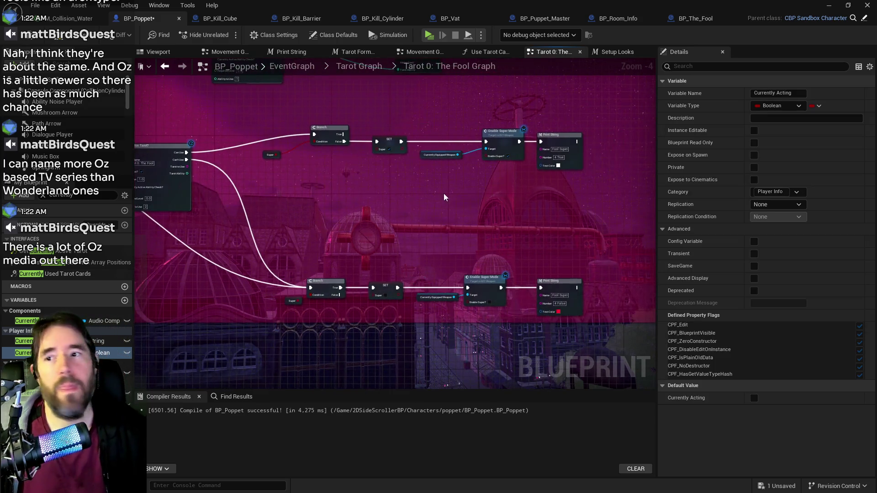
{"action": "mouse_move", "coordinate": [550, 120]}
{"action": "left_mouse_down"}
{"action": "mouse_move", "coordinate": [589, 269]}
{"action": "mouse_move", "coordinate": [581, 302]}
{"action": "left_mouse_up"}
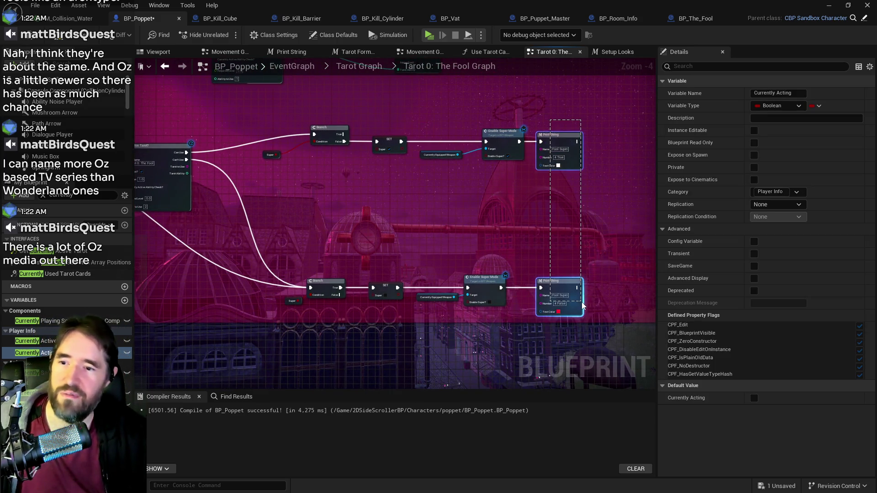
{"action": "key", "text": "Delete"}
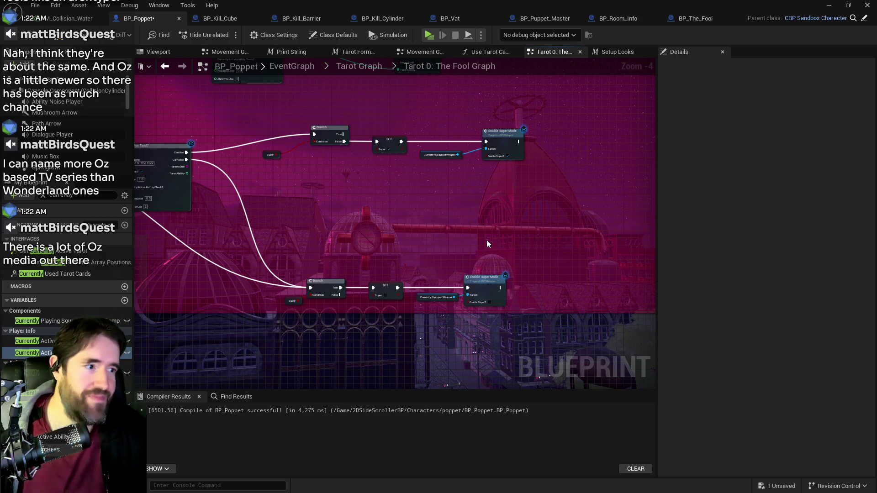
Shift the Fool Tarot nodes to the right and select the whole Fool Tarot comment group
{"action": "scroll", "coordinate": [486, 244], "scroll_direction": "down", "scroll_amount": 3}
{"action": "mouse_move", "coordinate": [505, 272]}
{"action": "left_mouse_down"}
{"action": "mouse_move", "coordinate": [586, 273]}
{"action": "mouse_move", "coordinate": [512, 235]}
{"action": "left_mouse_up"}
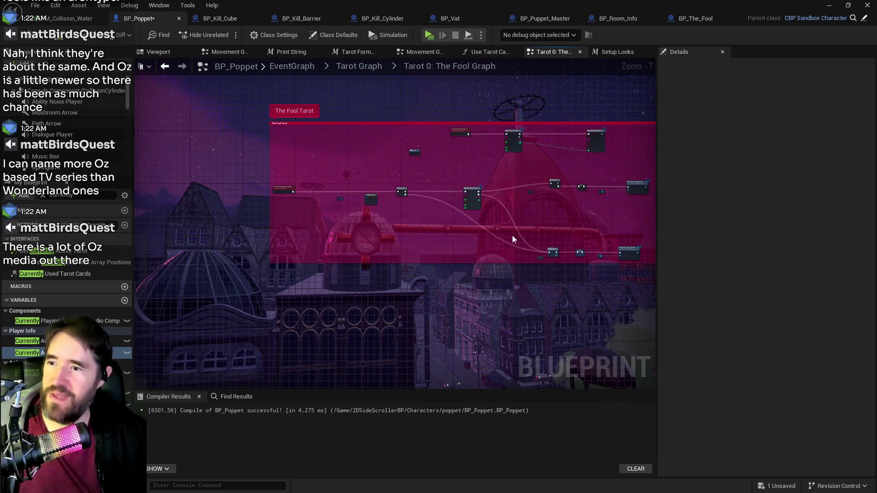
{"action": "left_click_drag", "start_coordinate": [289, 168], "coordinate": [637, 257]}
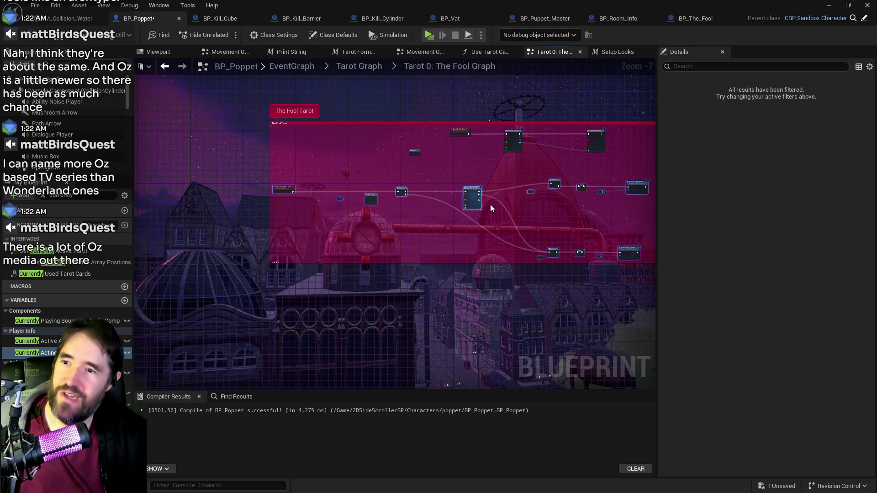
{"action": "mouse_move", "coordinate": [477, 196]}
{"action": "left_mouse_down"}
{"action": "mouse_move", "coordinate": [645, 197]}
{"action": "mouse_move", "coordinate": [359, 183]}
{"action": "left_mouse_up"}
{"action": "left_click", "coordinate": [543, 182]}
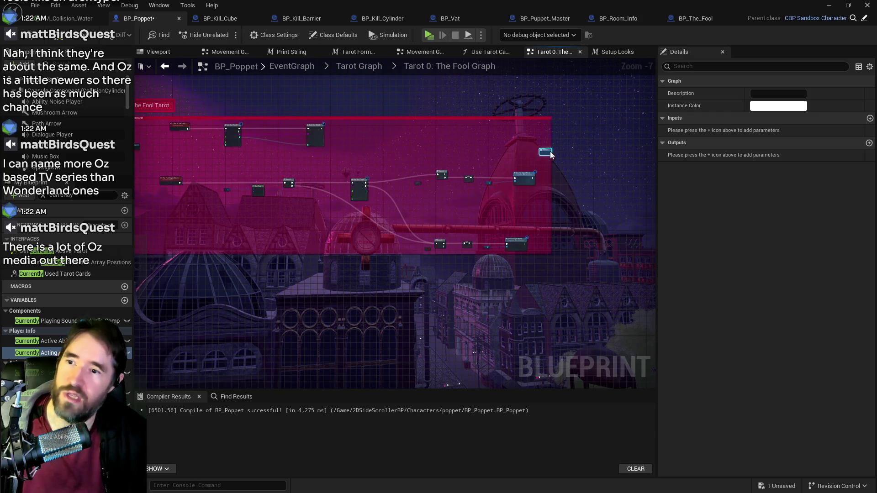
{"action": "scroll", "coordinate": [562, 157], "scroll_direction": "down", "scroll_amount": 2}
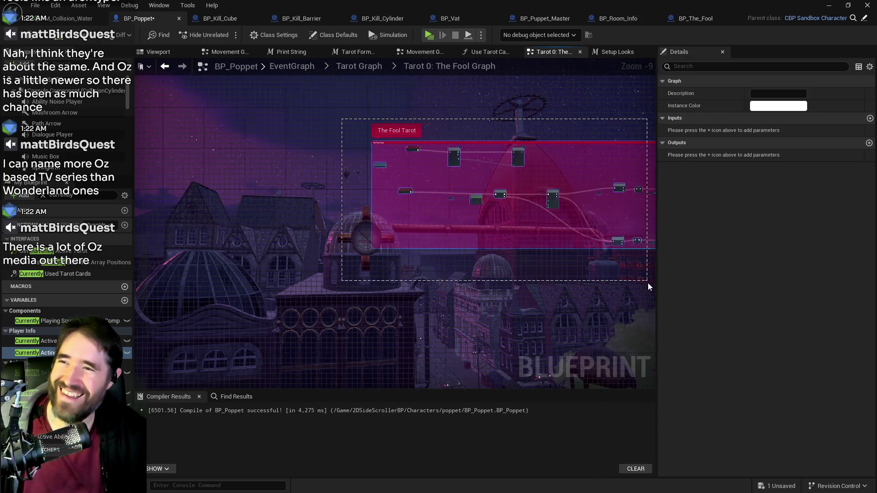
{"action": "left_click_drag", "start_coordinate": [232, 120], "coordinate": [595, 282]}
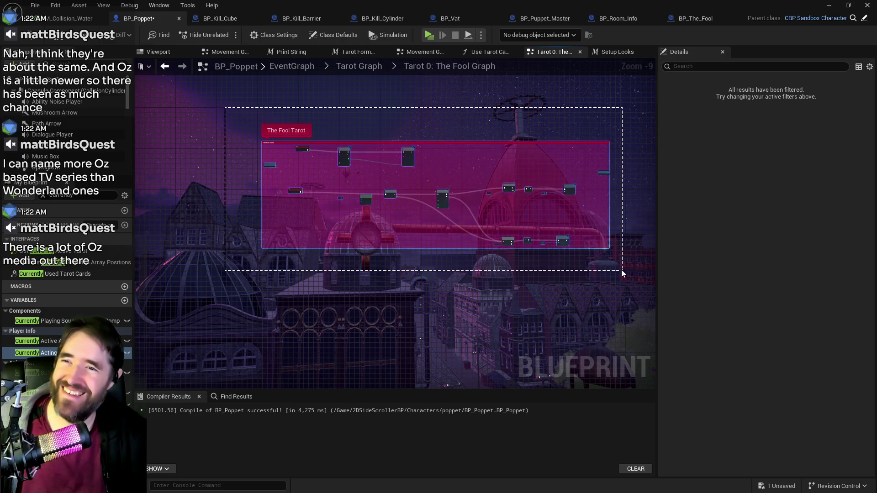
{"action": "scroll", "coordinate": [318, 218], "scroll_direction": "up", "scroll_amount": 7}
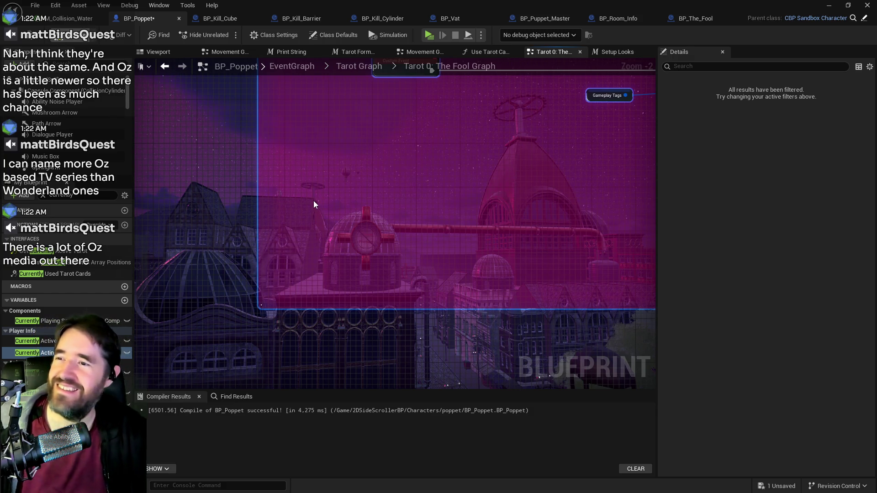
Compile BP_Poppet with F7 and save it with Ctrl+S
{"action": "key", "text": "F7"}
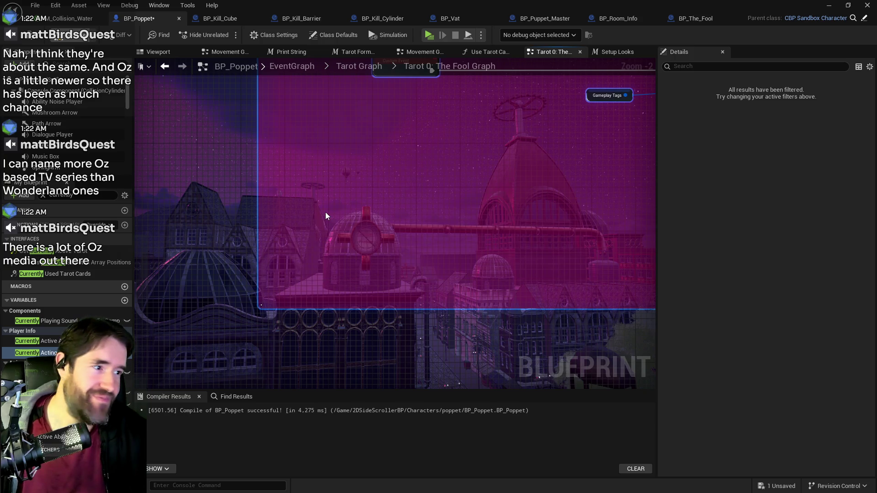
{"action": "key", "text": "ctrl+s"}
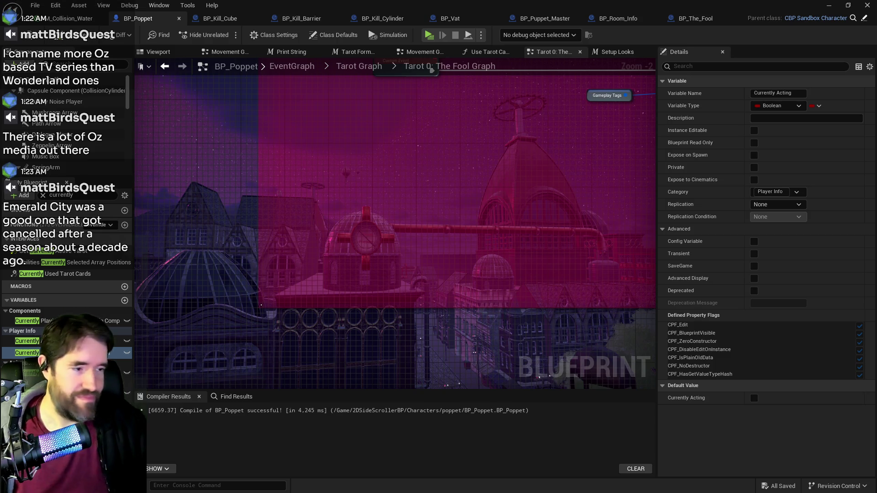
Nudge the Branch, SET, Enable Super Mode and Can Use Tarot? nodes right, save, and go up to Tarot Graph
{"action": "scroll", "coordinate": [505, 264], "scroll_direction": "down", "scroll_amount": 3}
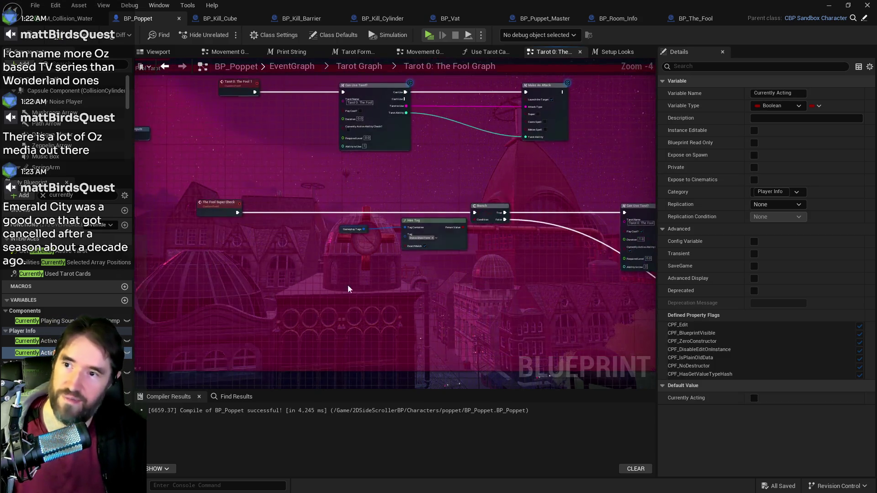
{"action": "mouse_move", "coordinate": [400, 194]}
{"action": "left_mouse_down"}
{"action": "mouse_move", "coordinate": [445, 217]}
{"action": "mouse_move", "coordinate": [563, 232]}
{"action": "mouse_move", "coordinate": [559, 212]}
{"action": "mouse_move", "coordinate": [565, 218]}
{"action": "left_mouse_up"}
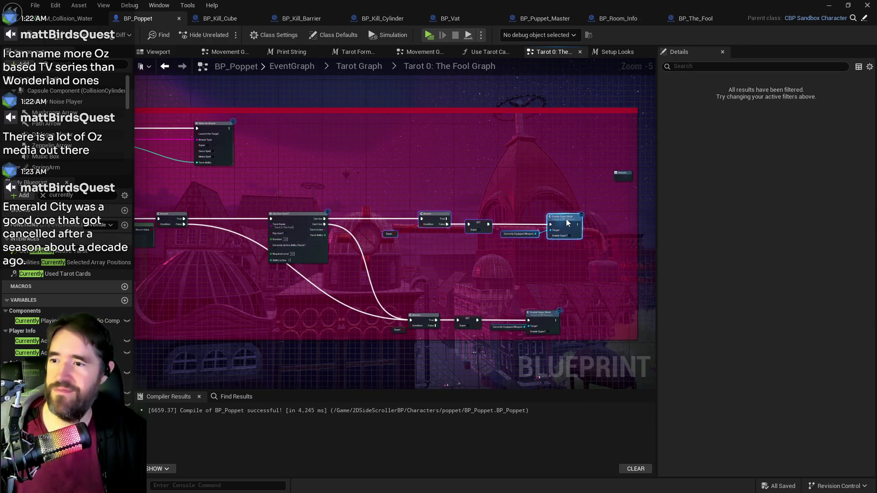
{"action": "left_click_drag", "start_coordinate": [407, 302], "coordinate": [548, 287]}
{"action": "left_click_drag", "start_coordinate": [439, 202], "coordinate": [467, 201]}
{"action": "left_click_drag", "start_coordinate": [317, 251], "coordinate": [469, 235]}
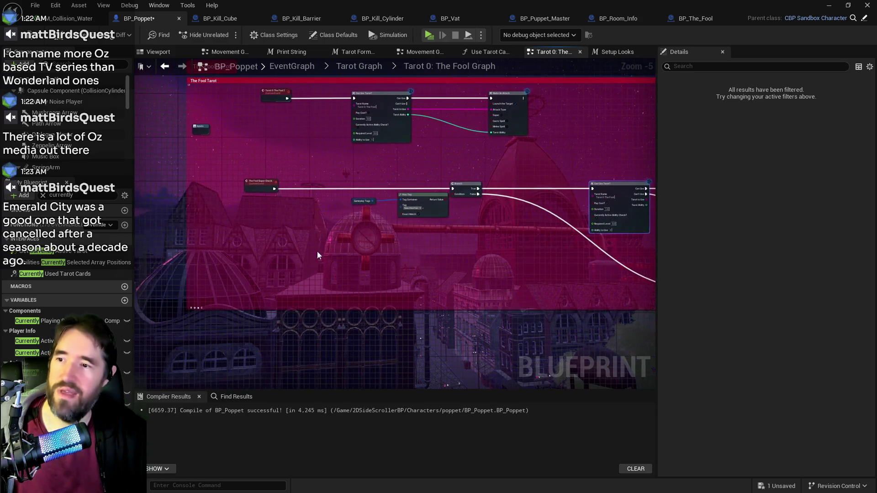
{"action": "left_click", "coordinate": [13, 36]}
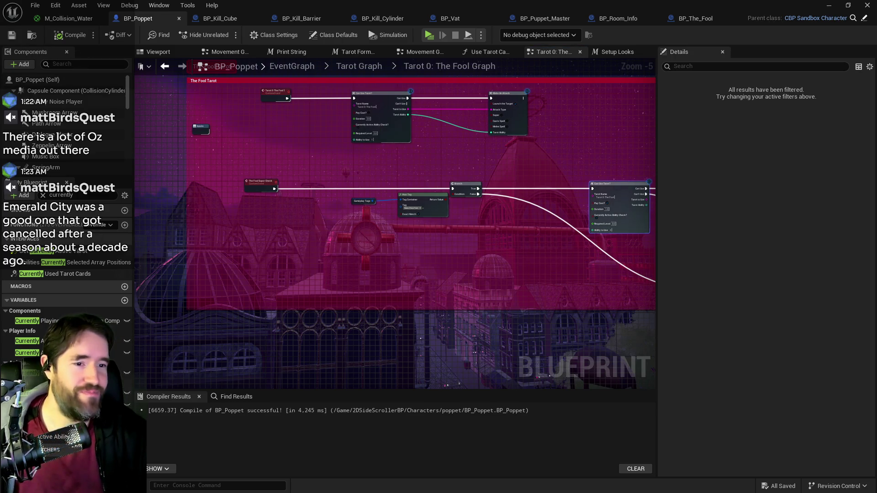
{"action": "left_click", "coordinate": [359, 67]}
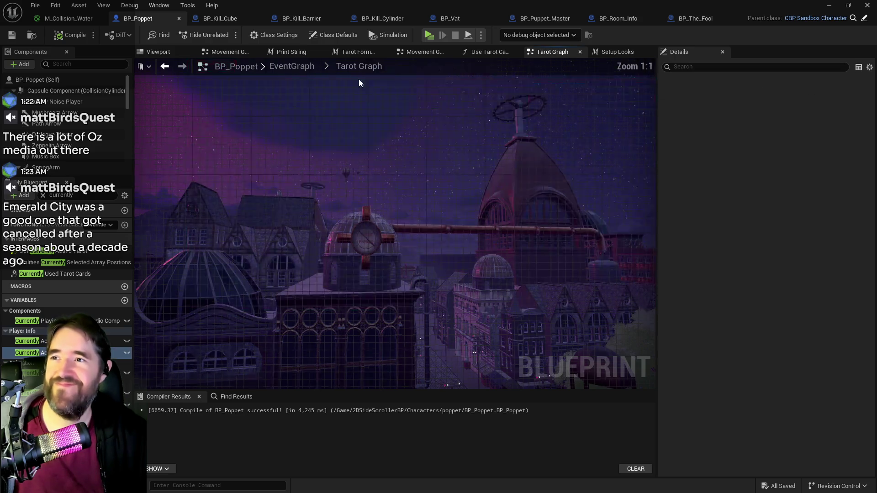
In the Movement Graph, move The World Skeletal Mesh Asset node to a new spot
{"action": "scroll", "coordinate": [347, 114], "scroll_direction": "down", "scroll_amount": 5}
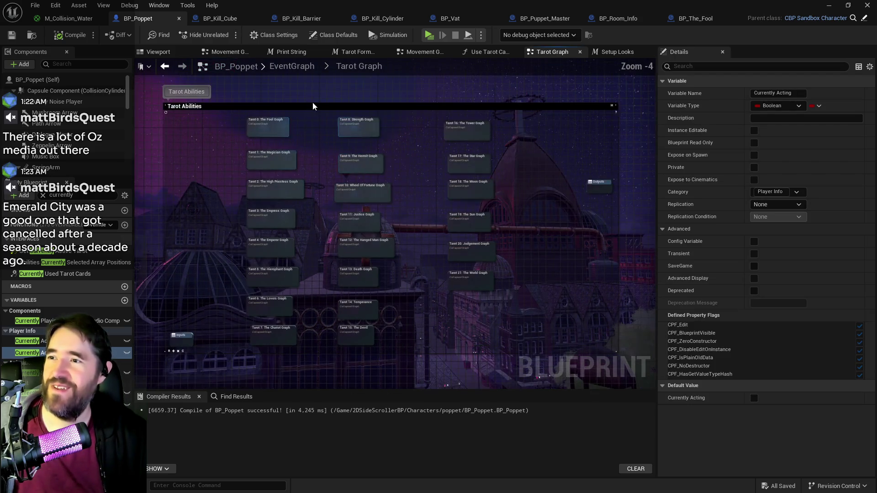
{"action": "left_click", "coordinate": [406, 55]}
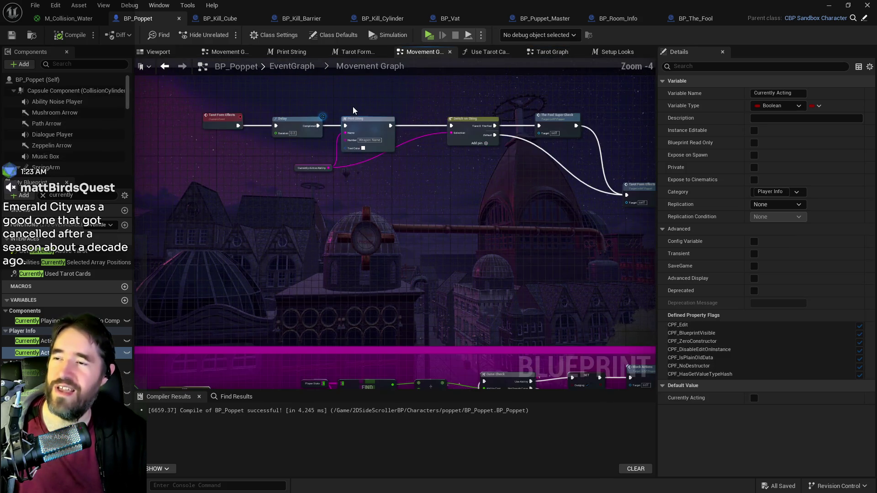
{"action": "scroll", "coordinate": [408, 153], "scroll_direction": "up", "scroll_amount": 1}
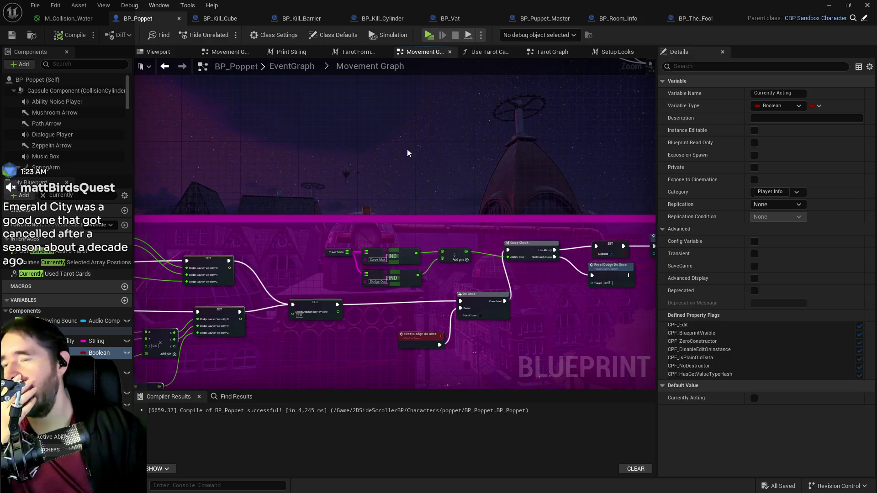
{"action": "scroll", "coordinate": [408, 153], "scroll_direction": "down", "scroll_amount": 5}
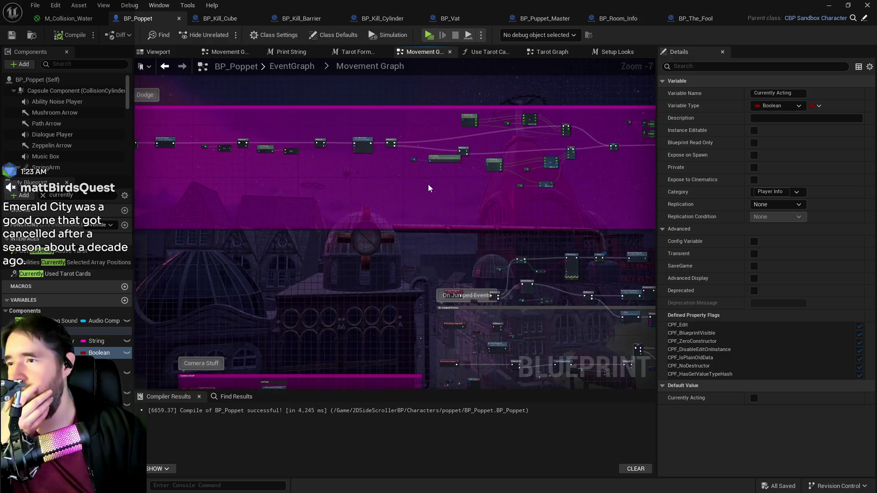
{"action": "mouse_move", "coordinate": [429, 188]}
{"action": "left_mouse_down"}
{"action": "mouse_move", "coordinate": [470, 211]}
{"action": "mouse_move", "coordinate": [280, 260]}
{"action": "mouse_move", "coordinate": [383, 254]}
{"action": "left_mouse_up"}
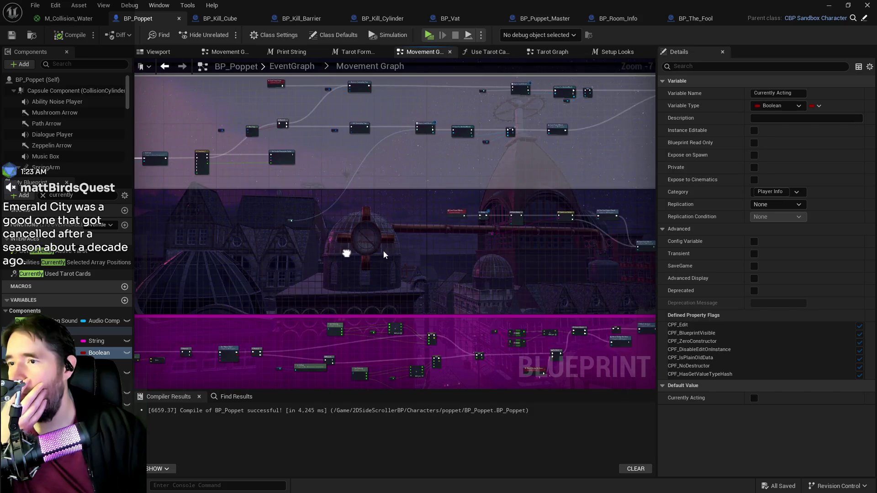
{"action": "scroll", "coordinate": [395, 251], "scroll_direction": "up", "scroll_amount": 4}
{"action": "mouse_move", "coordinate": [478, 280]}
{"action": "left_mouse_down"}
{"action": "mouse_move", "coordinate": [550, 249]}
{"action": "mouse_move", "coordinate": [567, 93]}
{"action": "mouse_move", "coordinate": [522, 98]}
{"action": "mouse_move", "coordinate": [413, 229]}
{"action": "mouse_move", "coordinate": [347, 161]}
{"action": "mouse_move", "coordinate": [484, 239]}
{"action": "mouse_move", "coordinate": [357, 225]}
{"action": "mouse_move", "coordinate": [376, 250]}
{"action": "left_mouse_up"}
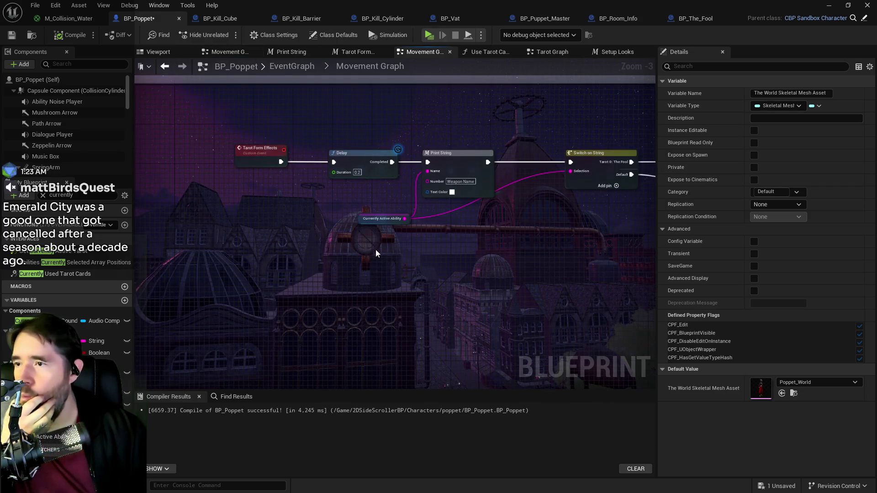
Bring the Sprint Or Dodge comment into view and marquee-select all the Tarot Form nodes
{"action": "scroll", "coordinate": [375, 249], "scroll_direction": "down", "scroll_amount": 3}
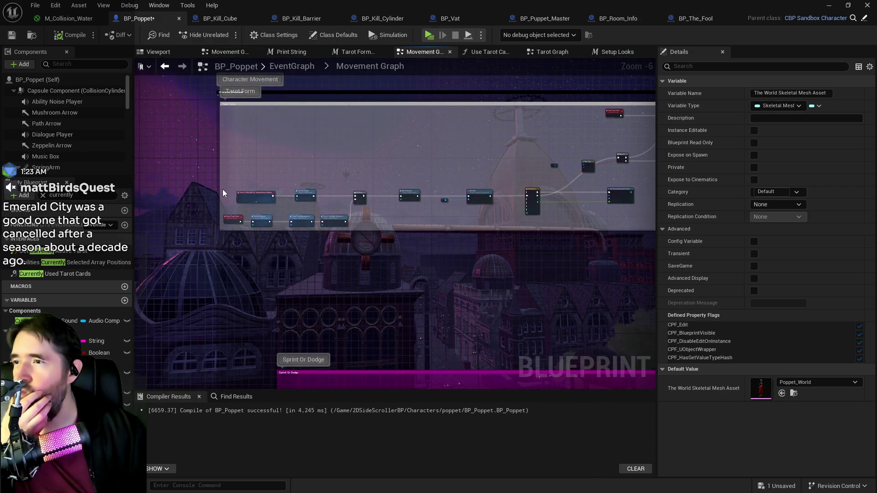
{"action": "scroll", "coordinate": [223, 193], "scroll_direction": "up", "scroll_amount": 2}
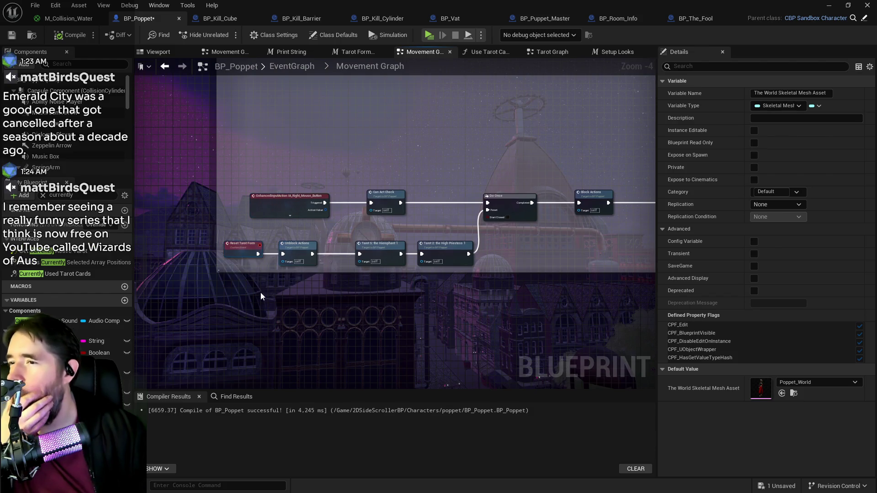
{"action": "scroll", "coordinate": [265, 256], "scroll_direction": "down", "scroll_amount": 4}
{"action": "left_click_drag", "start_coordinate": [271, 227], "coordinate": [263, 169]}
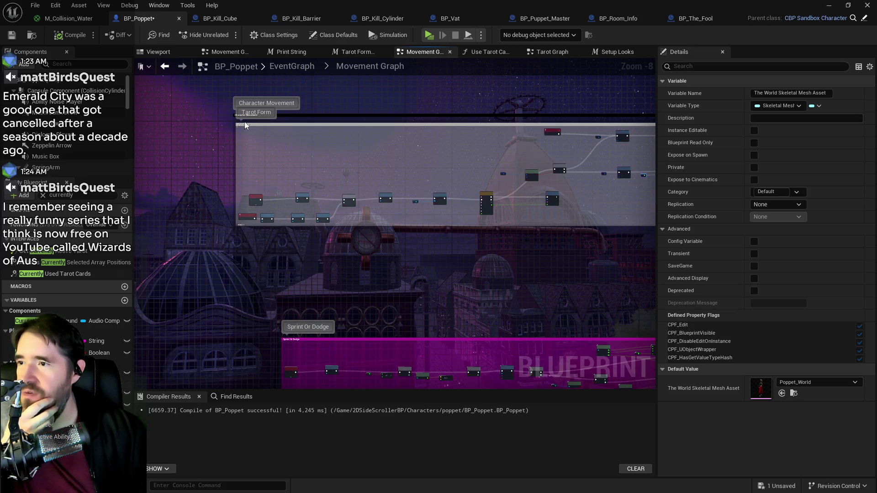
{"action": "mouse_move", "coordinate": [247, 124]}
{"action": "left_mouse_down"}
{"action": "mouse_move", "coordinate": [456, 274]}
{"action": "mouse_move", "coordinate": [728, 301]}
{"action": "mouse_move", "coordinate": [583, 311]}
{"action": "left_mouse_up"}
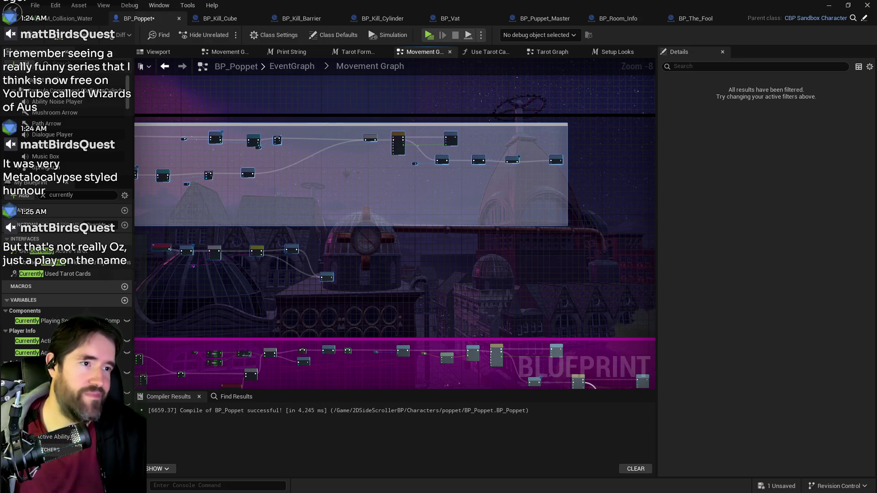
Zoom out of the Movement Graph and return to the EventGraph's overview of collapsed graphs
{"action": "scroll", "coordinate": [426, 240], "scroll_direction": "down", "scroll_amount": 2}
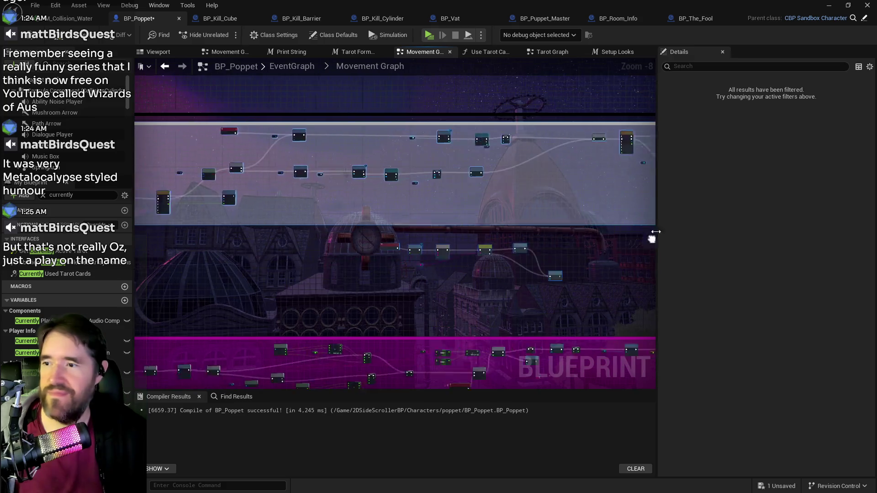
{"action": "scroll", "coordinate": [479, 216], "scroll_direction": "down", "scroll_amount": 2}
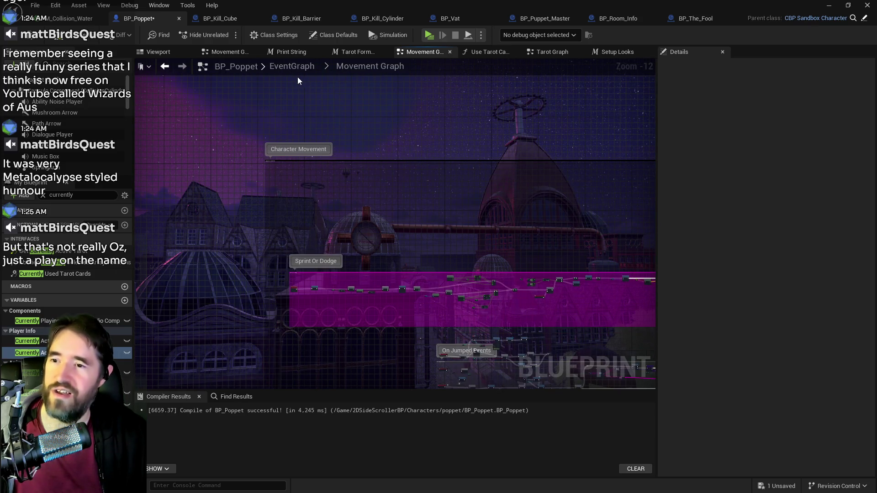
{"action": "left_click", "coordinate": [290, 66]}
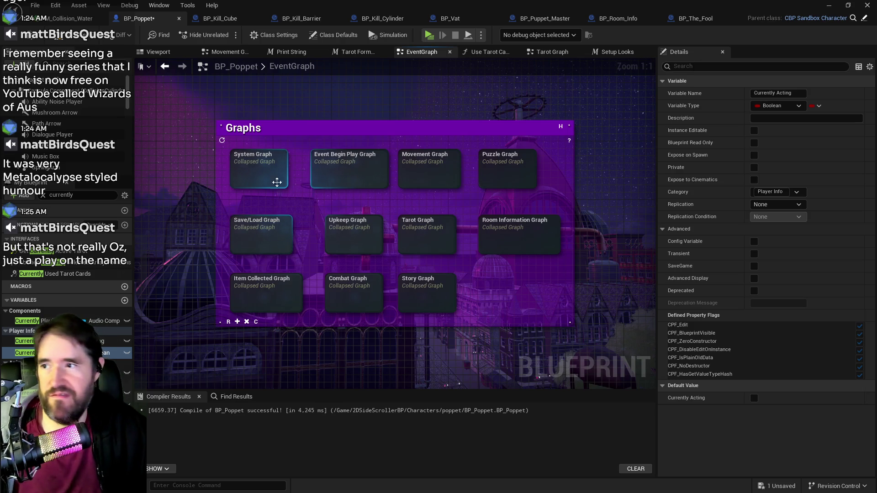
{"action": "double_click", "coordinate": [261, 173]}
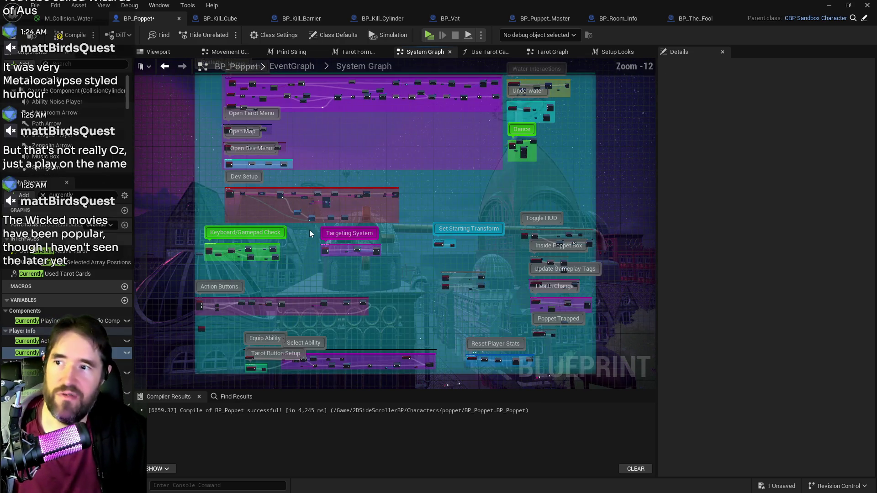
{"action": "double_click", "coordinate": [340, 234]}
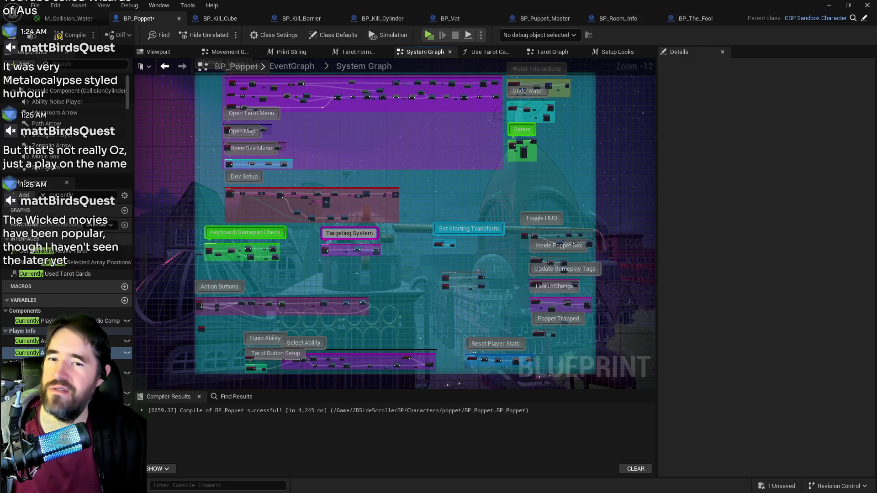
{"action": "left_click_drag", "start_coordinate": [476, 192], "coordinate": [381, 204]}
{"action": "left_click", "coordinate": [309, 78]}
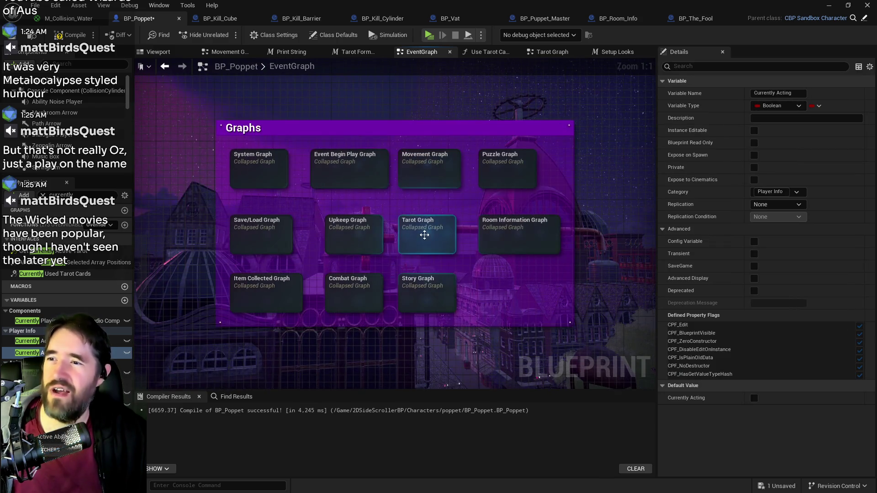
Open the Tarot Graph and arrange the pasted Tarot Form comment and nodes in open space at the top-left
{"action": "double_click", "coordinate": [425, 232]}
{"action": "left_click_drag", "start_coordinate": [427, 252], "coordinate": [355, 183]}
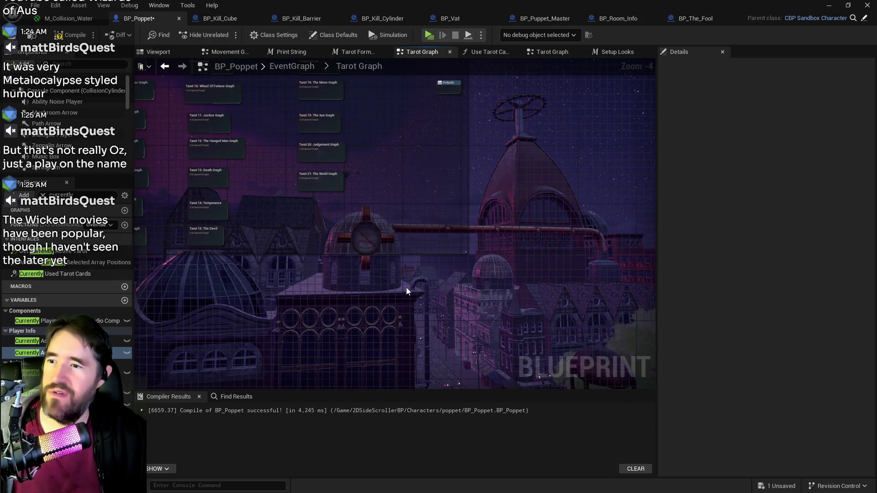
{"action": "left_click_drag", "start_coordinate": [407, 286], "coordinate": [375, 248]}
{"action": "scroll", "coordinate": [374, 251], "scroll_direction": "down", "scroll_amount": 4}
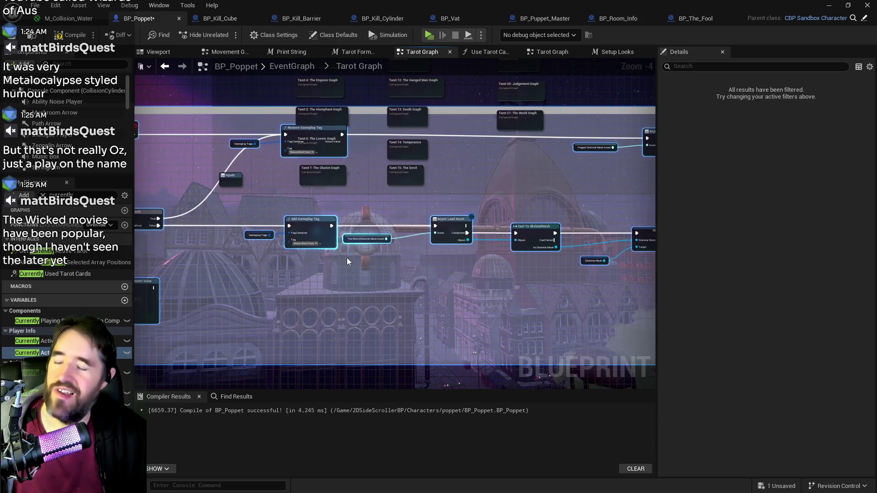
{"action": "mouse_move", "coordinate": [566, 242]}
{"action": "left_mouse_down"}
{"action": "mouse_move", "coordinate": [634, 295]}
{"action": "mouse_move", "coordinate": [488, 289]}
{"action": "mouse_move", "coordinate": [476, 270]}
{"action": "mouse_move", "coordinate": [583, 249]}
{"action": "mouse_move", "coordinate": [385, 190]}
{"action": "mouse_move", "coordinate": [336, 215]}
{"action": "mouse_move", "coordinate": [267, 200]}
{"action": "left_mouse_up"}
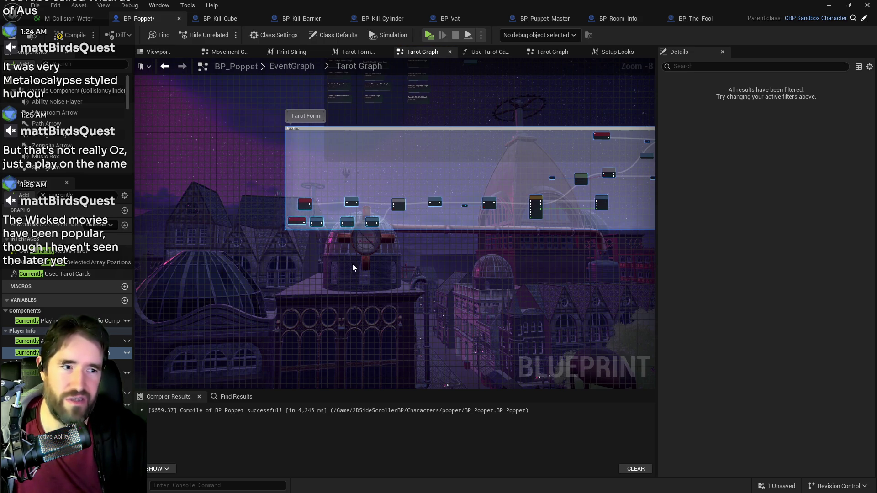
{"action": "left_click_drag", "start_coordinate": [411, 289], "coordinate": [381, 288]}
{"action": "scroll", "coordinate": [354, 274], "scroll_direction": "down", "scroll_amount": 1}
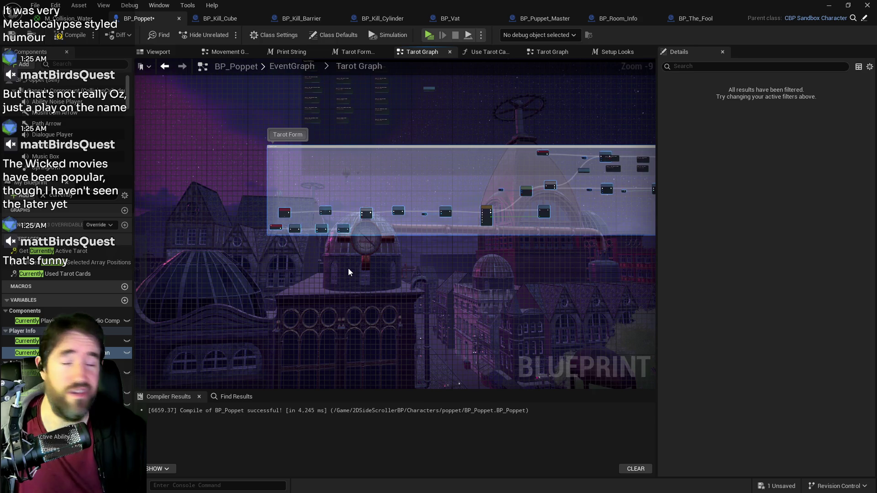
{"action": "scroll", "coordinate": [231, 206], "scroll_direction": "down", "scroll_amount": 1}
{"action": "left_click_drag", "start_coordinate": [231, 206], "coordinate": [137, 156]}
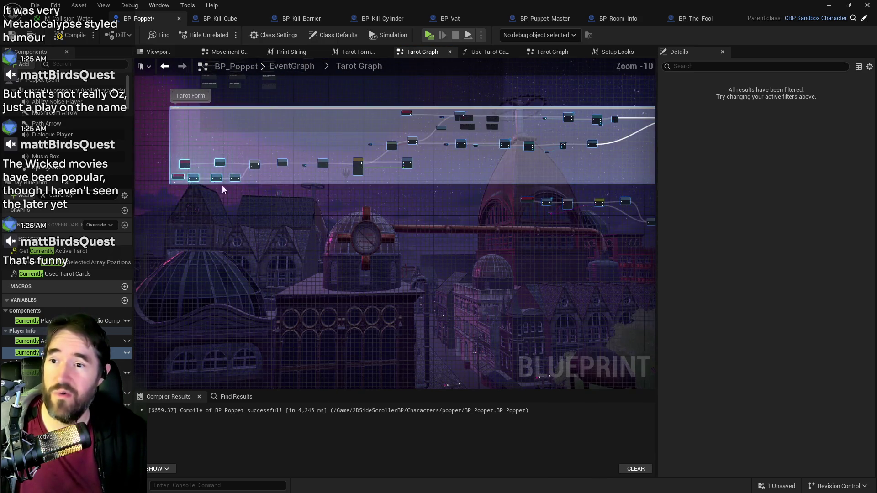
Select every node in the Tarot Form comment and collapse them into one graph node
{"action": "scroll", "coordinate": [424, 164], "scroll_direction": "down", "scroll_amount": 1}
{"action": "left_click_drag", "start_coordinate": [192, 111], "coordinate": [636, 249]}
{"action": "scroll", "coordinate": [470, 182], "scroll_direction": "up", "scroll_amount": 4}
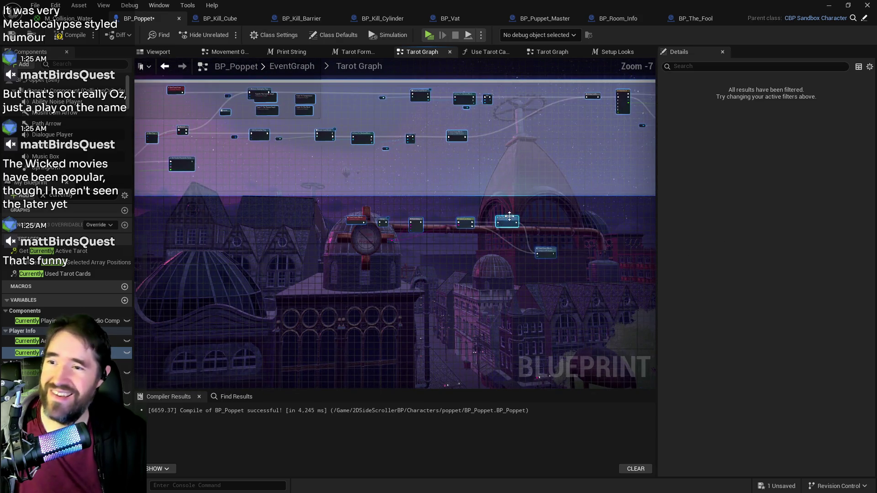
{"action": "right_click", "coordinate": [507, 223]}
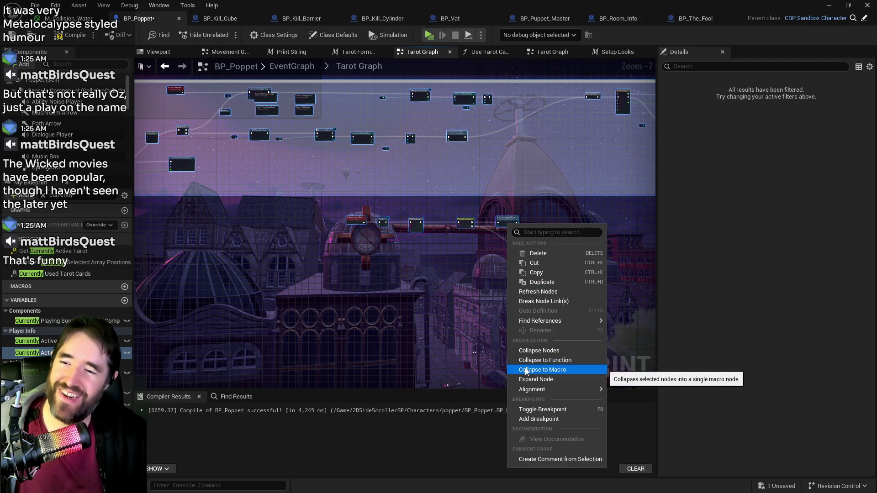
{"action": "left_click", "coordinate": [436, 338]}
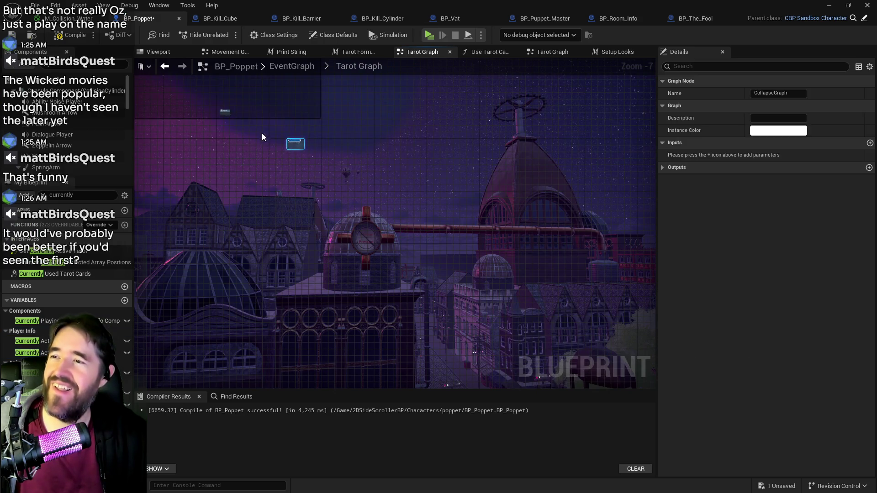
Name the collapsed node 'Tarot Form Graph'
{"action": "scroll", "coordinate": [274, 136], "scroll_direction": "up", "scroll_amount": 4}
{"action": "type", "text": "Tarot"}
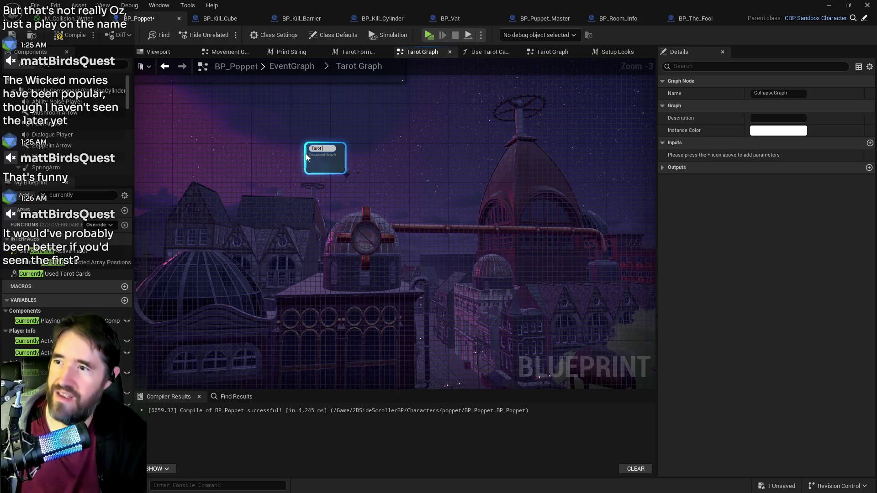
{"action": "type", "text": " Form Graph"}
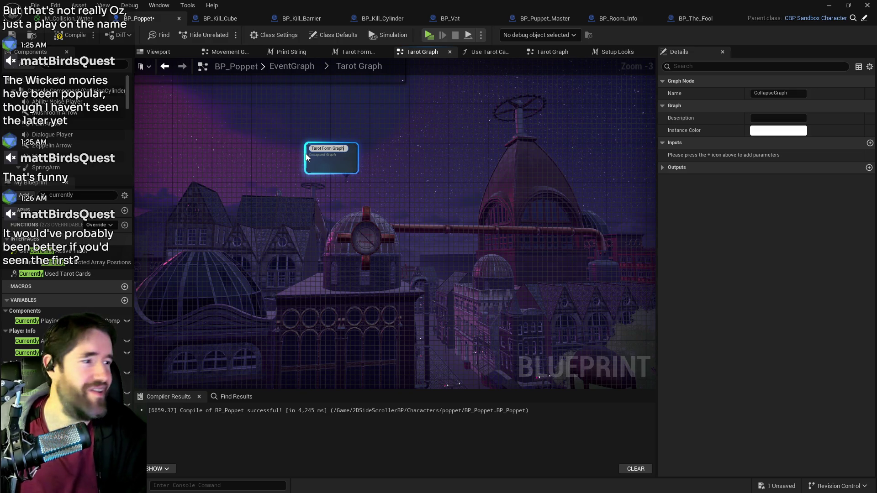
{"action": "key", "text": "Return"}
Move the Tarot Form Graph node toward the Tarot Abilities group and enlarge that comment right and down
{"action": "scroll", "coordinate": [475, 284], "scroll_direction": "down", "scroll_amount": 2}
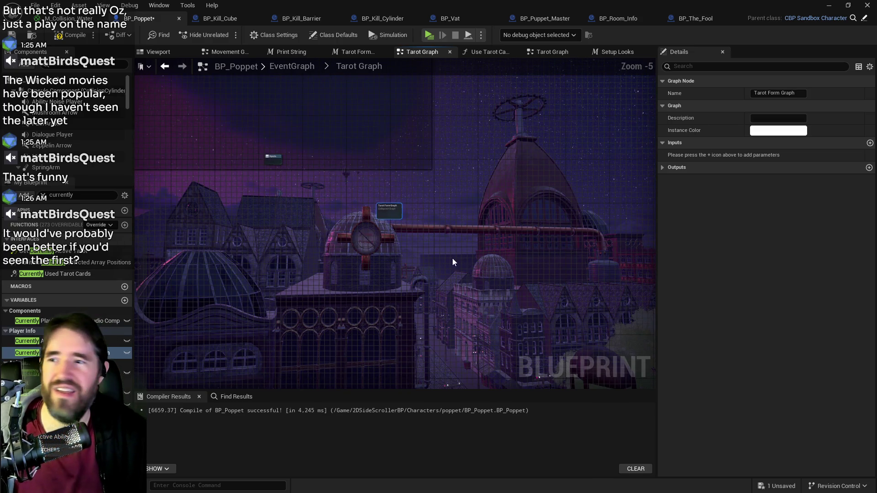
{"action": "mouse_move", "coordinate": [452, 261]}
{"action": "left_mouse_down"}
{"action": "mouse_move", "coordinate": [517, 315]}
{"action": "mouse_move", "coordinate": [285, 207]}
{"action": "mouse_move", "coordinate": [455, 241]}
{"action": "mouse_move", "coordinate": [171, 241]}
{"action": "left_mouse_up"}
{"action": "scroll", "coordinate": [455, 241], "scroll_direction": "down", "scroll_amount": 2}
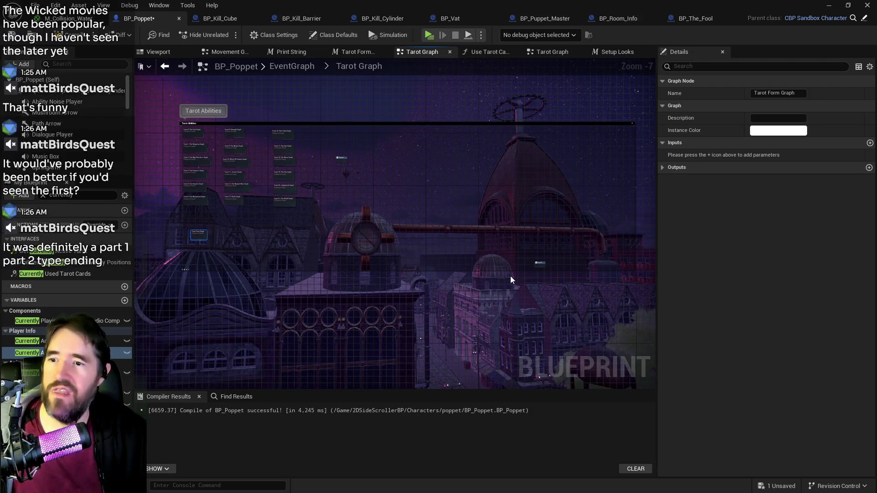
{"action": "mouse_move", "coordinate": [541, 269]}
{"action": "left_mouse_down"}
{"action": "mouse_move", "coordinate": [336, 261]}
{"action": "mouse_move", "coordinate": [234, 283]}
{"action": "left_mouse_up"}
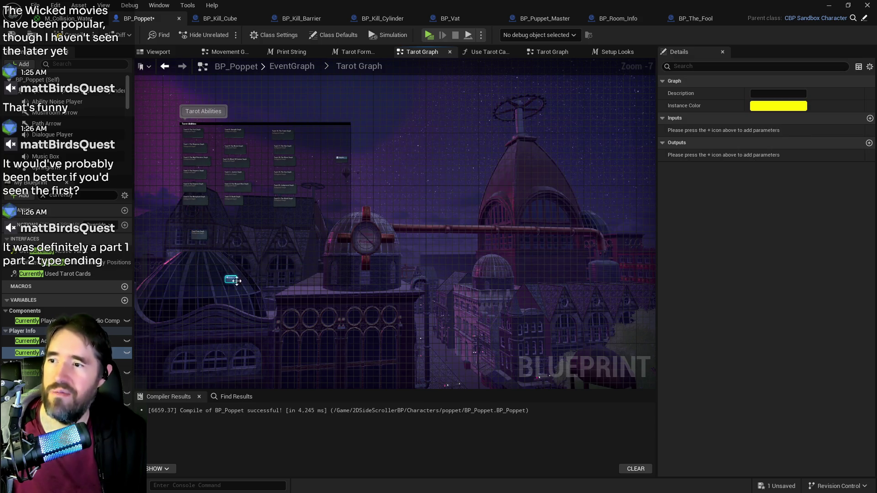
{"action": "mouse_move", "coordinate": [341, 158]}
{"action": "left_mouse_down"}
{"action": "mouse_move", "coordinate": [241, 168]}
{"action": "mouse_move", "coordinate": [163, 190]}
{"action": "left_mouse_up"}
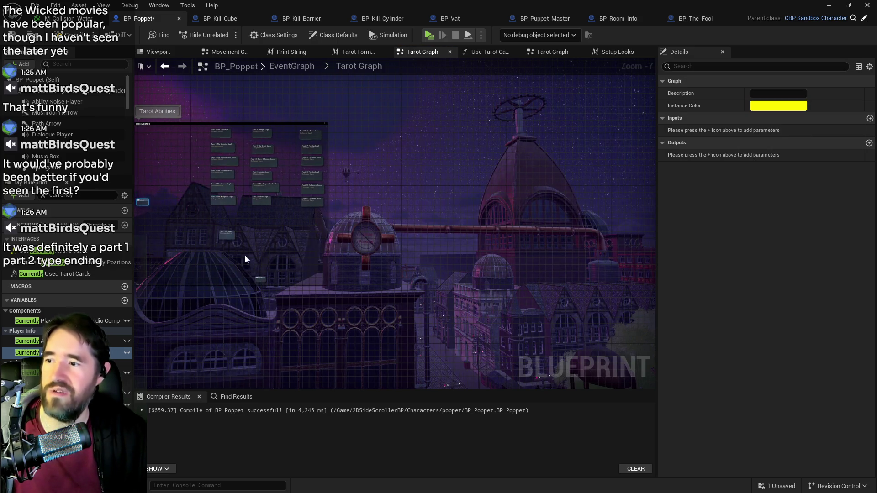
{"action": "mouse_move", "coordinate": [327, 208]}
{"action": "left_mouse_down"}
{"action": "mouse_move", "coordinate": [346, 215]}
{"action": "mouse_move", "coordinate": [388, 272]}
{"action": "left_mouse_up"}
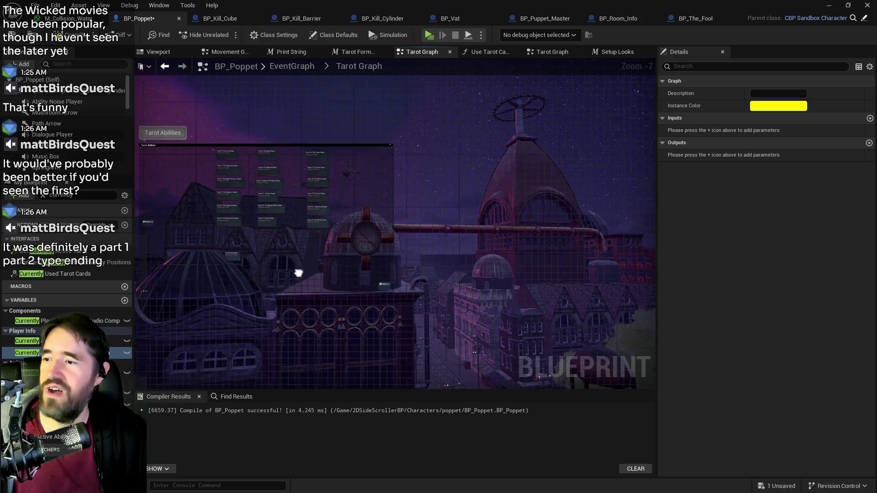
{"action": "scroll", "coordinate": [311, 278], "scroll_direction": "up", "scroll_amount": 1}
Place the Tarot Form Graph node up beside the other collapsed Tarot nodes and compile with F7
{"action": "mouse_move", "coordinate": [270, 254]}
{"action": "left_mouse_down"}
{"action": "mouse_move", "coordinate": [313, 297]}
{"action": "mouse_move", "coordinate": [305, 283]}
{"action": "left_mouse_up"}
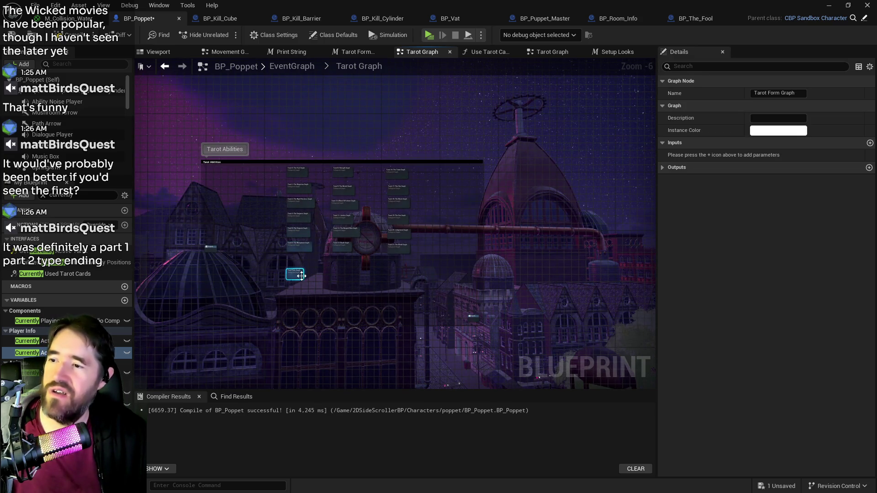
{"action": "left_click_drag", "start_coordinate": [196, 147], "coordinate": [576, 326]}
{"action": "scroll", "coordinate": [274, 315], "scroll_direction": "up", "scroll_amount": 5}
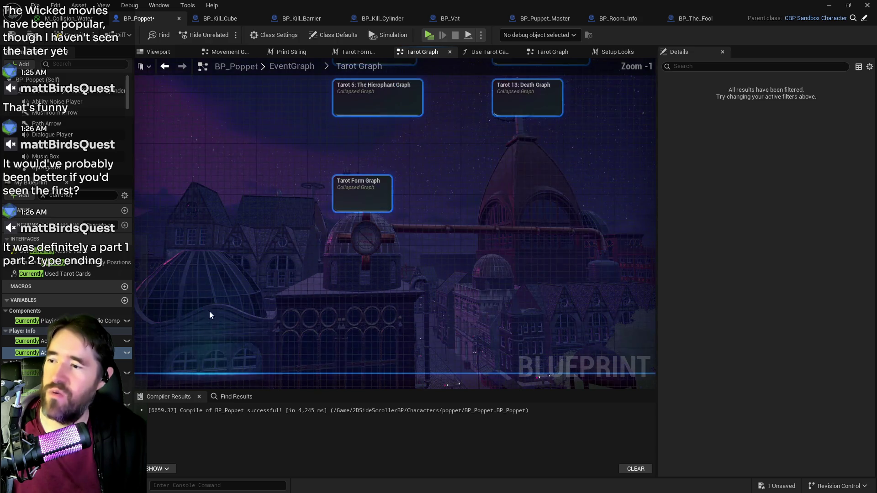
{"action": "left_click_drag", "start_coordinate": [209, 311], "coordinate": [369, 319]}
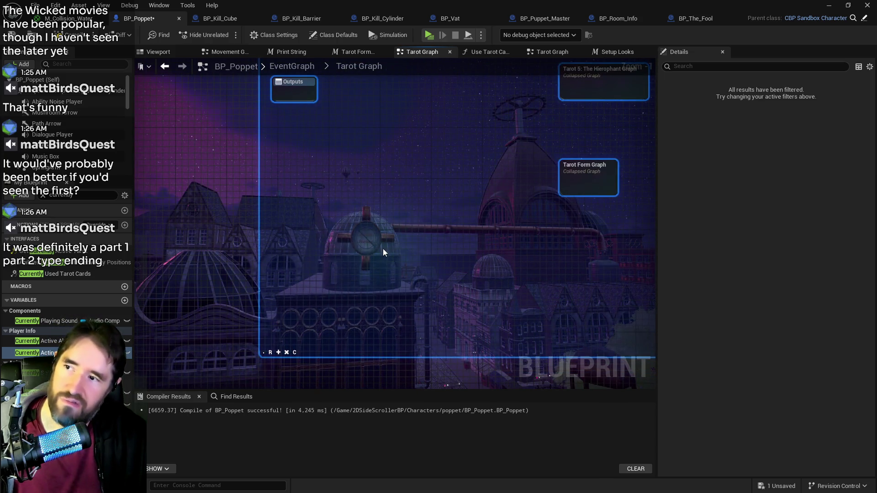
{"action": "scroll", "coordinate": [383, 252], "scroll_direction": "down", "scroll_amount": 2}
{"action": "mouse_move", "coordinate": [242, 209]}
{"action": "left_mouse_down"}
{"action": "mouse_move", "coordinate": [340, 189]}
{"action": "mouse_move", "coordinate": [258, 241]}
{"action": "mouse_move", "coordinate": [378, 202]}
{"action": "left_mouse_up"}
{"action": "left_click", "coordinate": [258, 240]}
{"action": "scroll", "coordinate": [404, 253], "scroll_direction": "down", "scroll_amount": 3}
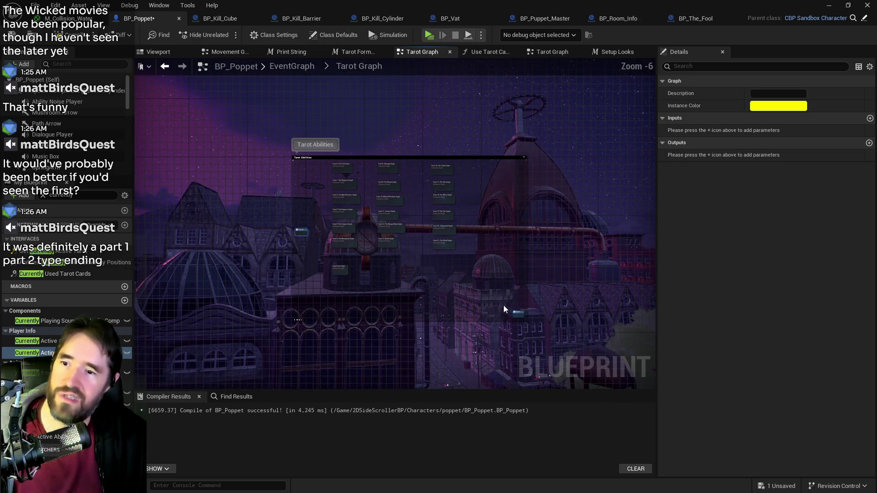
{"action": "left_click_drag", "start_coordinate": [516, 313], "coordinate": [494, 227]}
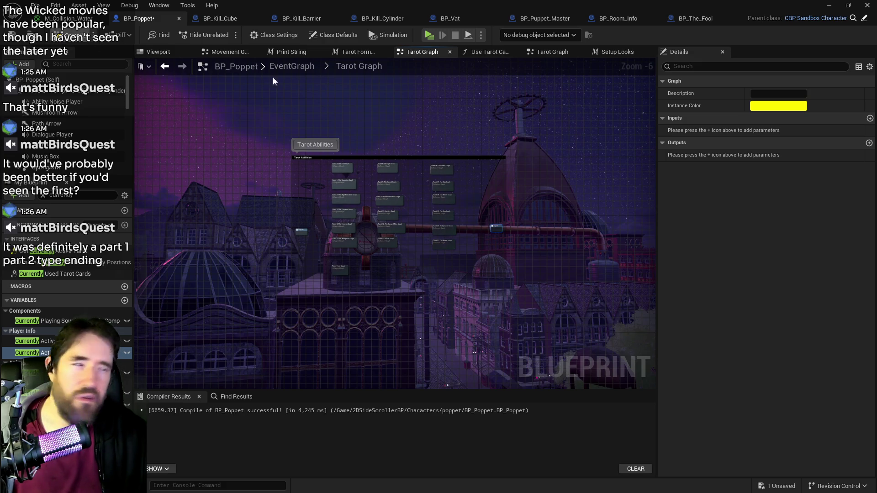
{"action": "key", "text": "F7"}
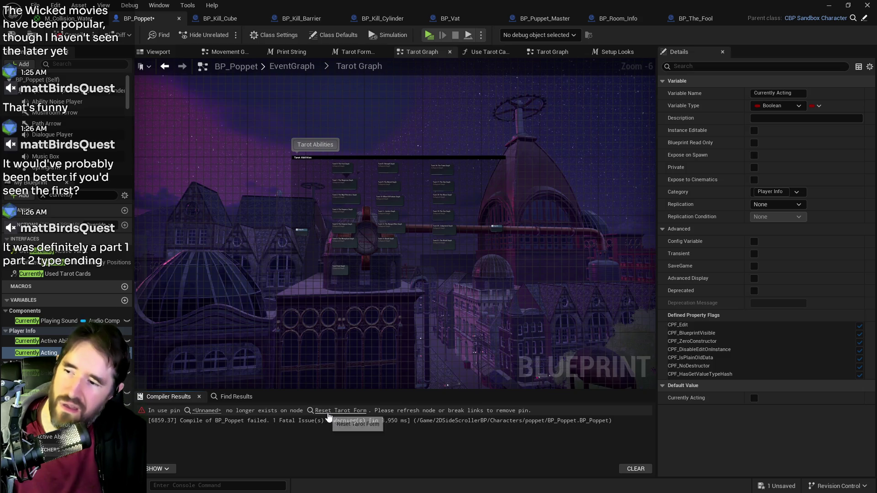
Refresh the Reset Tarot Form node to clear its broken pin, then recompile and save BP_Poppet
{"action": "left_click", "coordinate": [334, 411]}
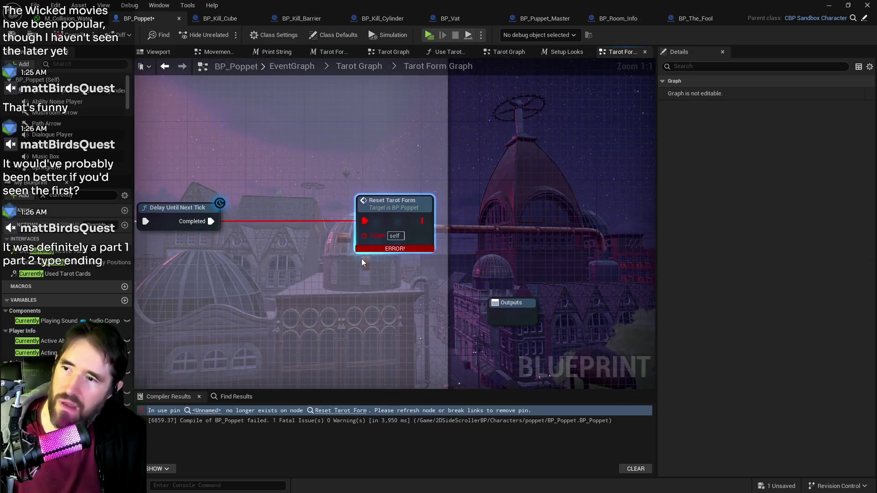
{"action": "right_click", "coordinate": [386, 218]}
{"action": "left_click", "coordinate": [411, 283]}
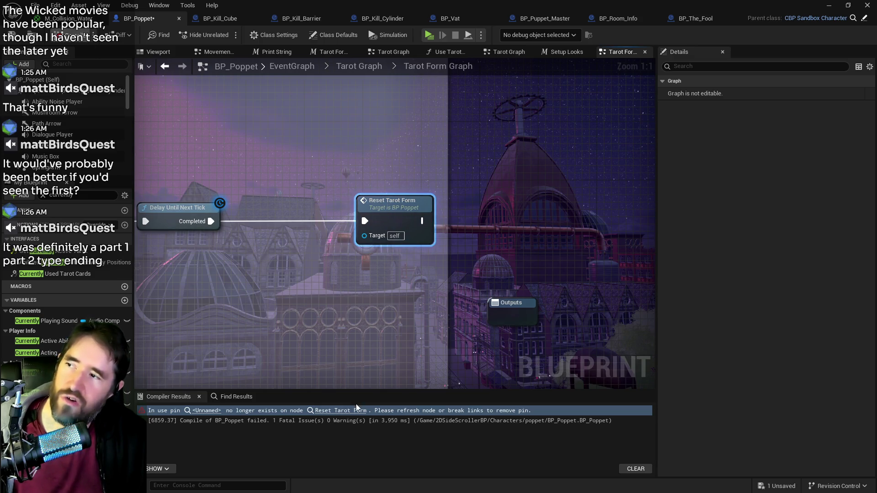
{"action": "key", "text": "F7"}
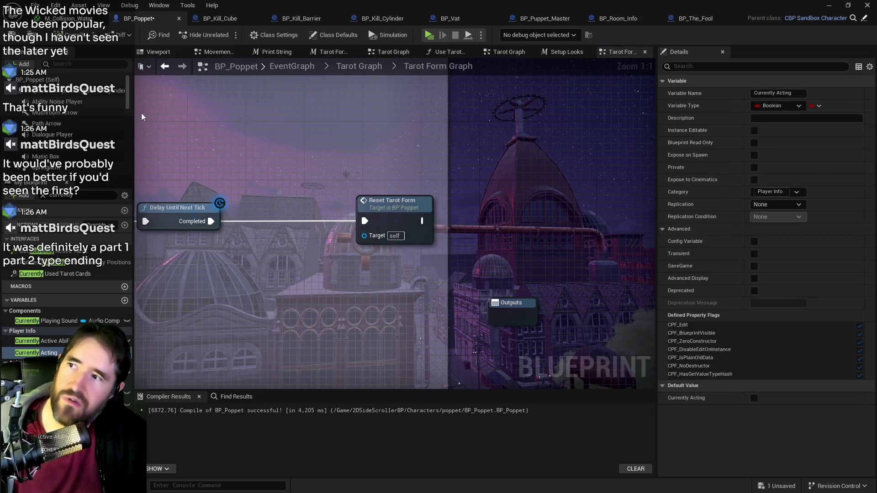
{"action": "key", "text": "ctrl+s"}
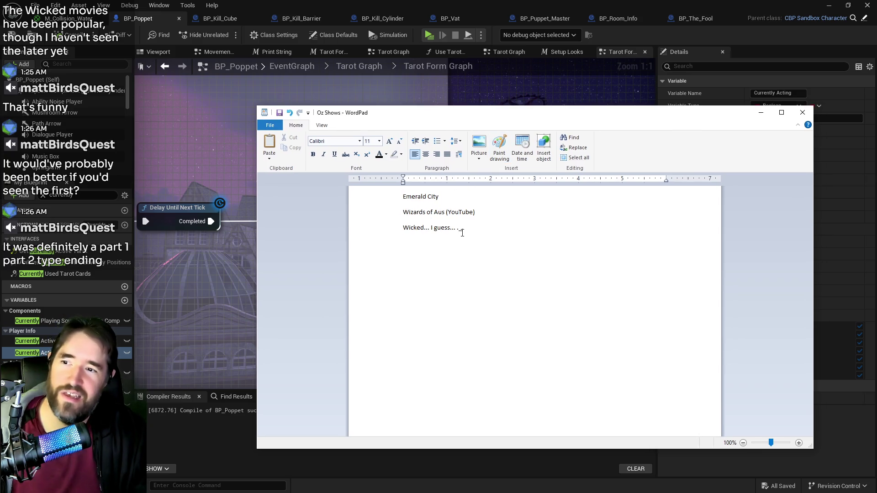
Add an underscore after the Wicked line in the Oz Shows note and minimize WordPad
{"action": "type", "text": "_."}
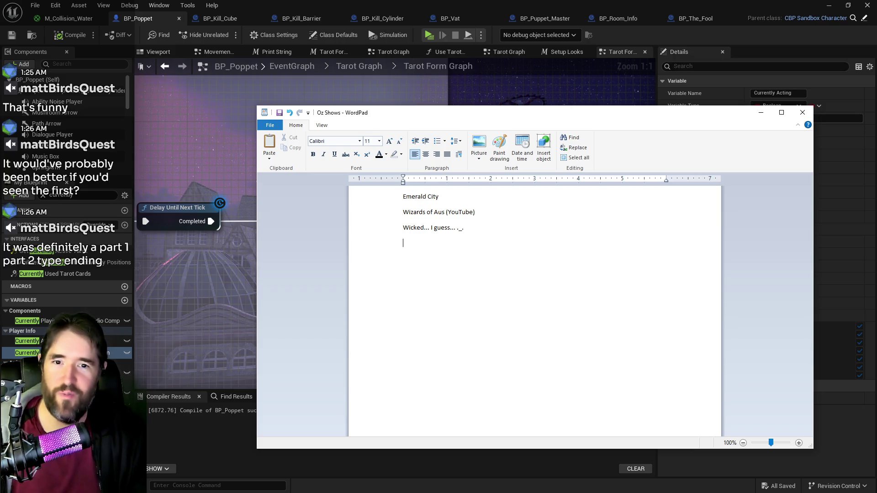
{"action": "left_click_drag", "start_coordinate": [426, 114], "coordinate": [483, 131]}
{"action": "left_click", "coordinate": [817, 129]}
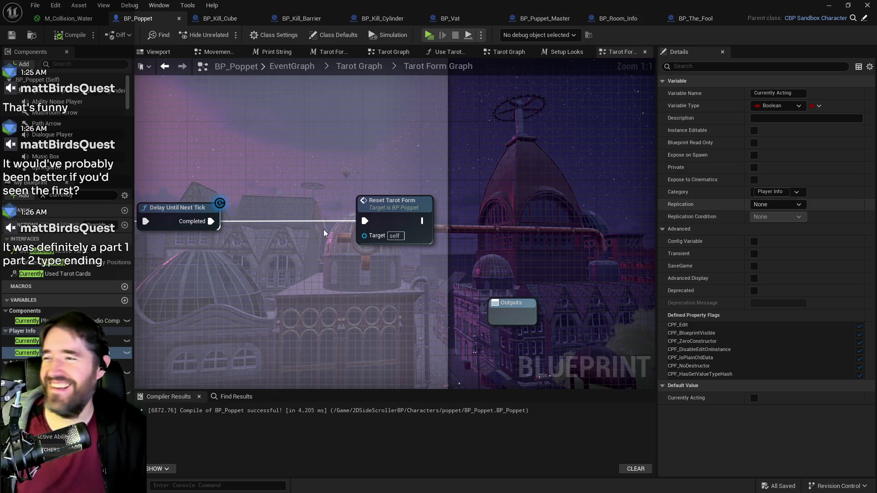
Marquee-select the chain of Tarot Form Effects nodes and wrap them in a new comment
{"action": "scroll", "coordinate": [346, 287], "scroll_direction": "down", "scroll_amount": 5}
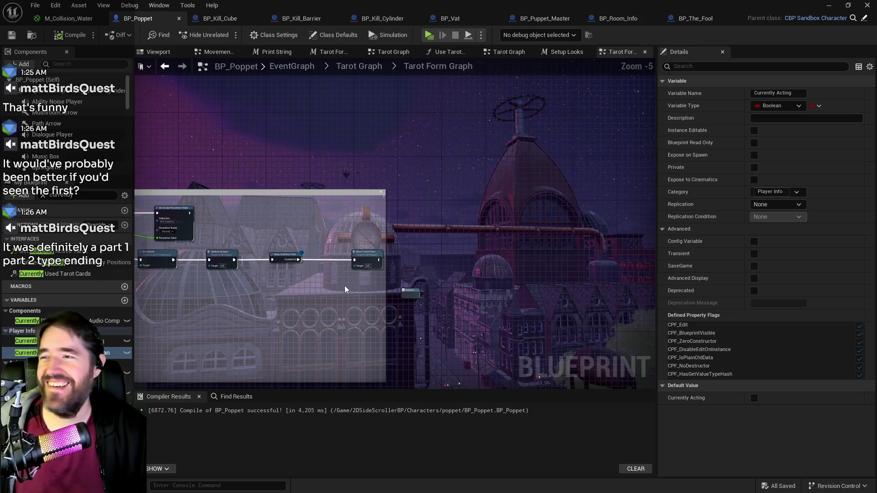
{"action": "scroll", "coordinate": [344, 289], "scroll_direction": "down", "scroll_amount": 2}
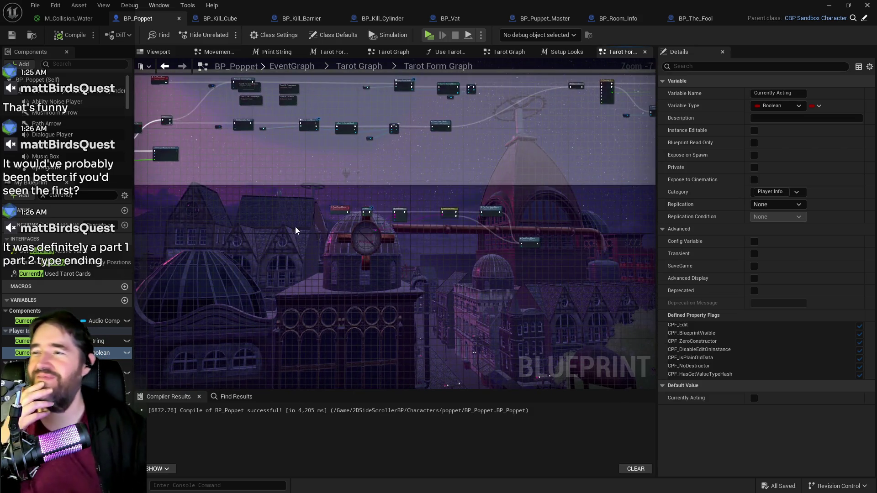
{"action": "scroll", "coordinate": [297, 230], "scroll_direction": "up", "scroll_amount": 2}
{"action": "scroll", "coordinate": [322, 180], "scroll_direction": "up", "scroll_amount": 1}
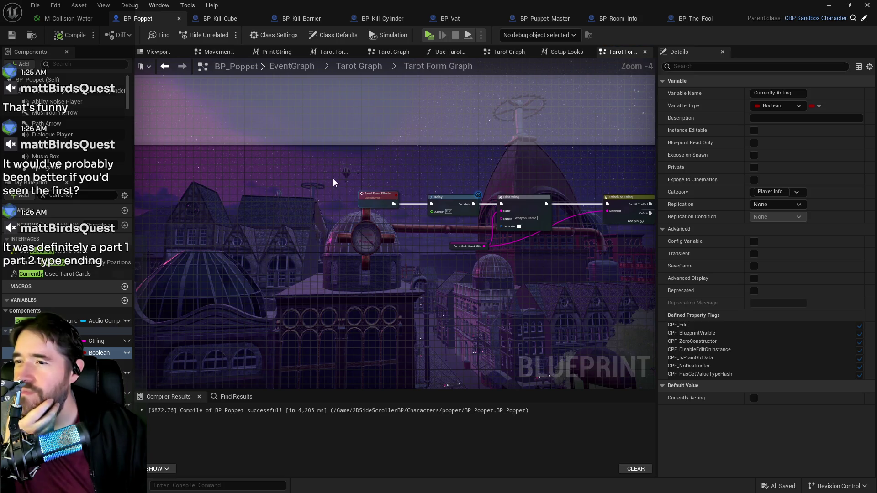
{"action": "left_click_drag", "start_coordinate": [548, 205], "coordinate": [156, 205]}
{"action": "left_click", "coordinate": [595, 315]}
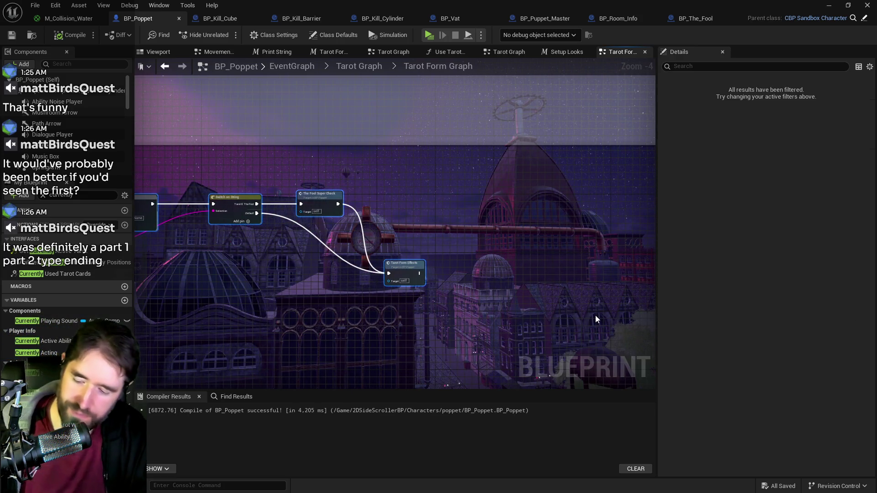
{"action": "key", "text": "c"}
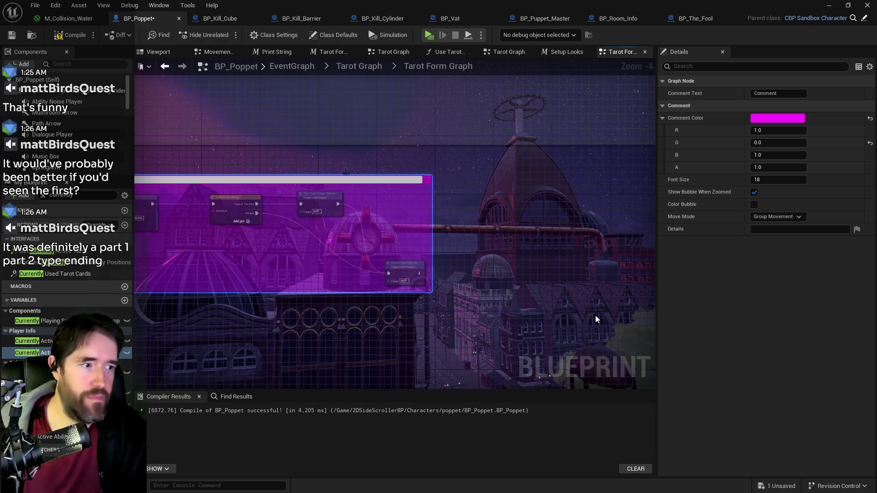
Title the comment 'Tarot Form Effects' and change its colour from magenta to black (R 0, G 0, B 0)
{"action": "key", "text": "Return"}
{"action": "mouse_move", "coordinate": [289, 102]}
{"action": "left_mouse_down"}
{"action": "mouse_move", "coordinate": [410, 172]}
{"action": "mouse_move", "coordinate": [475, 172]}
{"action": "left_mouse_up"}
{"action": "left_click", "coordinate": [776, 118]}
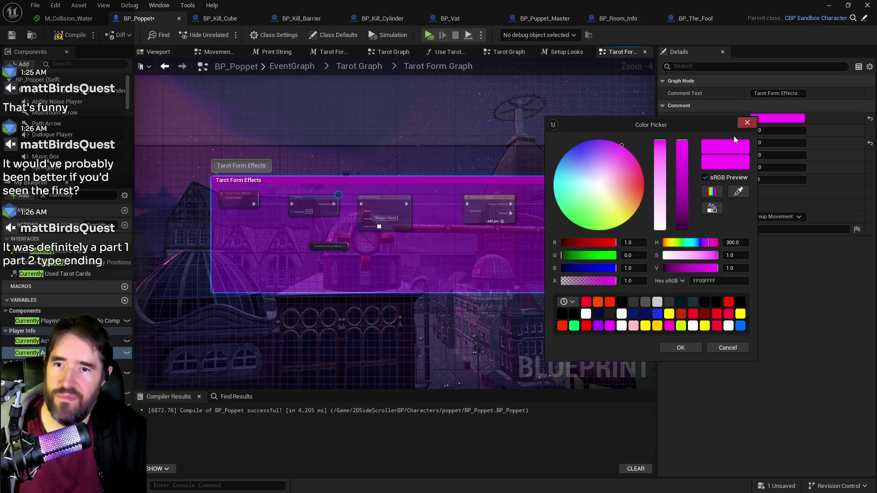
{"action": "left_click_drag", "start_coordinate": [681, 196], "coordinate": [695, 251]}
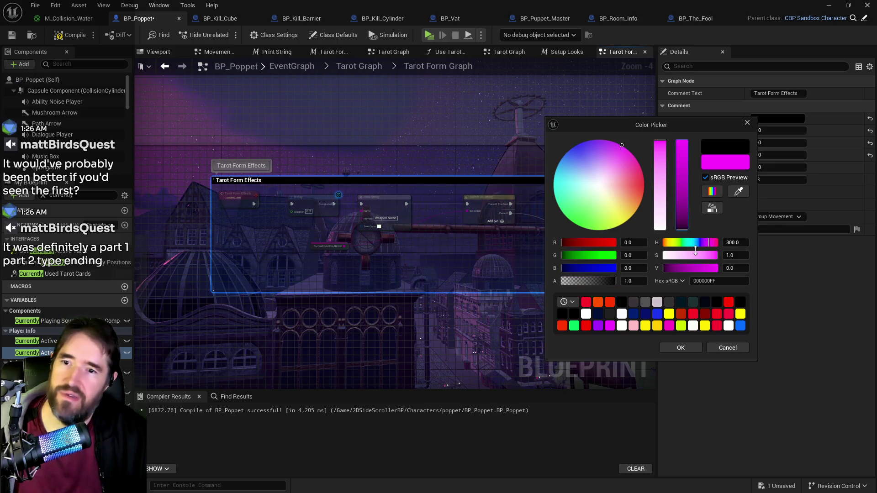
{"action": "left_click", "coordinate": [689, 350]}
Nudge the Tarot Form Effects comment into place and save BP_Poppet
{"action": "left_click", "coordinate": [407, 353]}
{"action": "scroll", "coordinate": [406, 353], "scroll_direction": "down", "scroll_amount": 1}
{"action": "scroll", "coordinate": [407, 353], "scroll_direction": "down", "scroll_amount": 7}
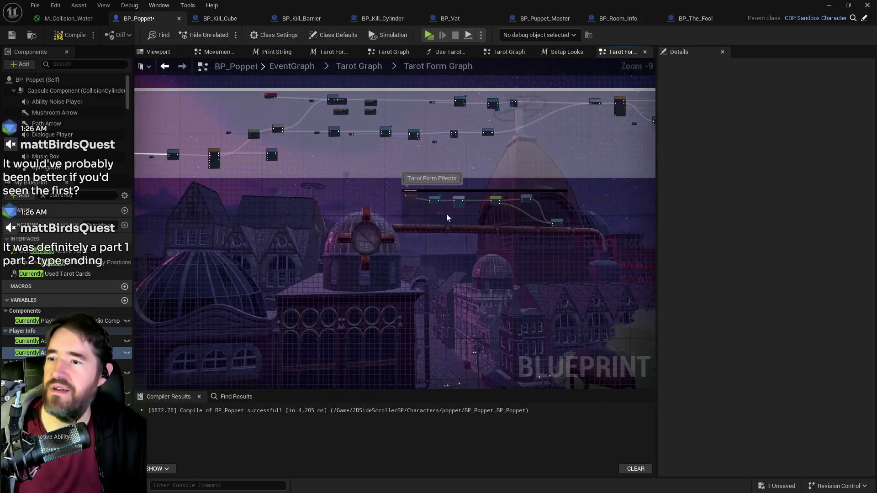
{"action": "scroll", "coordinate": [403, 213], "scroll_direction": "up", "scroll_amount": 1}
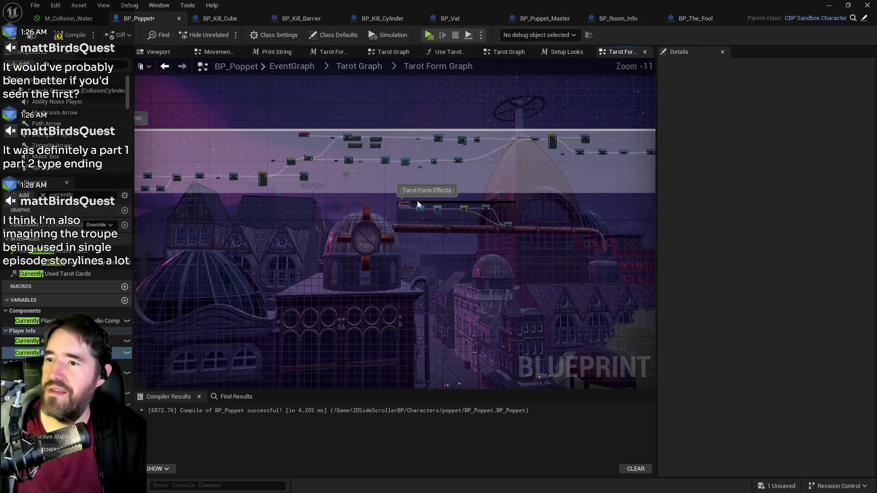
{"action": "left_click", "coordinate": [397, 203]}
{"action": "scroll", "coordinate": [365, 206], "scroll_direction": "up", "scroll_amount": 3}
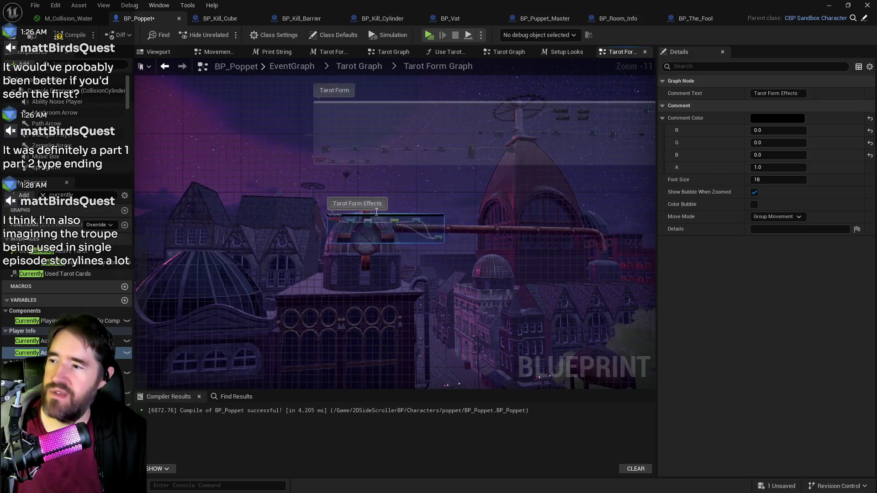
{"action": "left_click_drag", "start_coordinate": [354, 209], "coordinate": [353, 206]}
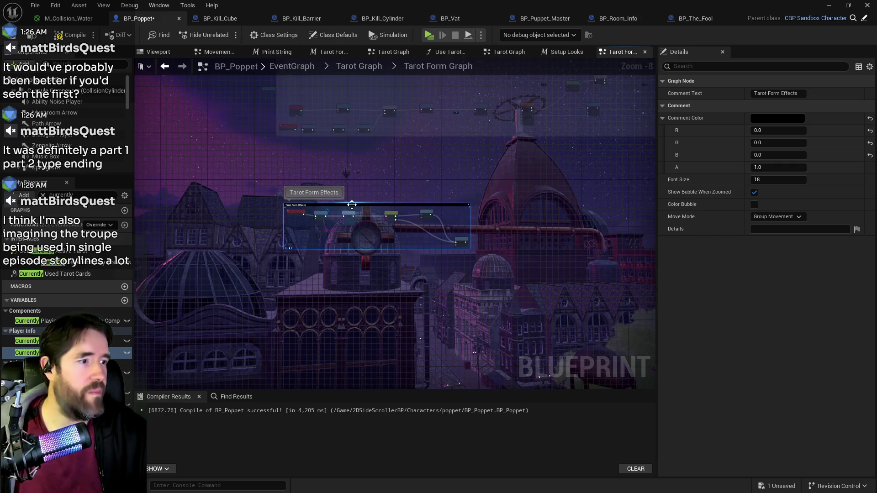
{"action": "key", "text": "ctrl+s"}
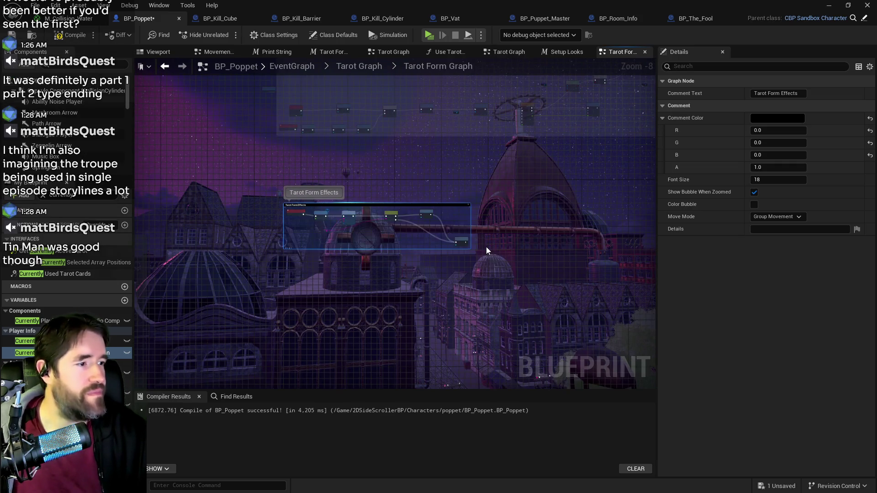